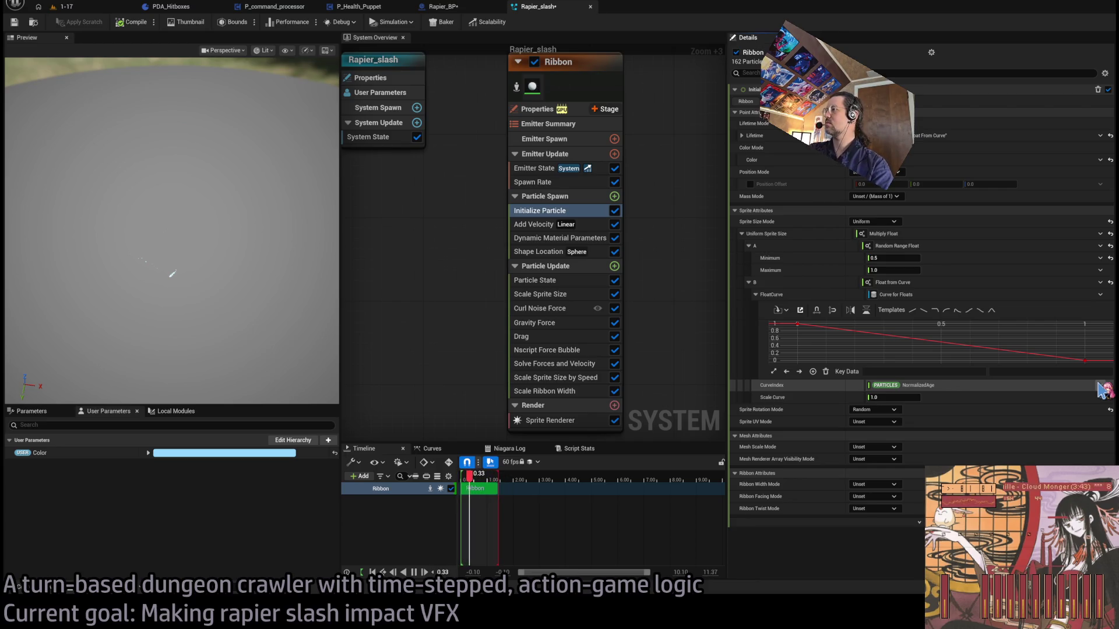
- Set the sprite size curve's first key to 2 and its last key to 0
{"action": "left_click", "coordinate": [1084, 361]}
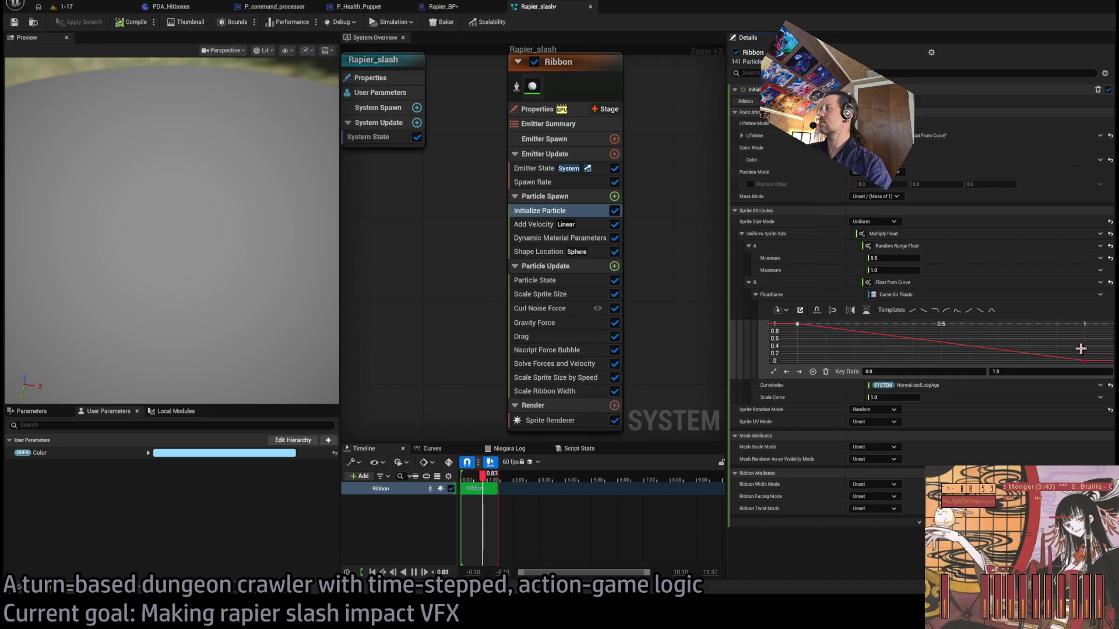
{"action": "left_click", "coordinate": [1019, 372]}
{"action": "type", "text": "1"}
{"action": "key", "text": "Return"}
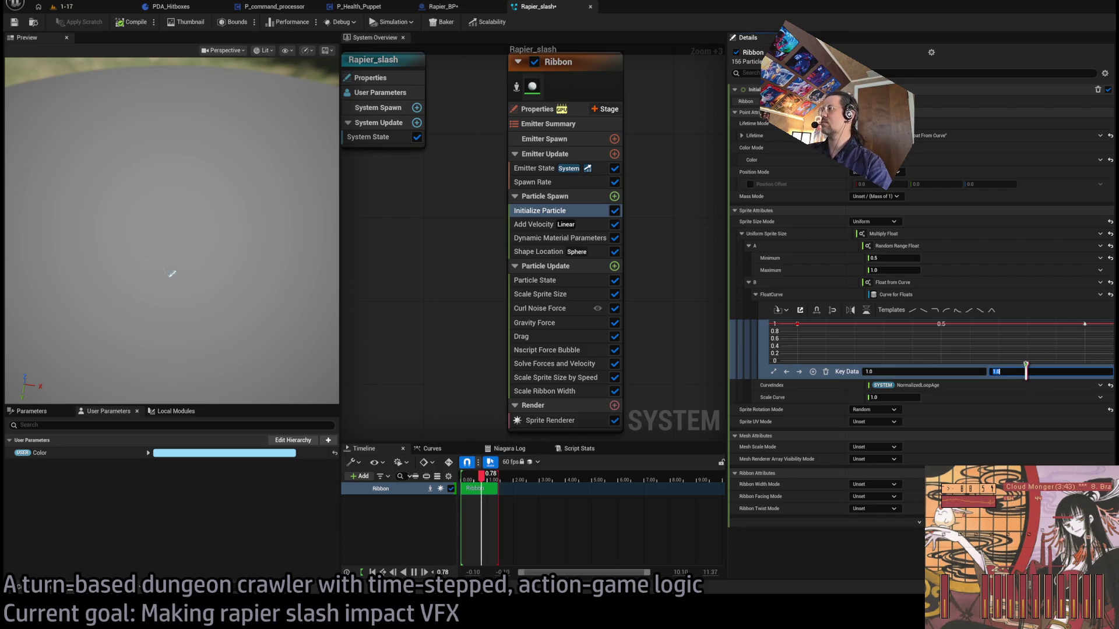
{"action": "key", "text": "Return"}
{"action": "left_click", "coordinate": [797, 324]}
{"action": "left_click", "coordinate": [1014, 372]}
{"action": "type", "text": "2"}
{"action": "key", "text": "Return"}
{"action": "left_click_drag", "start_coordinate": [232, 267], "coordinate": [237, 275]}
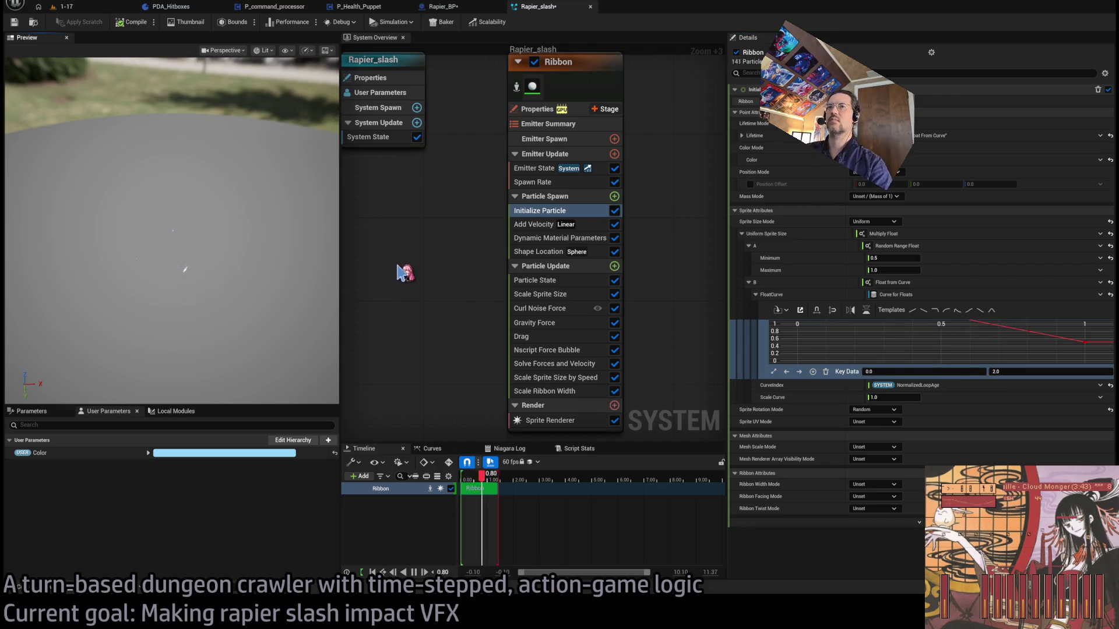
{"action": "left_click", "coordinate": [1084, 342]}
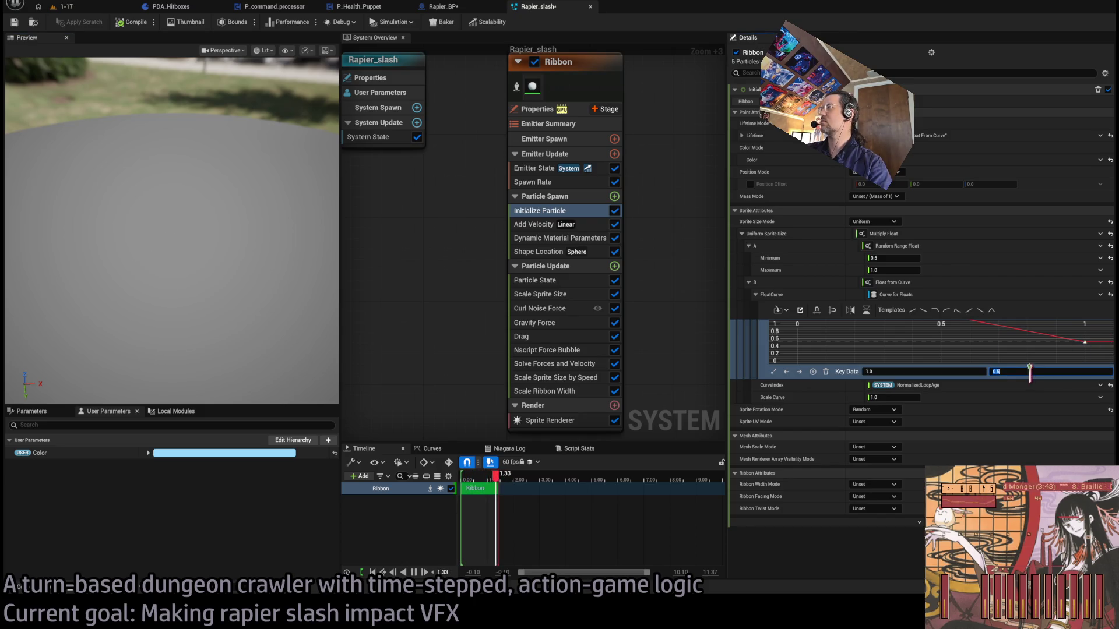
{"action": "type", "text": "0"}
{"action": "key", "text": "Return"}
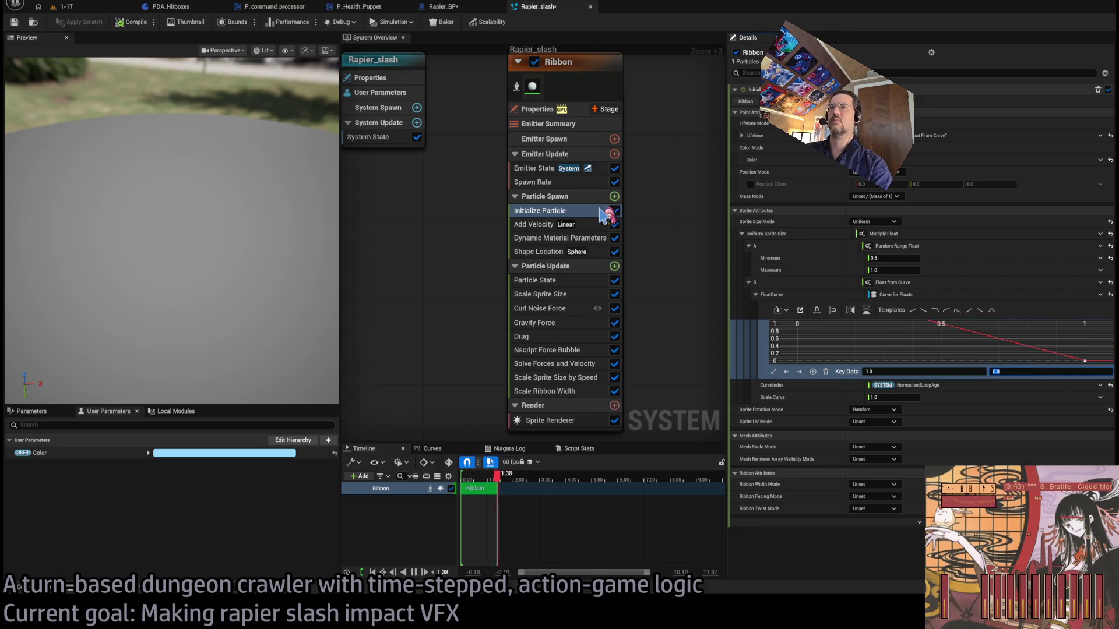
- Frame the curve and make both keys auto-cubic so size eases smoothly
{"action": "mouse_move", "coordinate": [281, 280]}
{"action": "left_mouse_down"}
{"action": "mouse_move", "coordinate": [282, 303]}
{"action": "mouse_move", "coordinate": [201, 254]}
{"action": "left_mouse_up"}
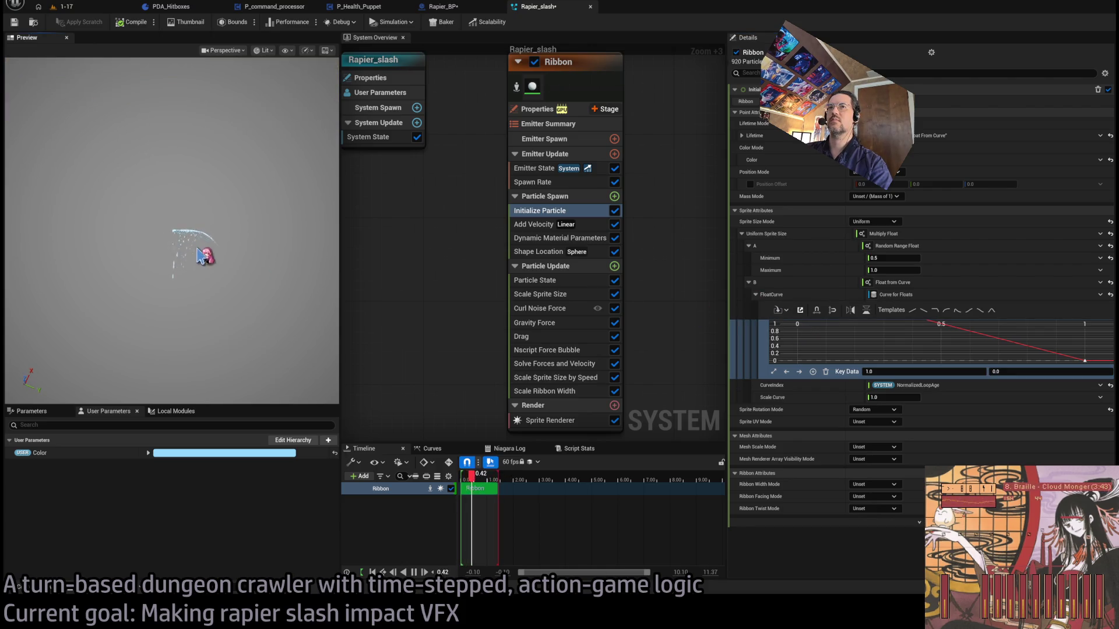
{"action": "key", "text": "f"}
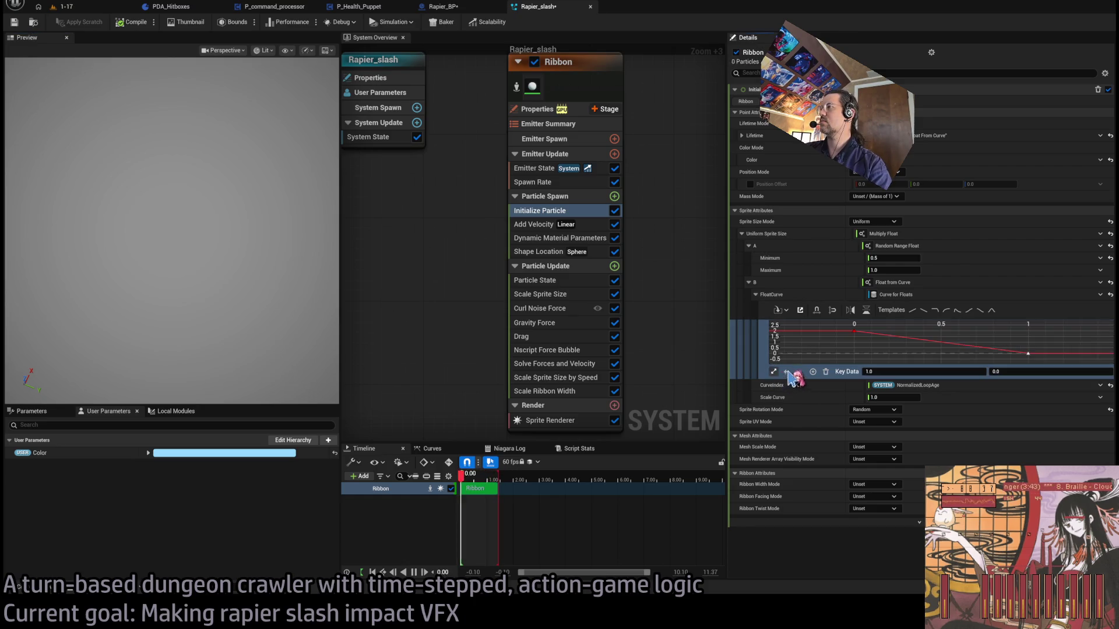
{"action": "mouse_move", "coordinate": [1059, 350]}
{"action": "left_mouse_down"}
{"action": "mouse_move", "coordinate": [1057, 362]}
{"action": "mouse_move", "coordinate": [804, 323]}
{"action": "left_mouse_up"}
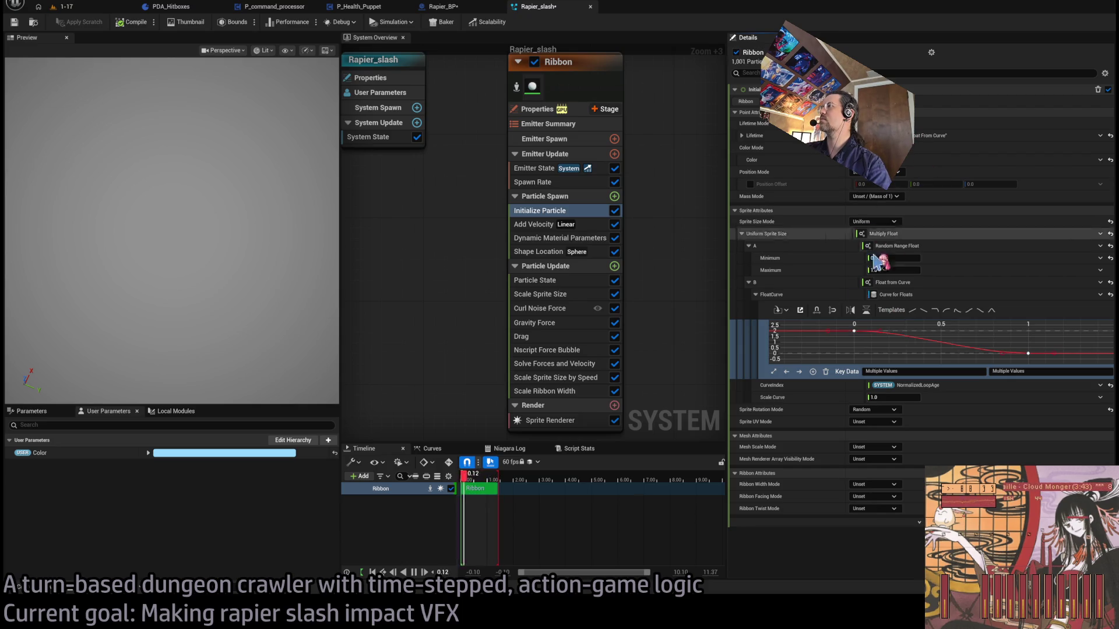
{"action": "key", "text": "1"}
{"action": "left_click_drag", "start_coordinate": [271, 274], "coordinate": [229, 270]}
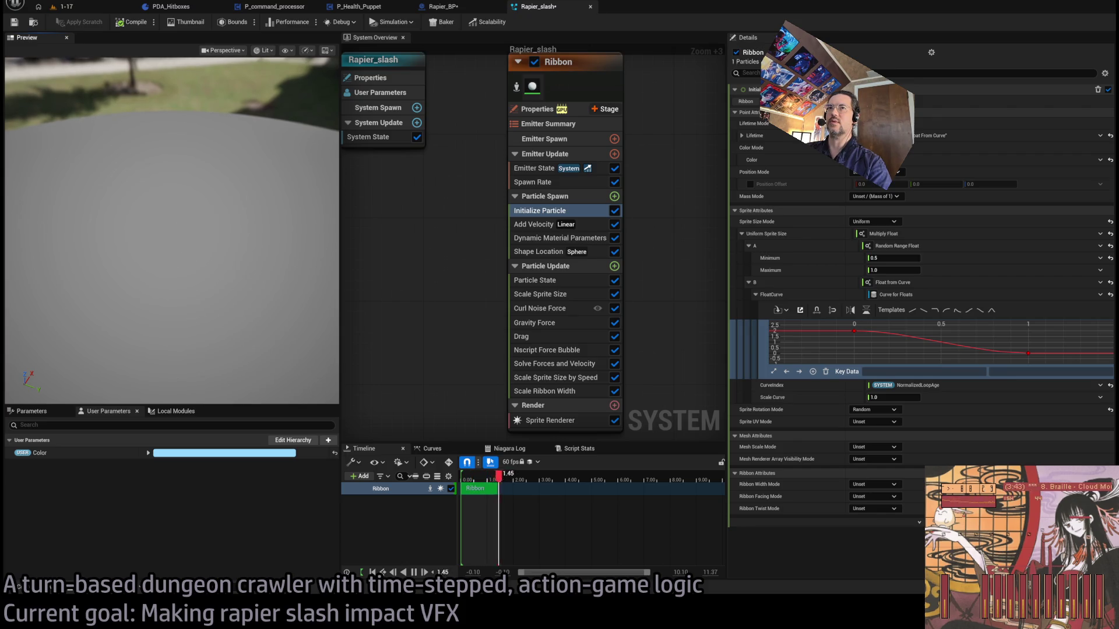
{"action": "mouse_move", "coordinate": [258, 274]}
{"action": "left_mouse_down"}
{"action": "mouse_move", "coordinate": [267, 280]}
{"action": "mouse_move", "coordinate": [243, 269]}
{"action": "left_mouse_up"}
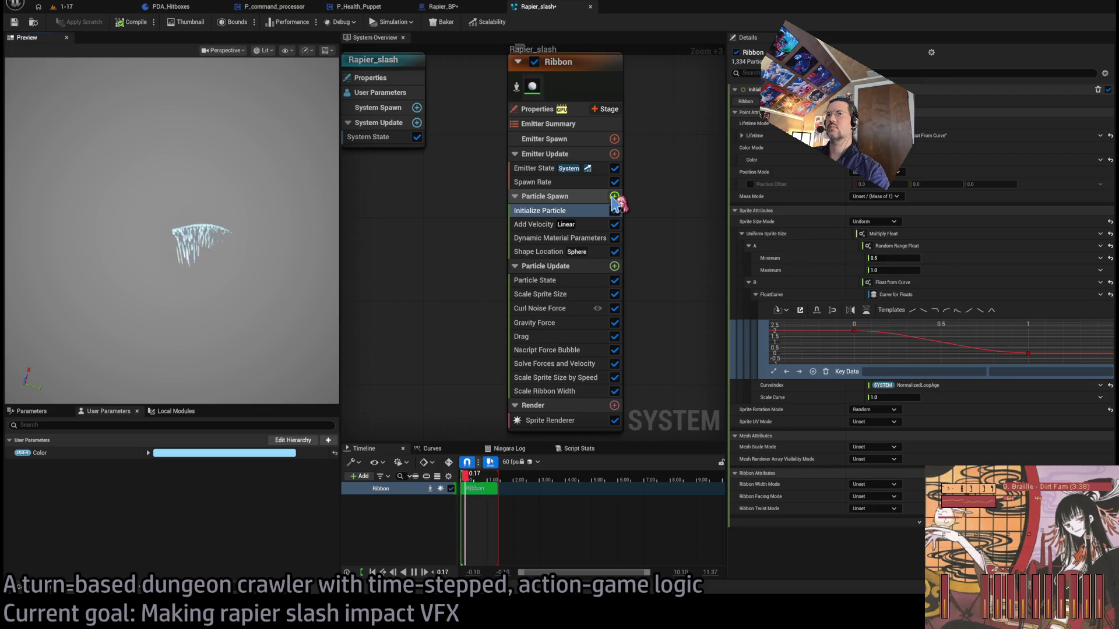
- Nudge the right key up and pull the first key's tangent into a steep drop
{"action": "left_click", "coordinate": [1027, 353]}
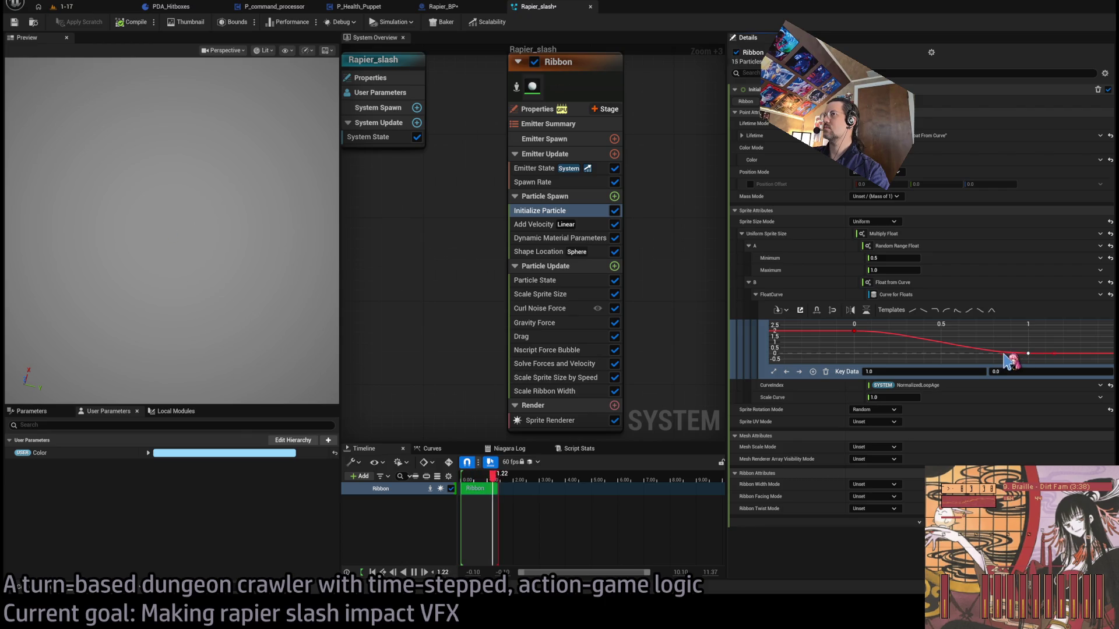
{"action": "left_click_drag", "start_coordinate": [1003, 353], "coordinate": [1002, 350]}
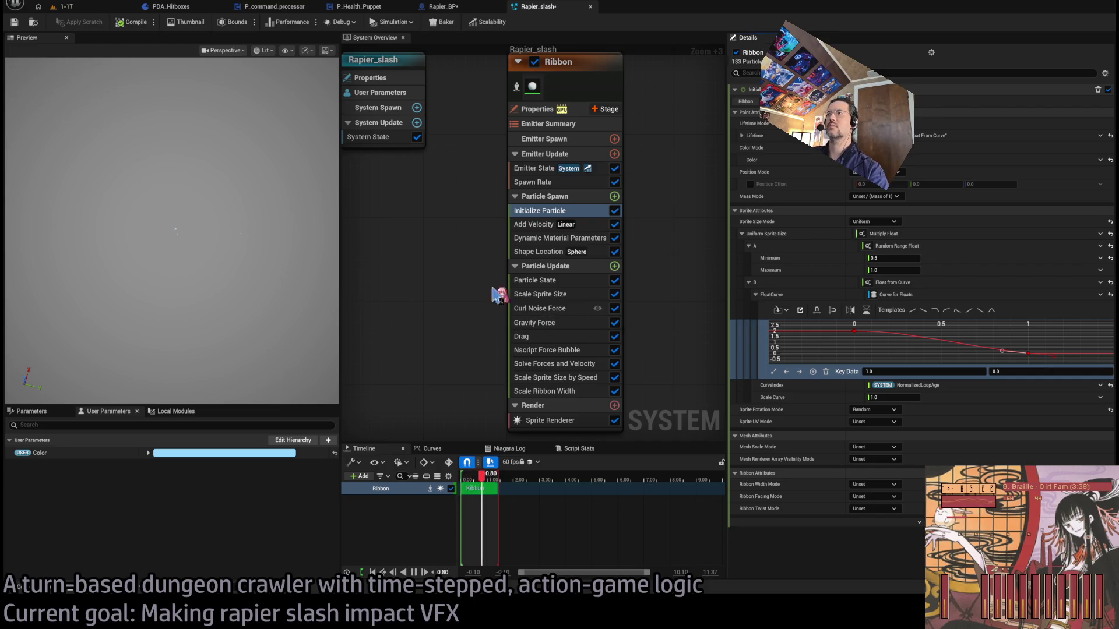
{"action": "left_click", "coordinate": [854, 331]}
{"action": "left_click_drag", "start_coordinate": [879, 336], "coordinate": [878, 341]}
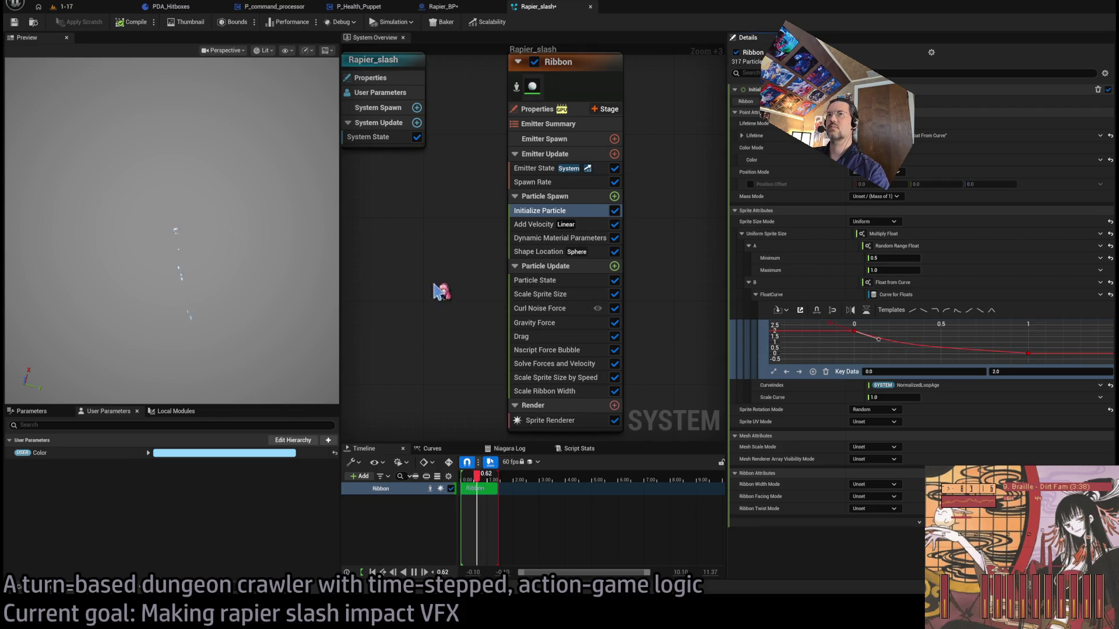
{"action": "left_click_drag", "start_coordinate": [245, 285], "coordinate": [245, 268]}
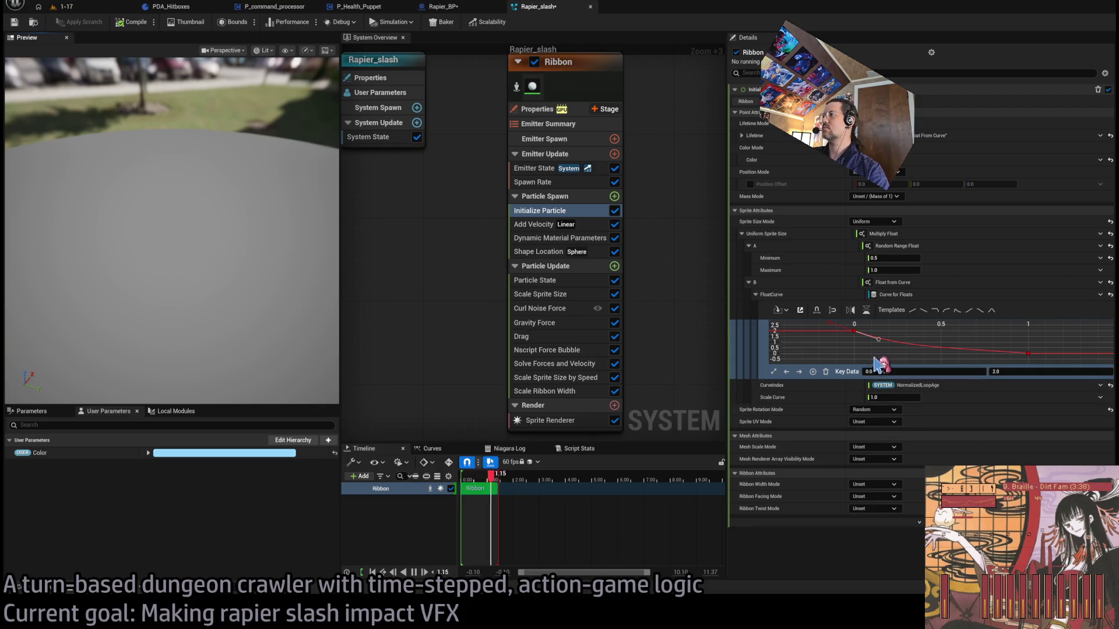
- Set the first key's value to 3 and show the Rapier_slash system's properties
{"action": "left_click", "coordinate": [1013, 371]}
{"action": "type", "text": "3"}
{"action": "key", "text": "Return"}
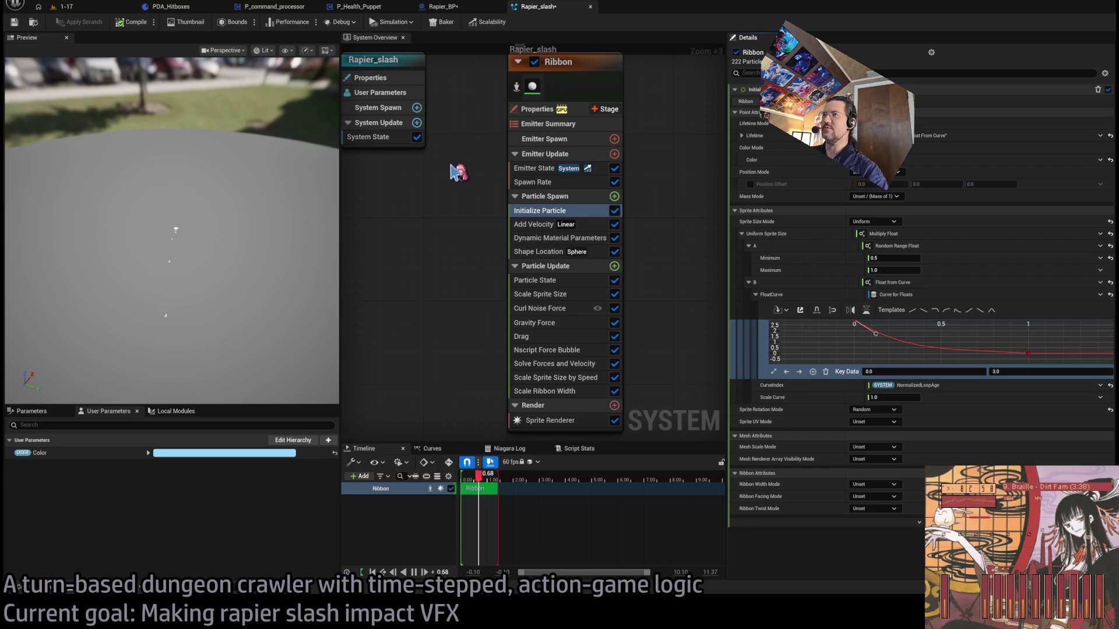
{"action": "left_click", "coordinate": [408, 140]}
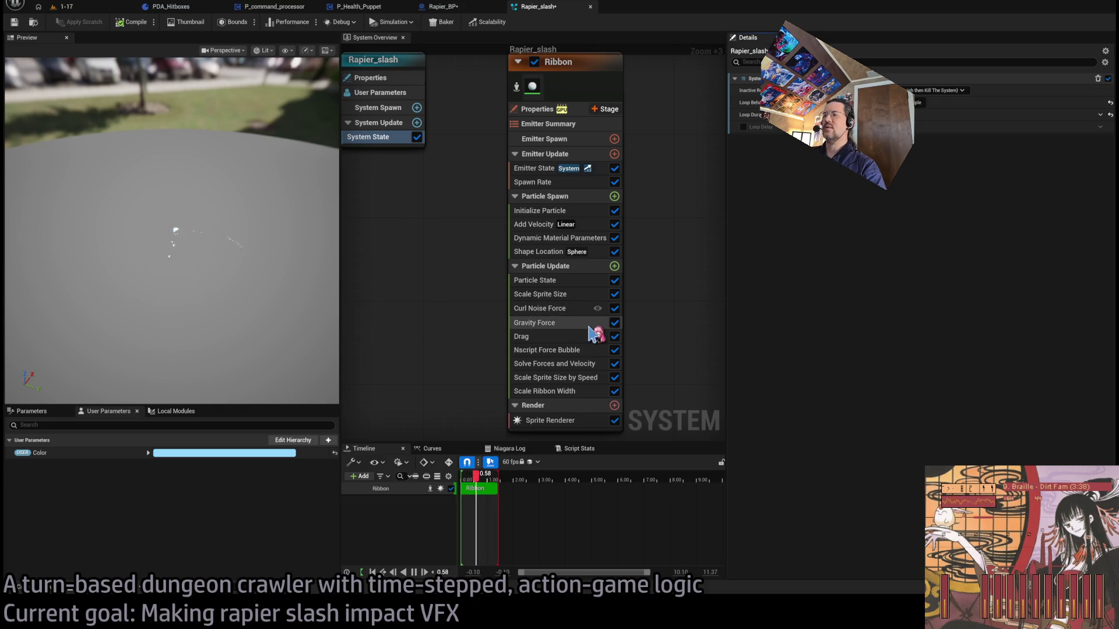
- Set the Shape Location offset curve key to 150, then switch to the 1-17 level
{"action": "left_click", "coordinate": [554, 251]}
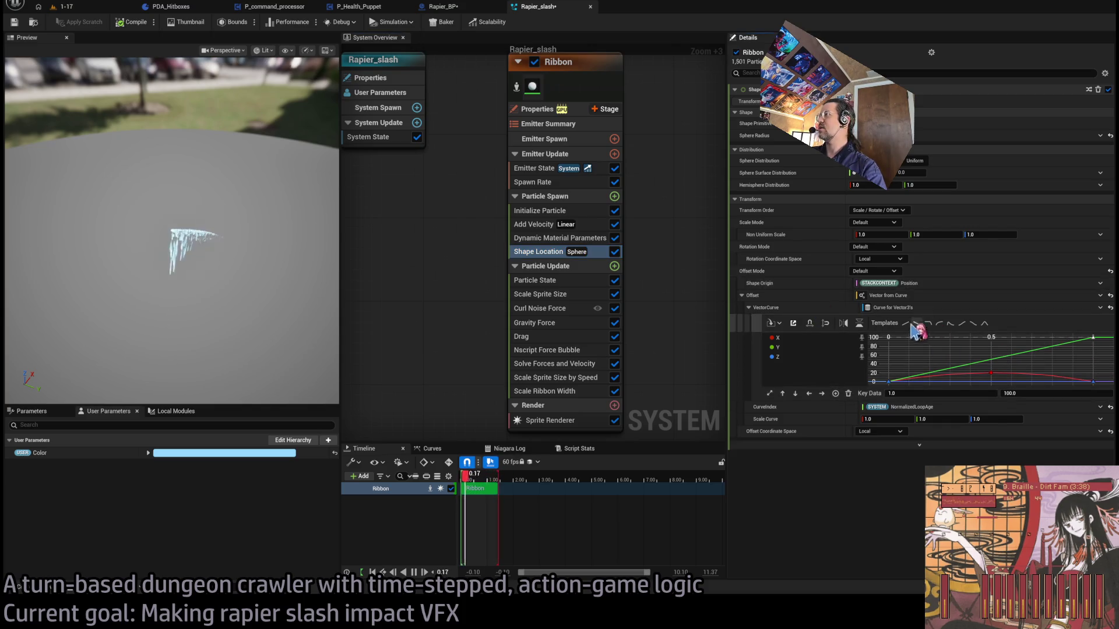
{"action": "left_click", "coordinate": [1034, 394]}
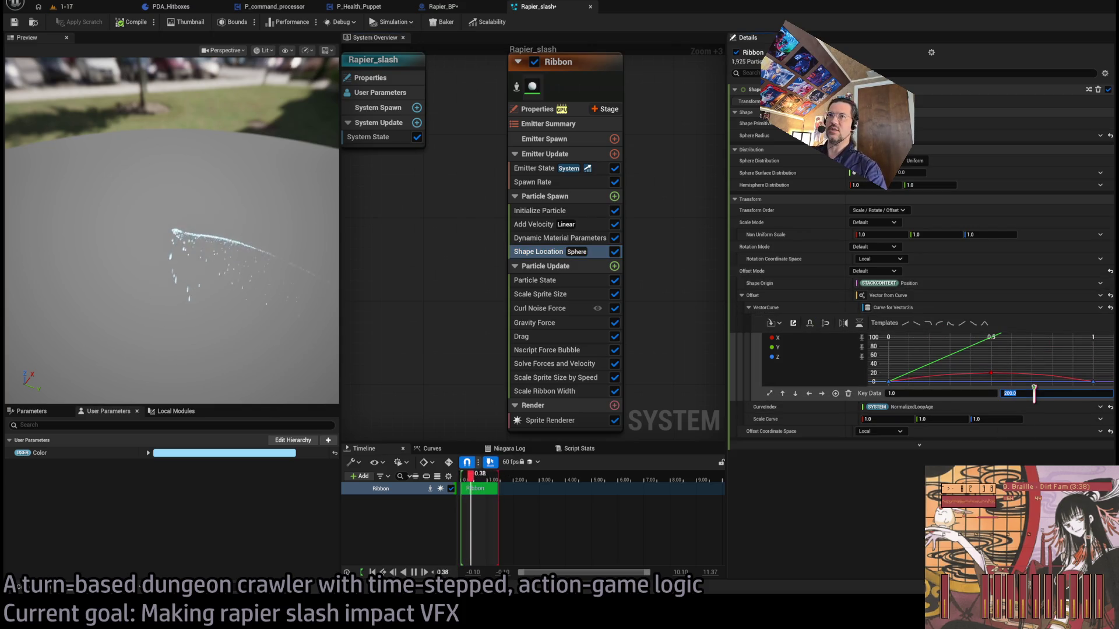
{"action": "type", "text": "0"}
{"action": "key", "text": "Return"}
{"action": "mouse_move", "coordinate": [274, 318]}
{"action": "left_mouse_down"}
{"action": "mouse_move", "coordinate": [233, 308]}
{"action": "mouse_move", "coordinate": [274, 318]}
{"action": "mouse_move", "coordinate": [290, 262]}
{"action": "left_mouse_up"}
{"action": "left_click", "coordinate": [1041, 393]}
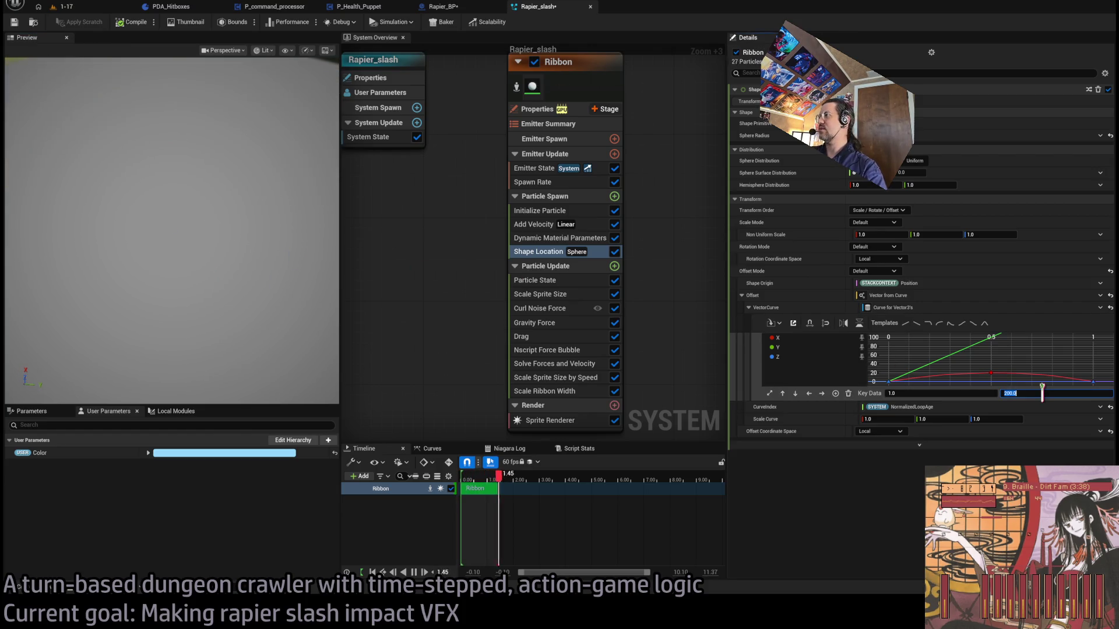
{"action": "type", "text": "150"}
{"action": "key", "text": "Return"}
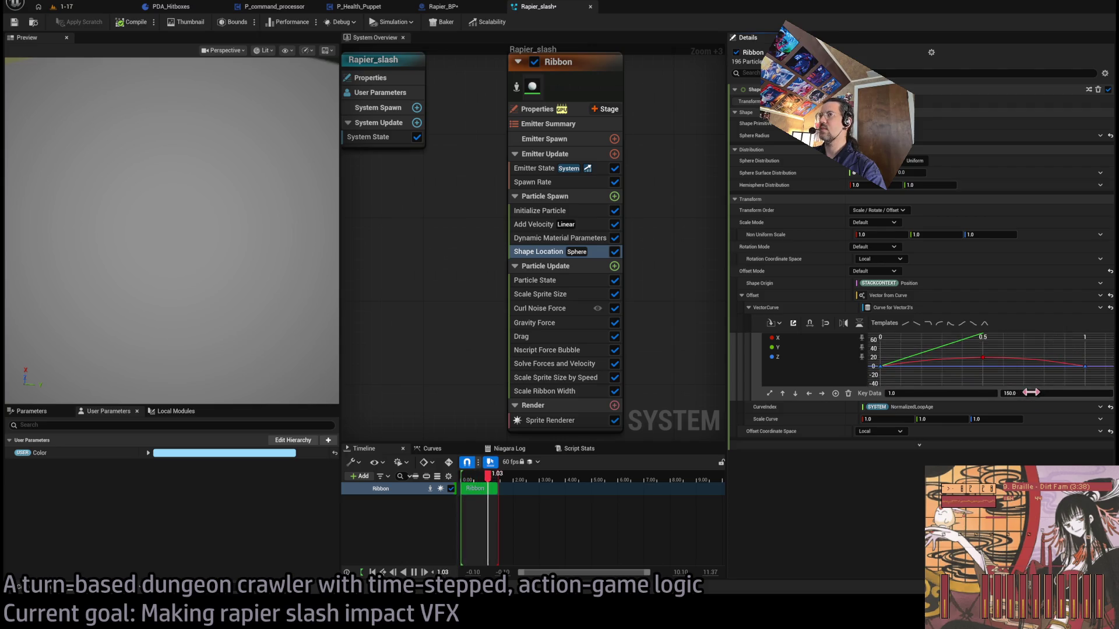
{"action": "left_click", "coordinate": [172, 227]}
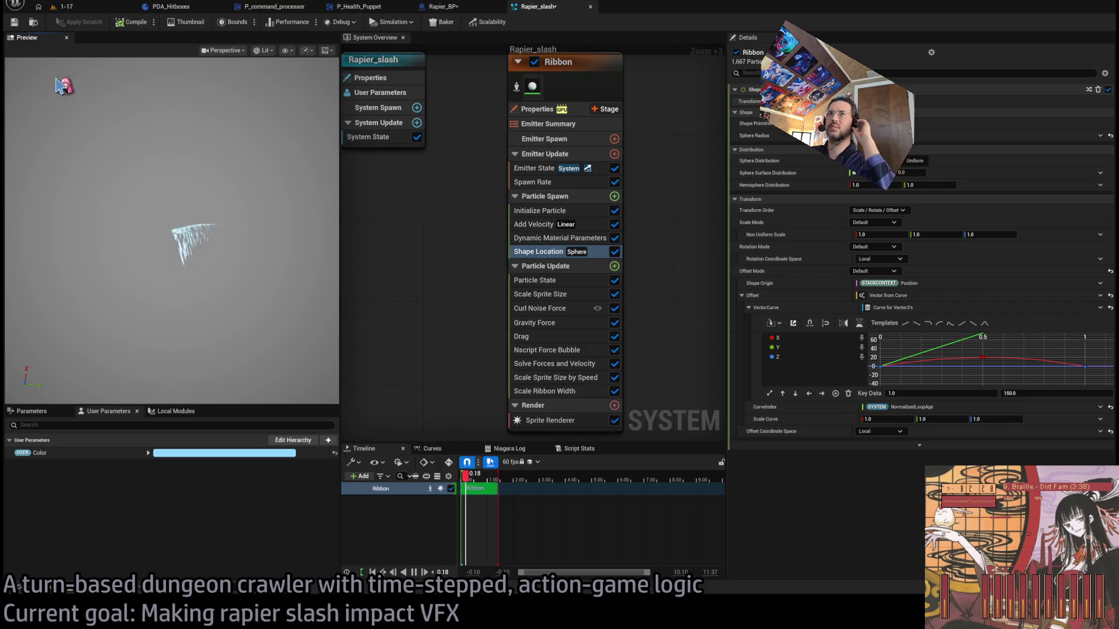
{"action": "left_click", "coordinate": [82, 7]}
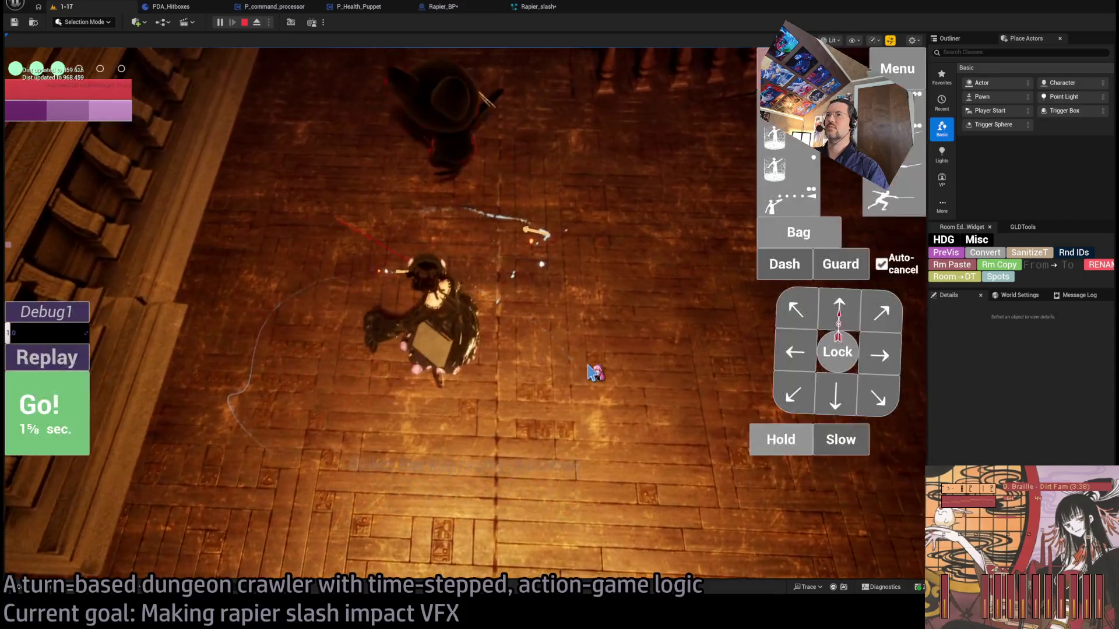
- Replay the rapier slash in the play session, then go back to Rapier_slash
{"action": "left_click", "coordinate": [52, 353]}
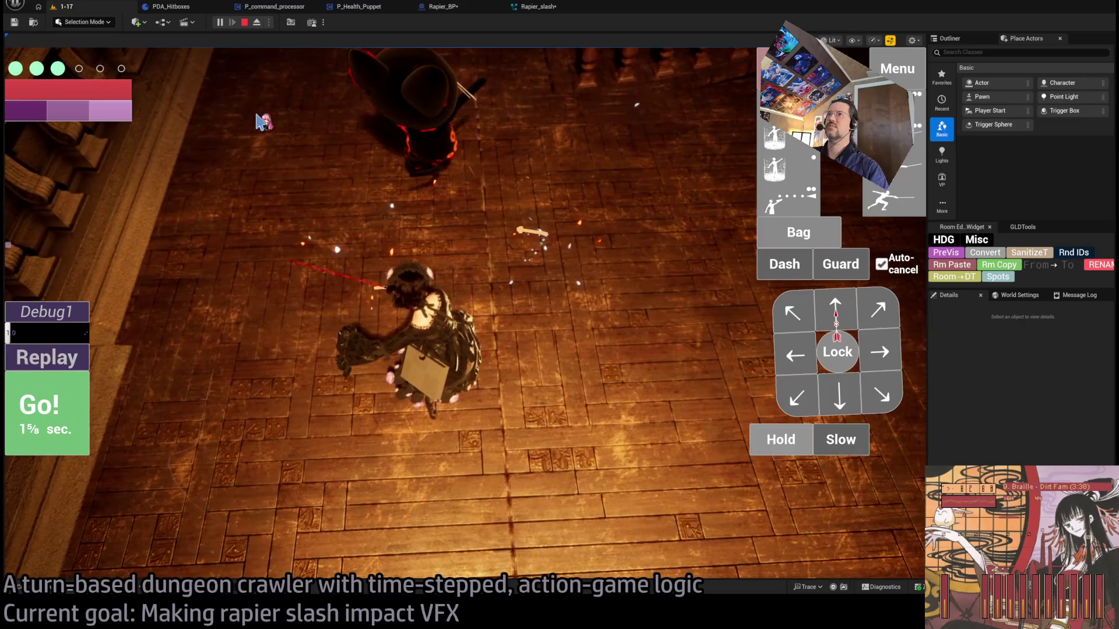
{"action": "left_click", "coordinate": [536, 6]}
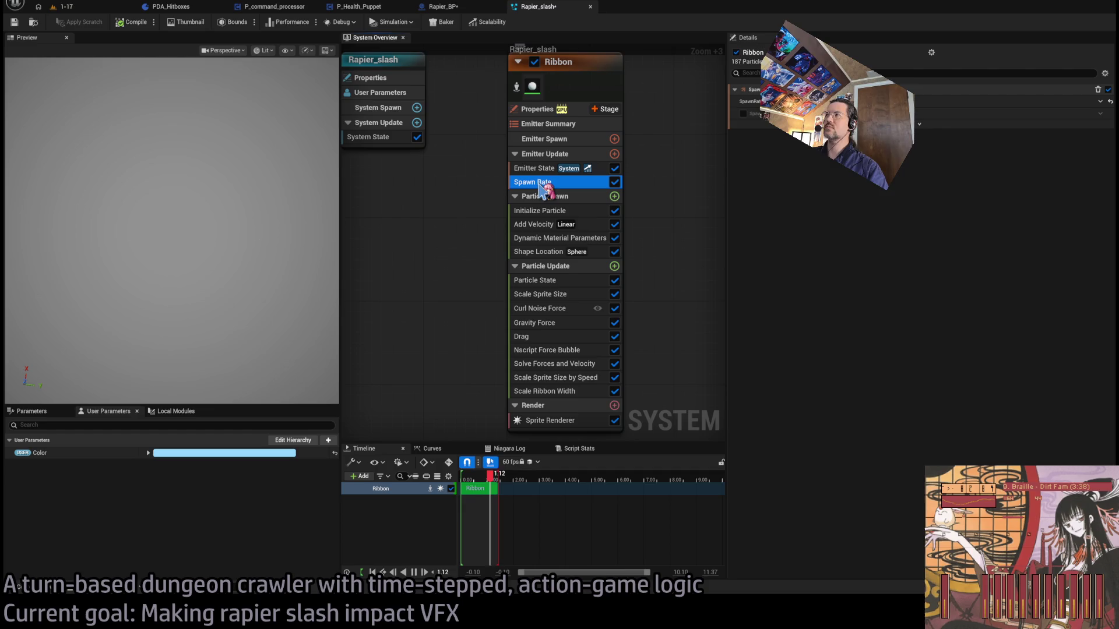
- Review Initialize Particle's Lifetime Maximum value
{"action": "left_click", "coordinate": [556, 209]}
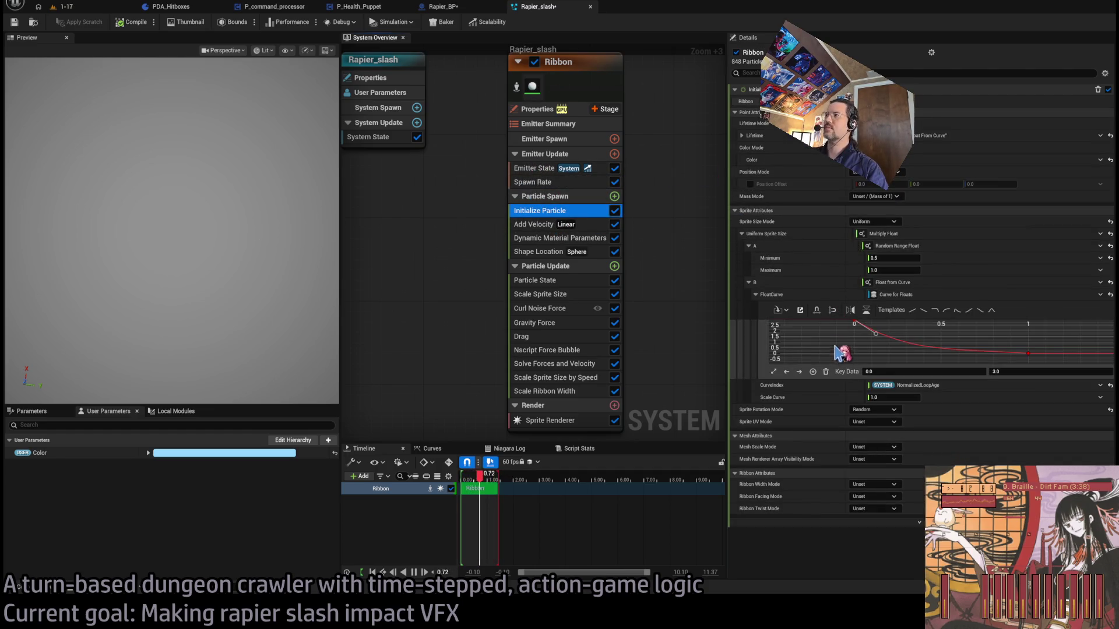
{"action": "left_click", "coordinate": [742, 136]}
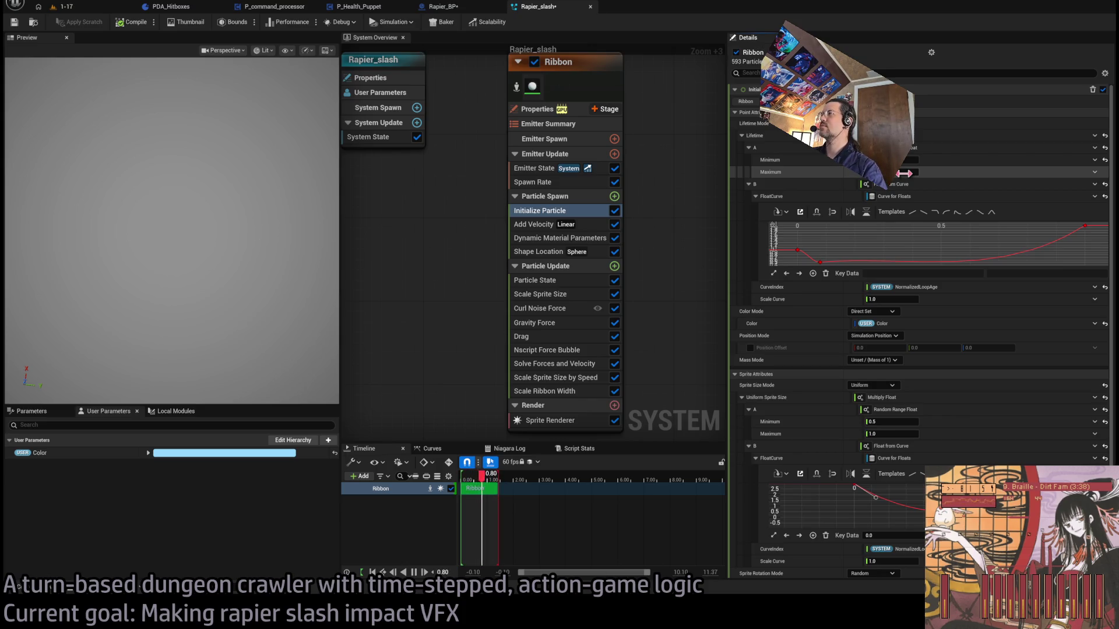
{"action": "left_click", "coordinate": [904, 173]}
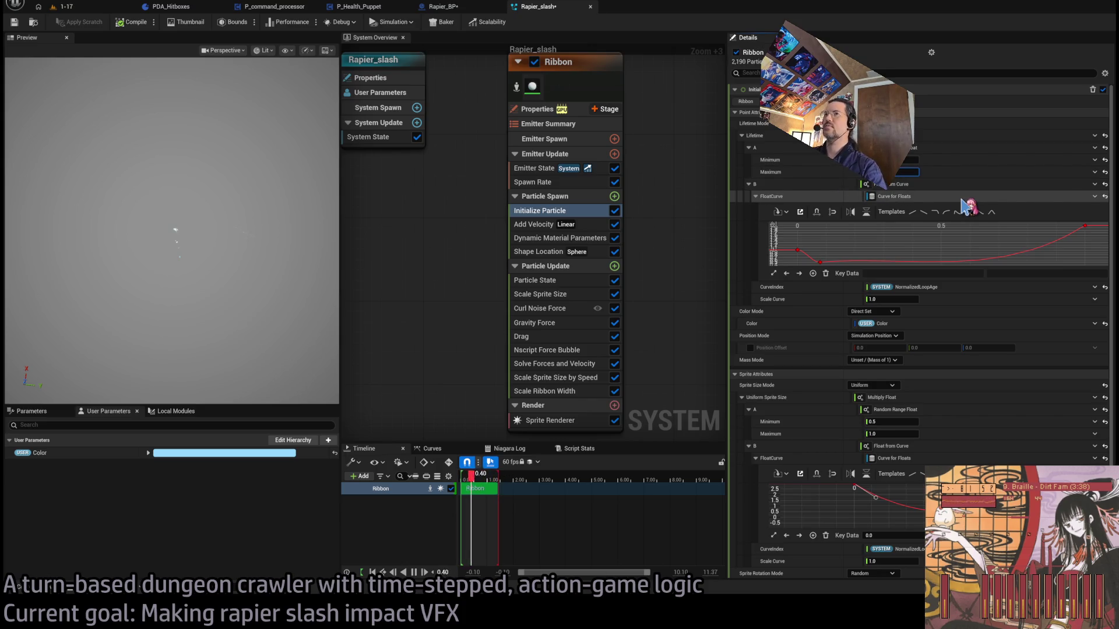
{"action": "left_click", "coordinate": [225, 258]}
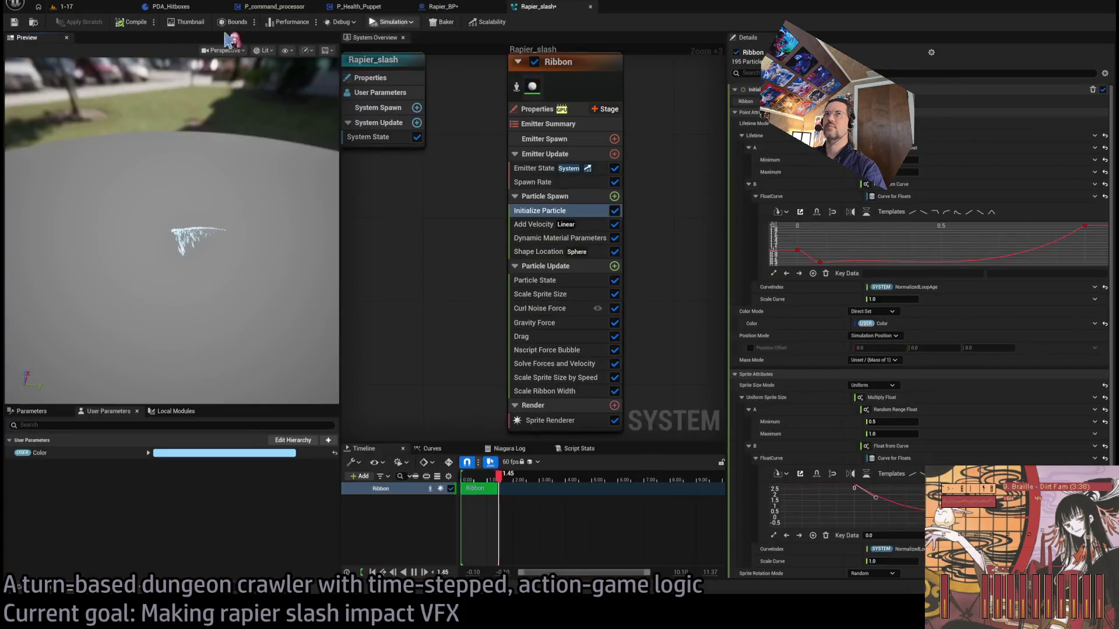
- Replay the rapier slash in the 1-17 level, then end play and return to Rapier_slash
{"action": "left_click", "coordinate": [64, 7]}
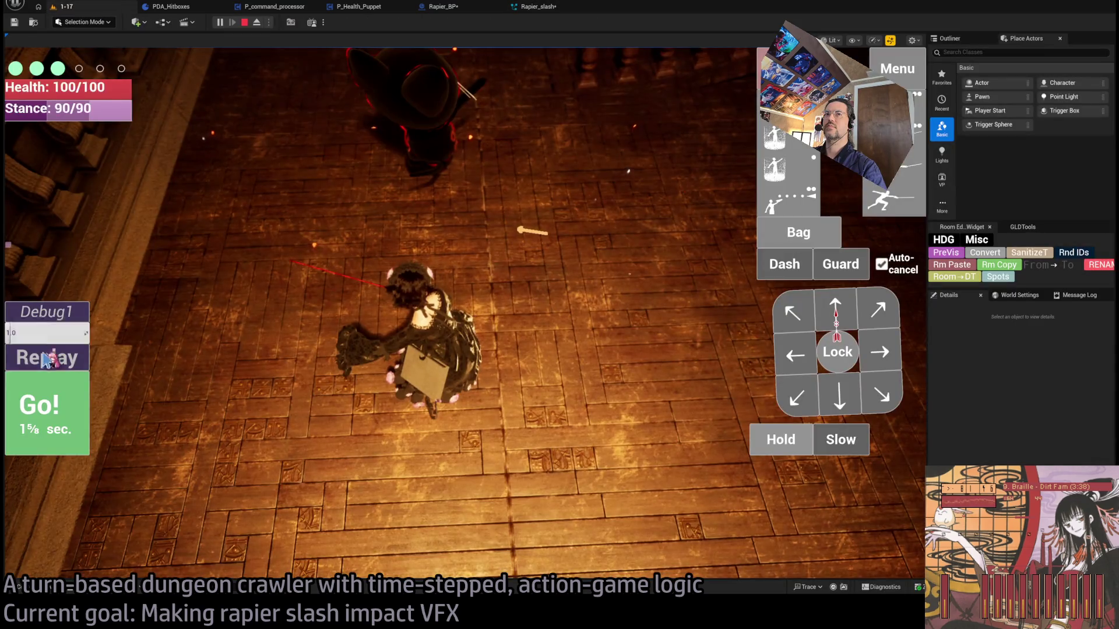
{"action": "left_click", "coordinate": [44, 358]}
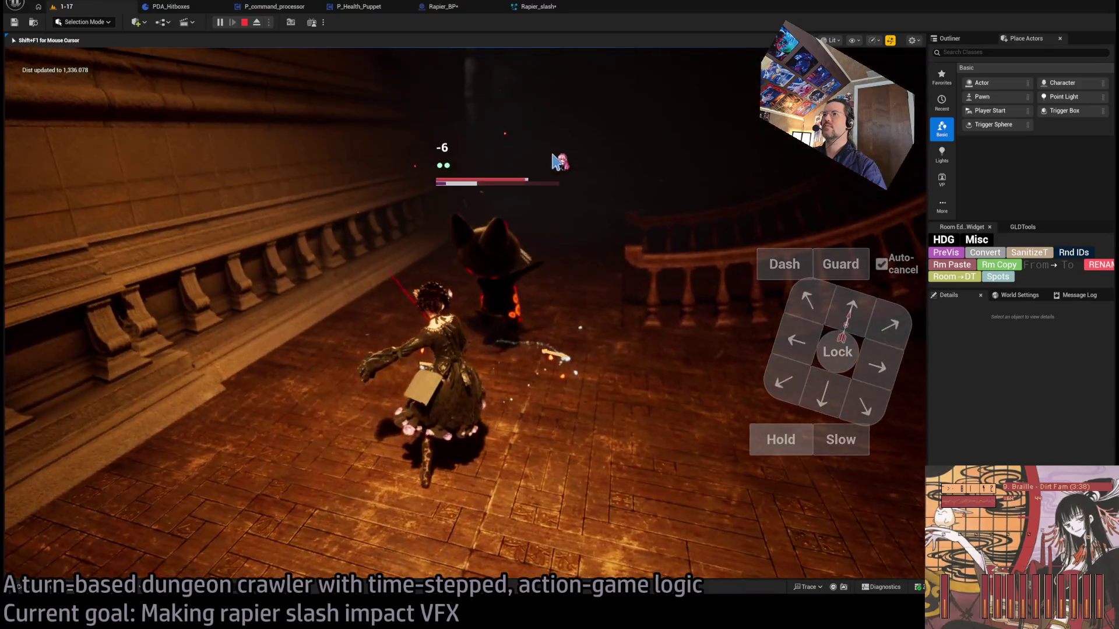
{"action": "key", "text": "Escape"}
{"action": "left_click", "coordinate": [536, 6]}
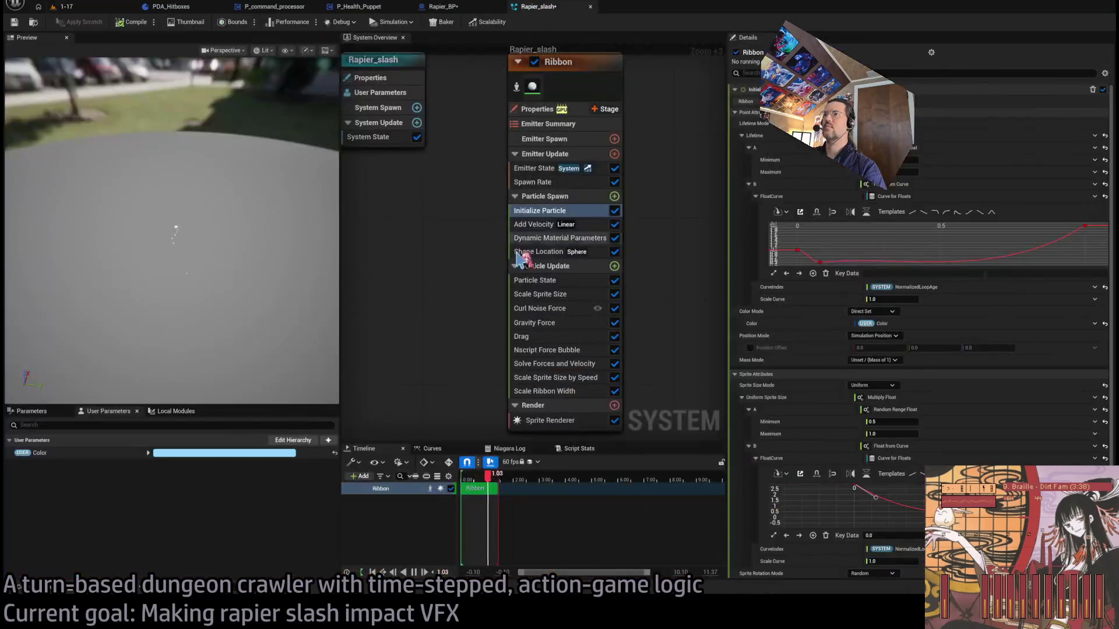
- Inspect Curl Noise Force, recompile Rapier_slash, and return to the 1-17 level
{"action": "left_click", "coordinate": [553, 308]}
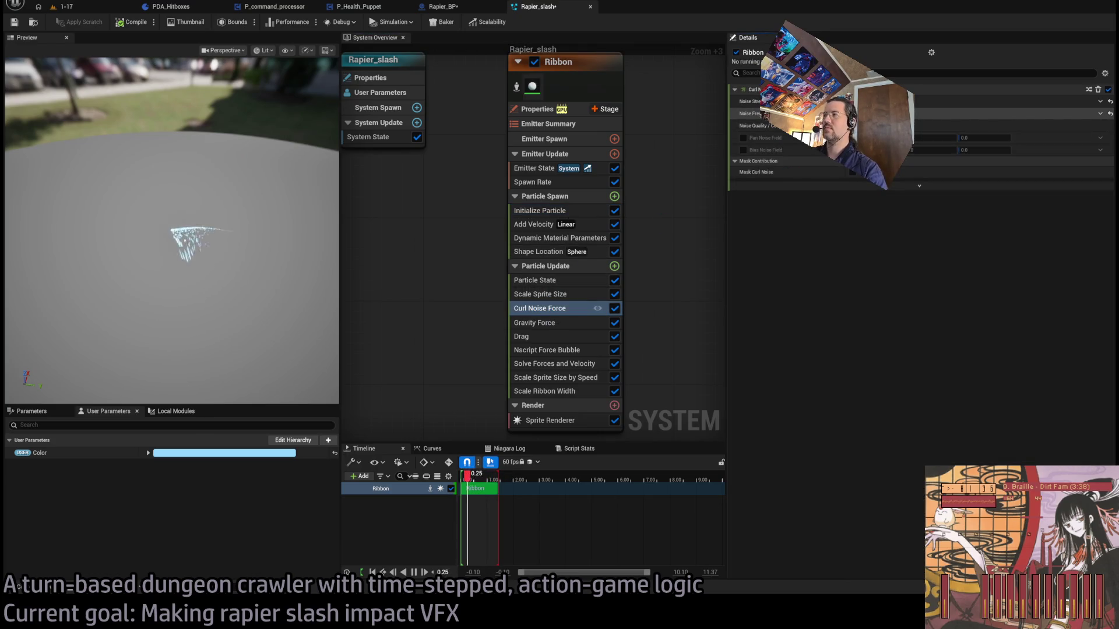
{"action": "left_click", "coordinate": [122, 22]}
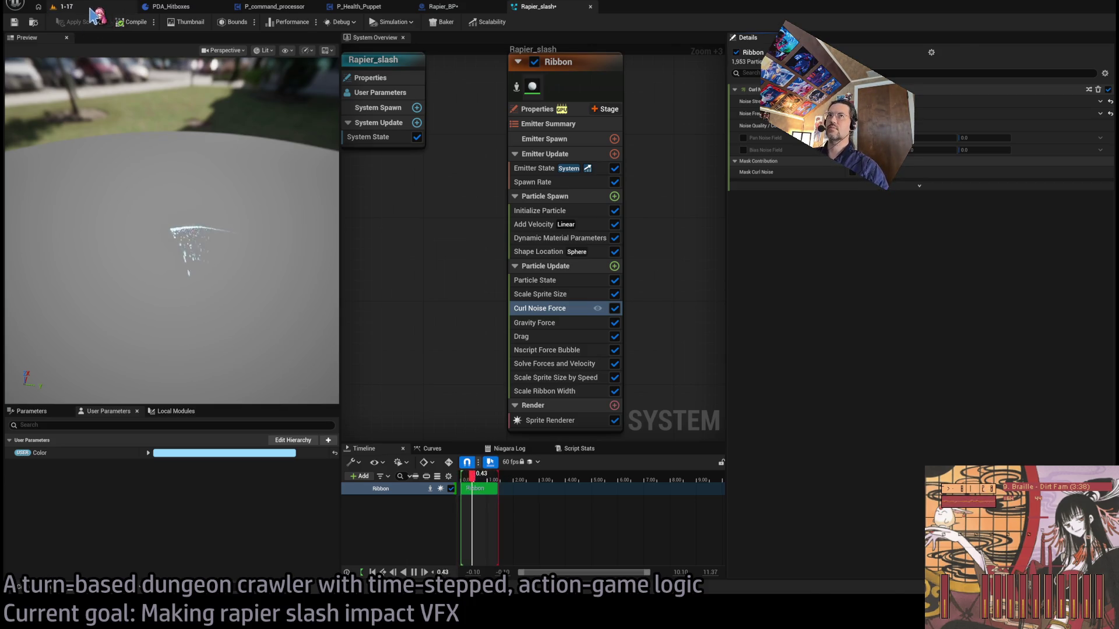
{"action": "left_click", "coordinate": [65, 6]}
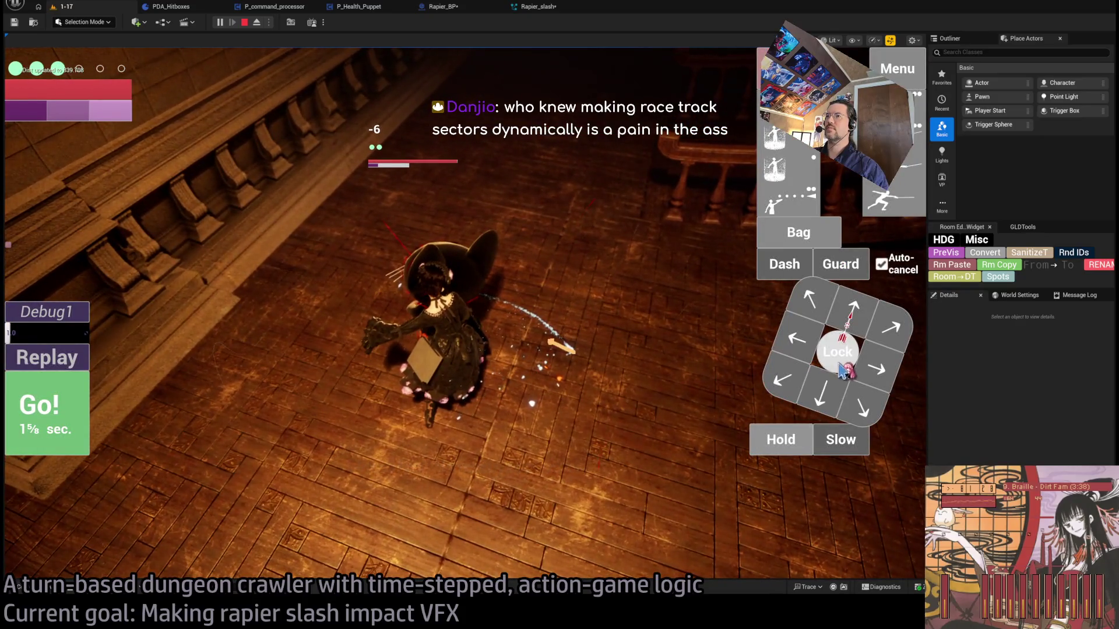
- Lock onto the enemy, restart play, execute the turn to see the slash, then stop
{"action": "left_click", "coordinate": [841, 370]}
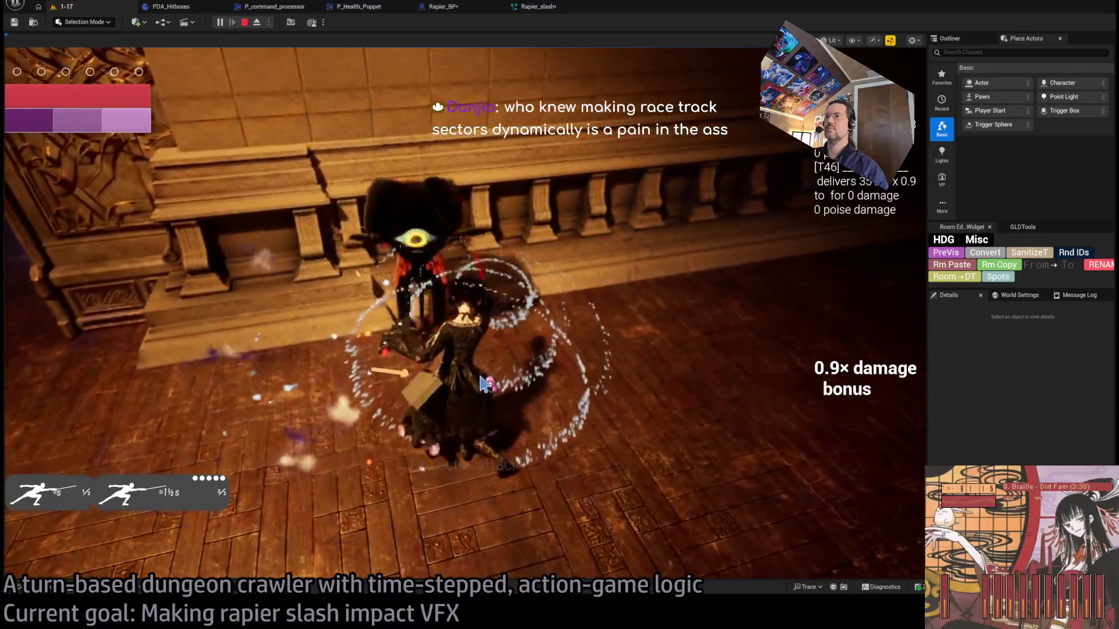
{"action": "left_click", "coordinate": [243, 27]}
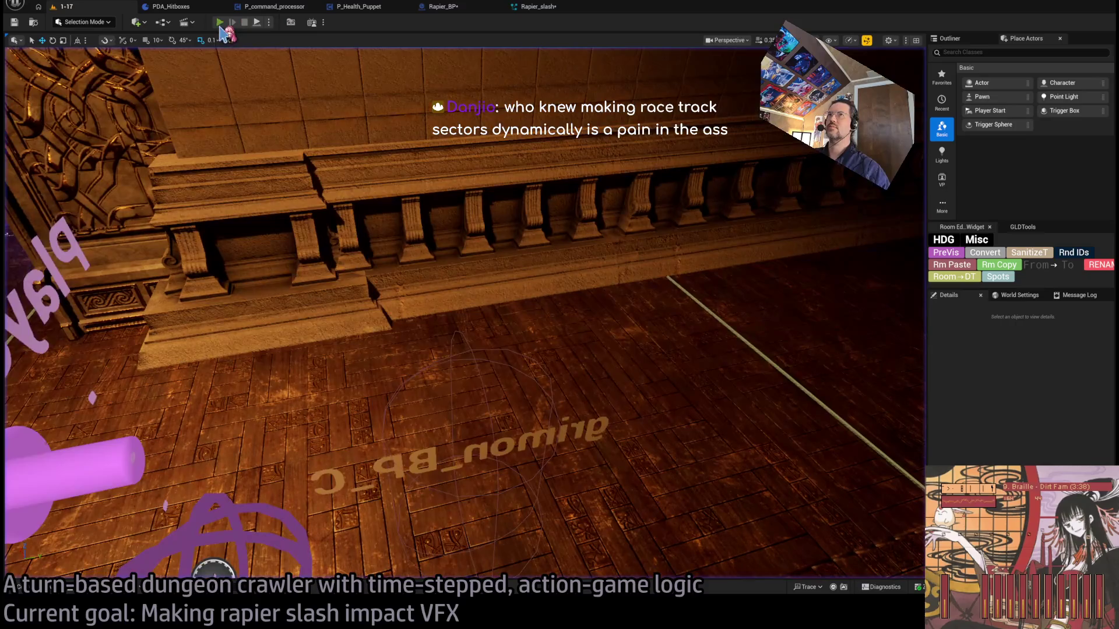
{"action": "key", "text": "alt+p"}
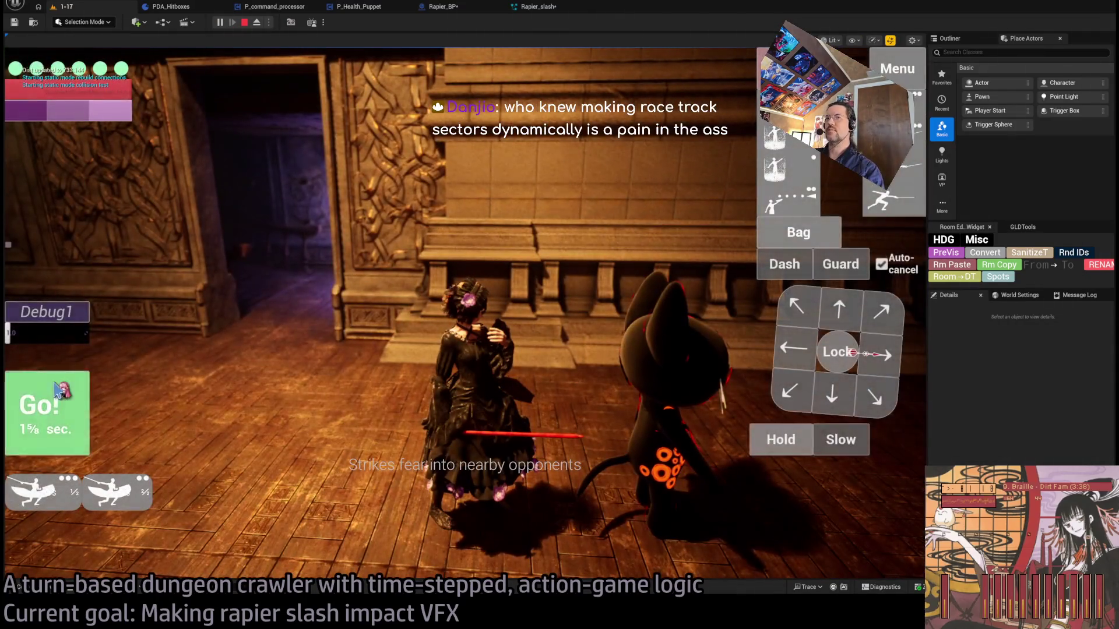
{"action": "left_click", "coordinate": [56, 389]}
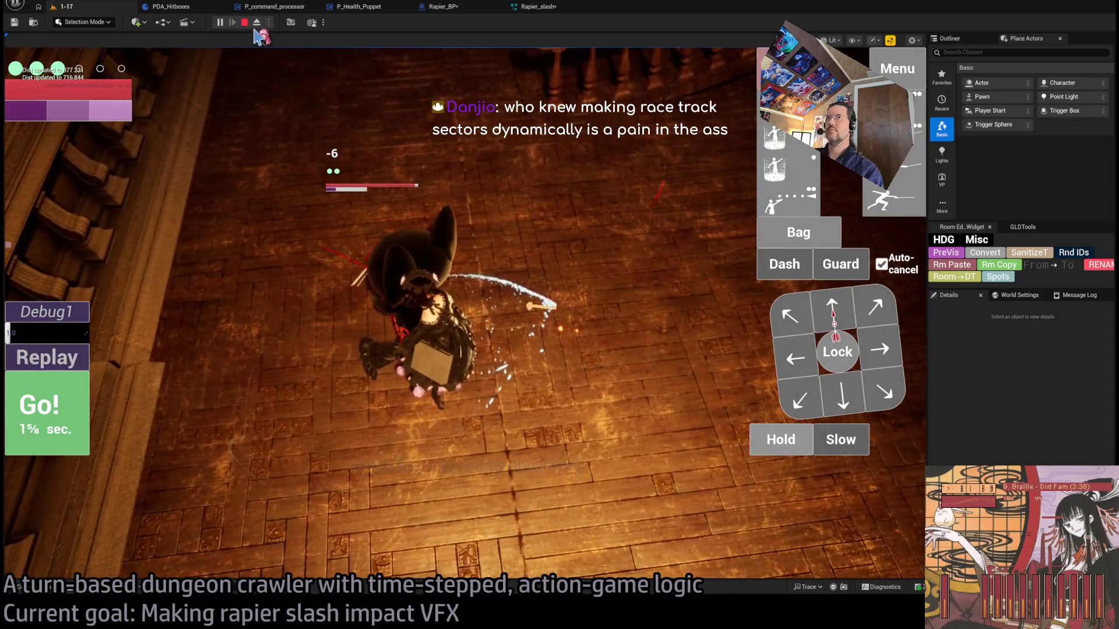
{"action": "left_click", "coordinate": [244, 22]}
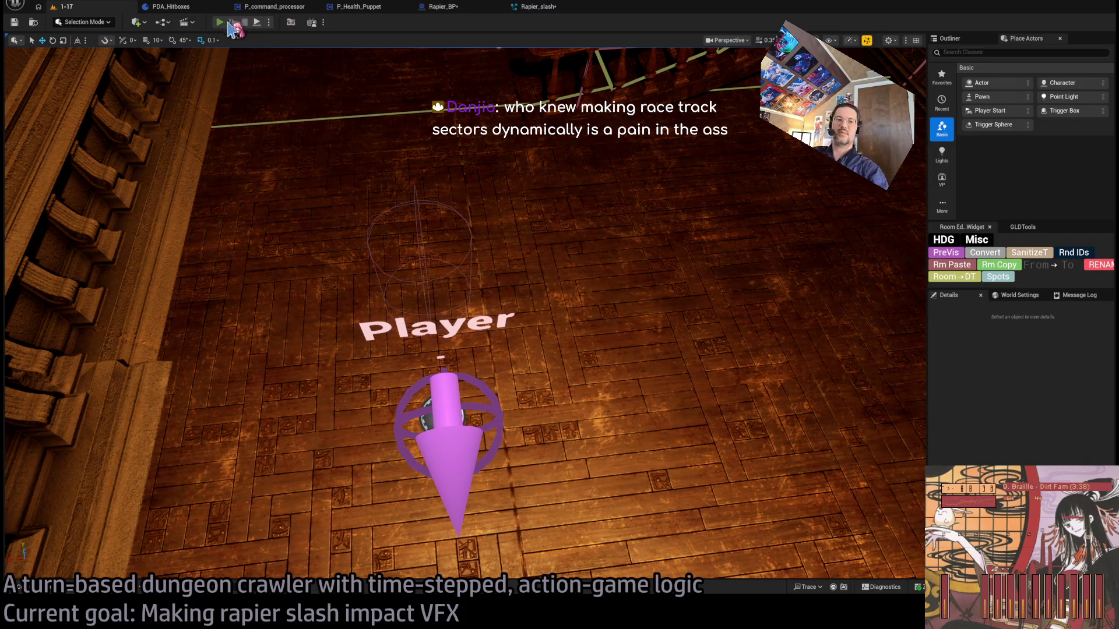
- Play again, lock onto the enemy, run the queued rapier slashes, then stop the session
{"action": "key", "text": "alt+p"}
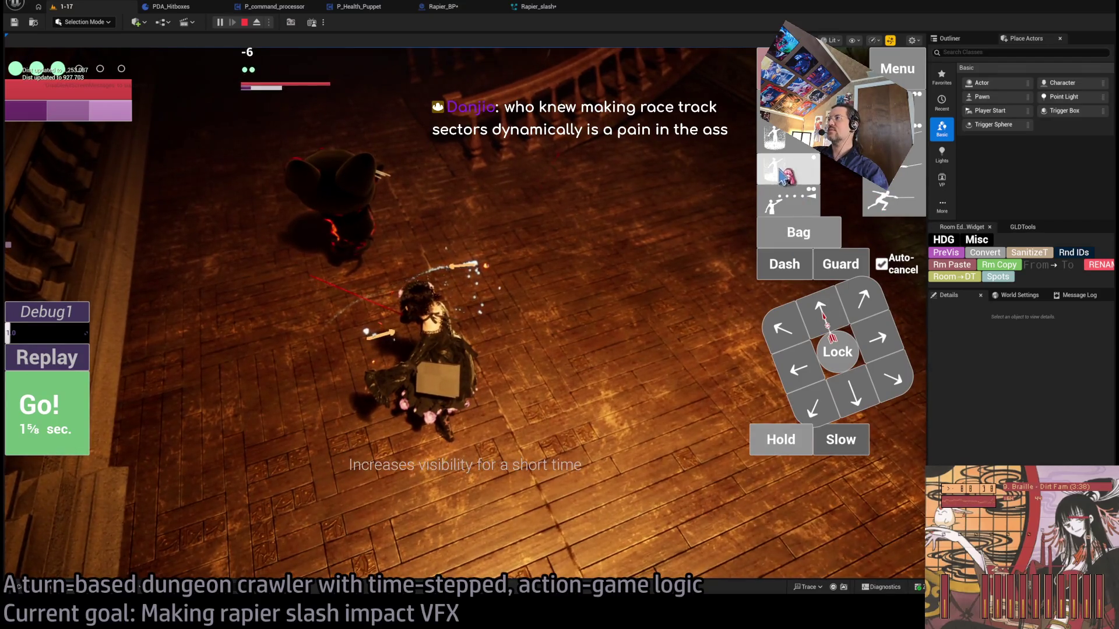
{"action": "left_click", "coordinate": [837, 351]}
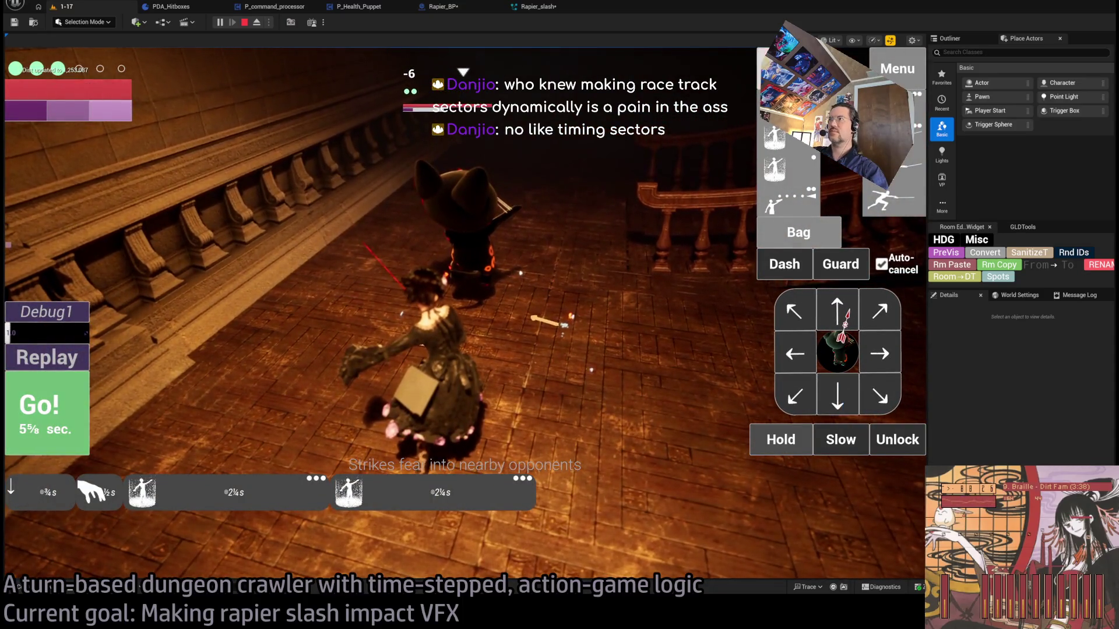
{"action": "key", "text": "Return"}
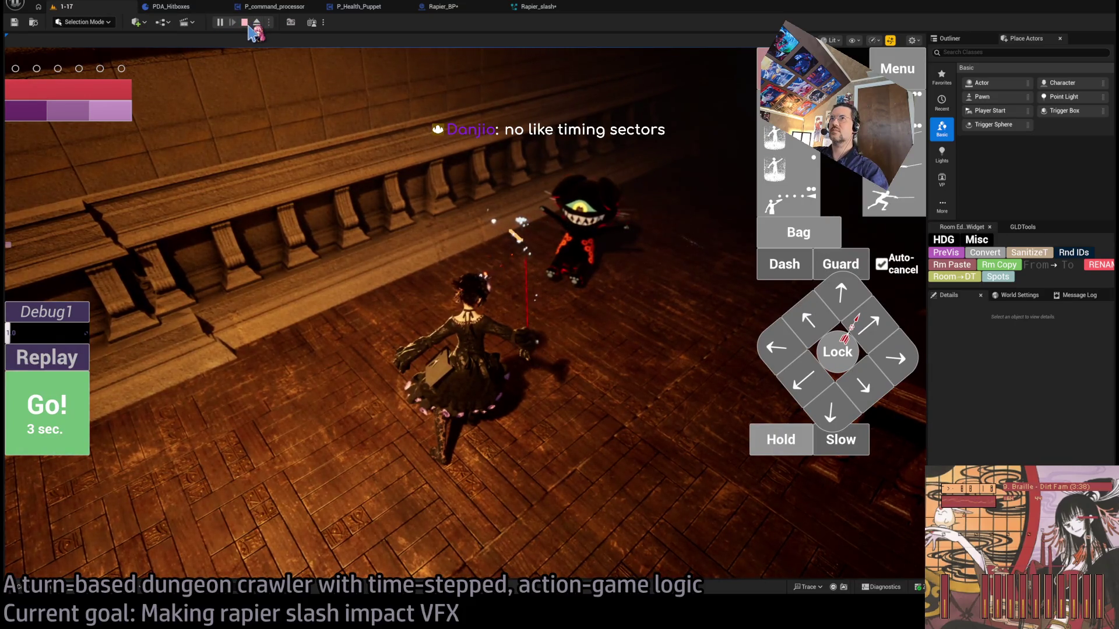
{"action": "left_click", "coordinate": [245, 23]}
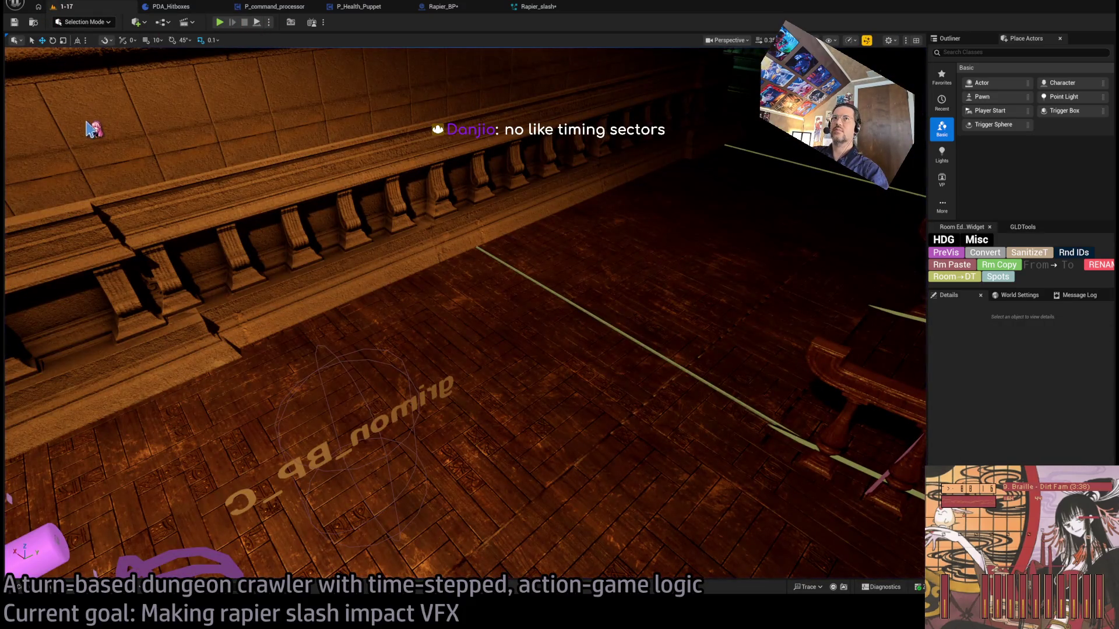
{"action": "left_click", "coordinate": [536, 7]}
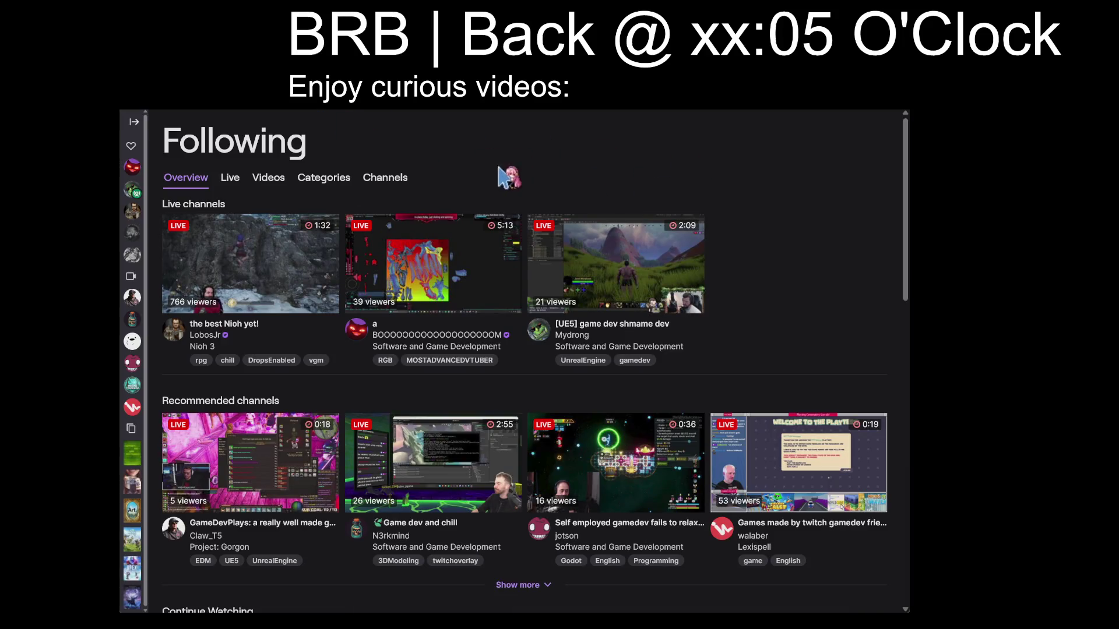
- Open a followed channel's live stream from the Twitch Following list
{"action": "left_click", "coordinate": [451, 247]}
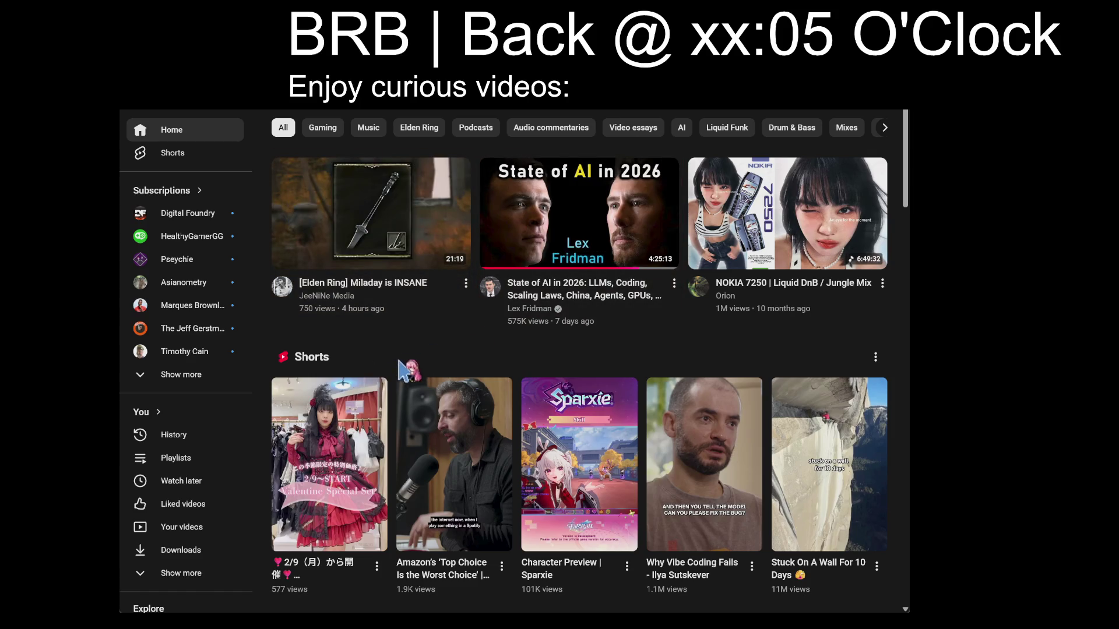
- Play the first Short in the YouTube home feed
{"action": "left_click", "coordinate": [355, 396]}
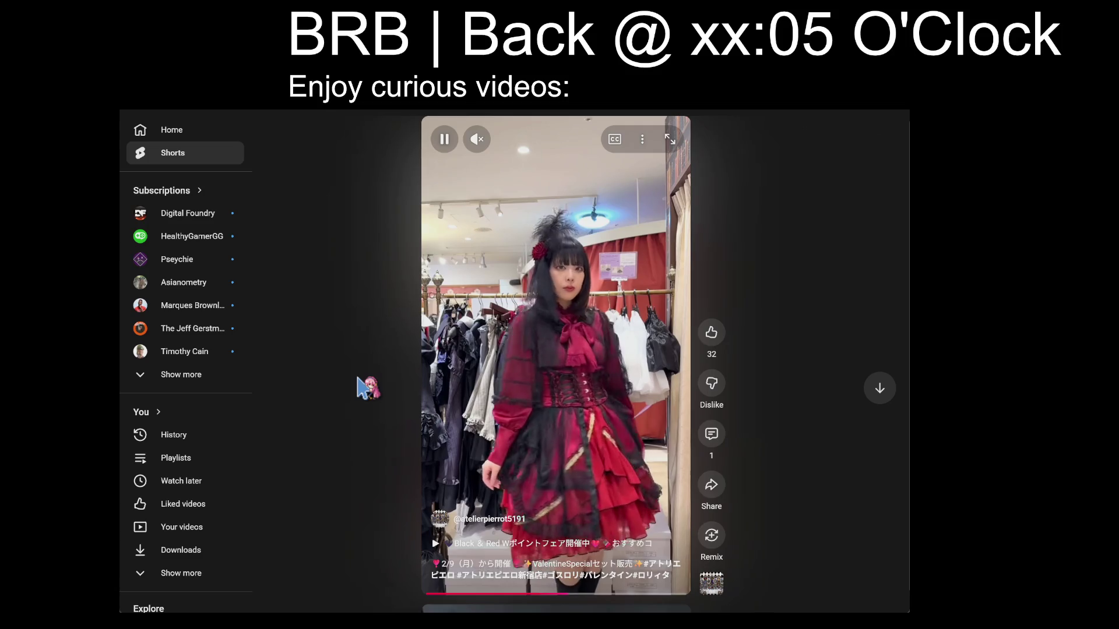
- Rewind the Short to an earlier point and pause it
{"action": "left_click", "coordinate": [512, 596]}
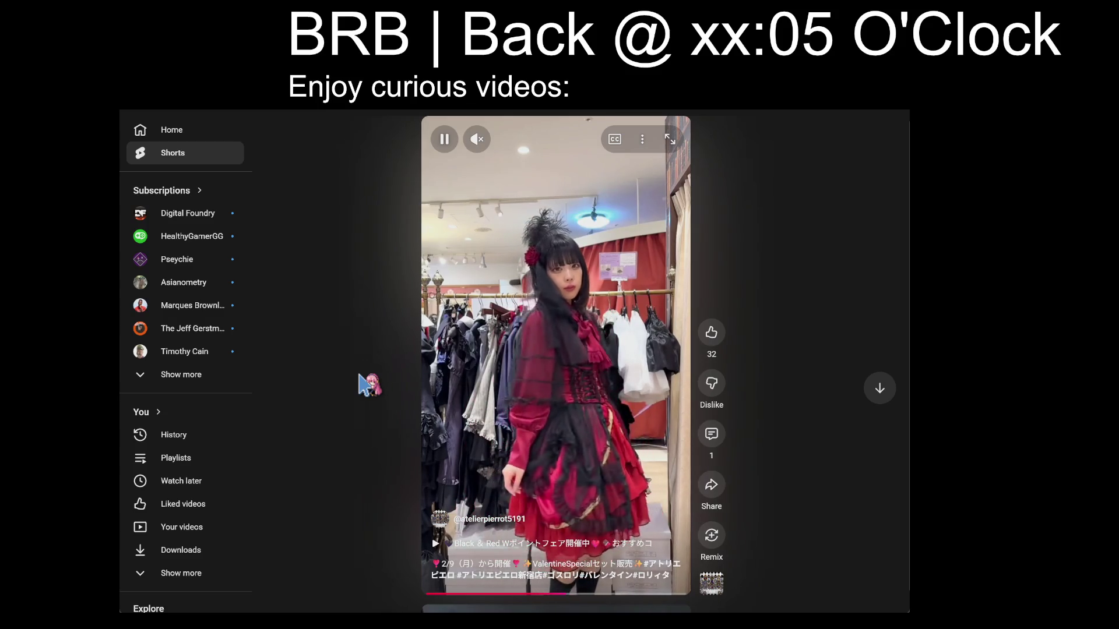
{"action": "key", "text": "space"}
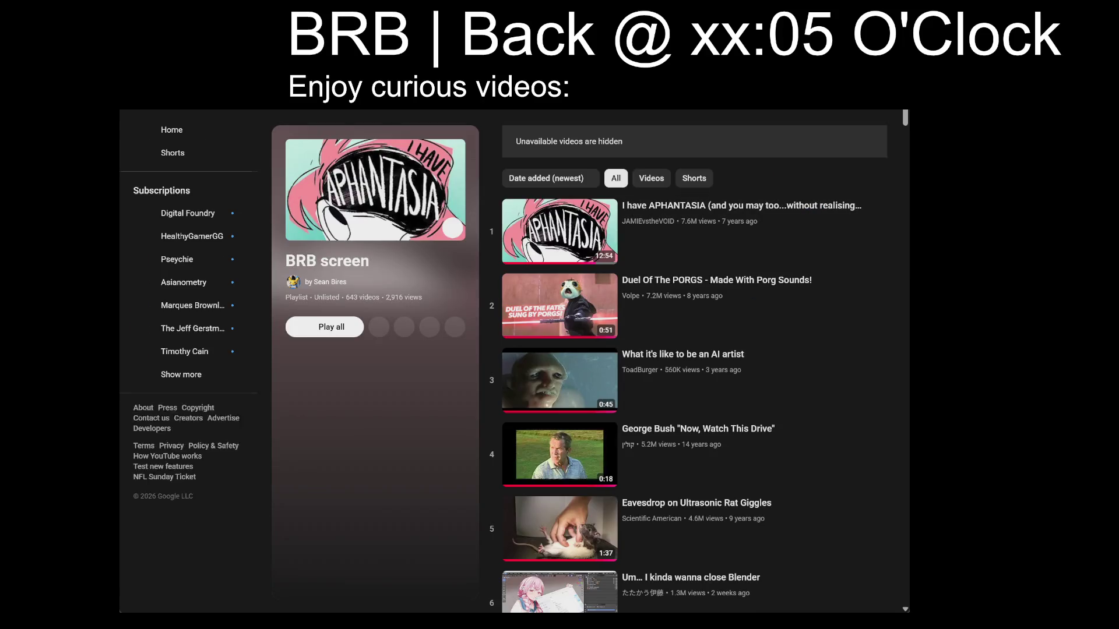
- Scroll the BRB screen playlist to row 36 and play the Thriller-album video
{"action": "scroll", "coordinate": [806, 305], "scroll_direction": "down", "scroll_amount": 4}
{"action": "scroll", "coordinate": [807, 304], "scroll_direction": "up", "scroll_amount": 2}
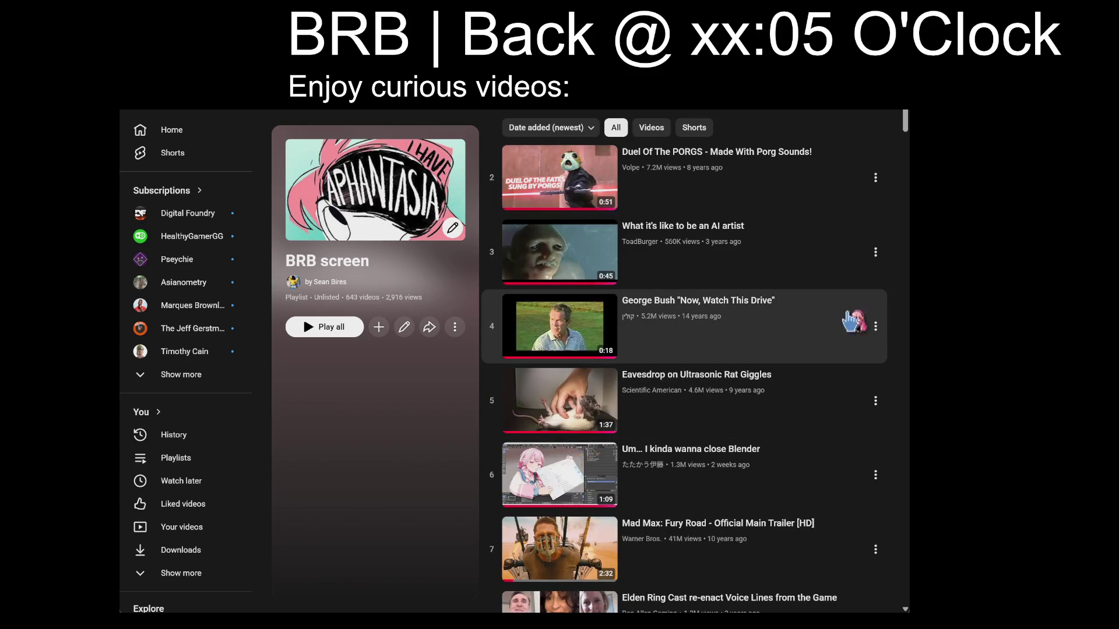
{"action": "scroll", "coordinate": [811, 426], "scroll_direction": "down", "scroll_amount": 20}
{"action": "scroll", "coordinate": [811, 425], "scroll_direction": "down", "scroll_amount": 20}
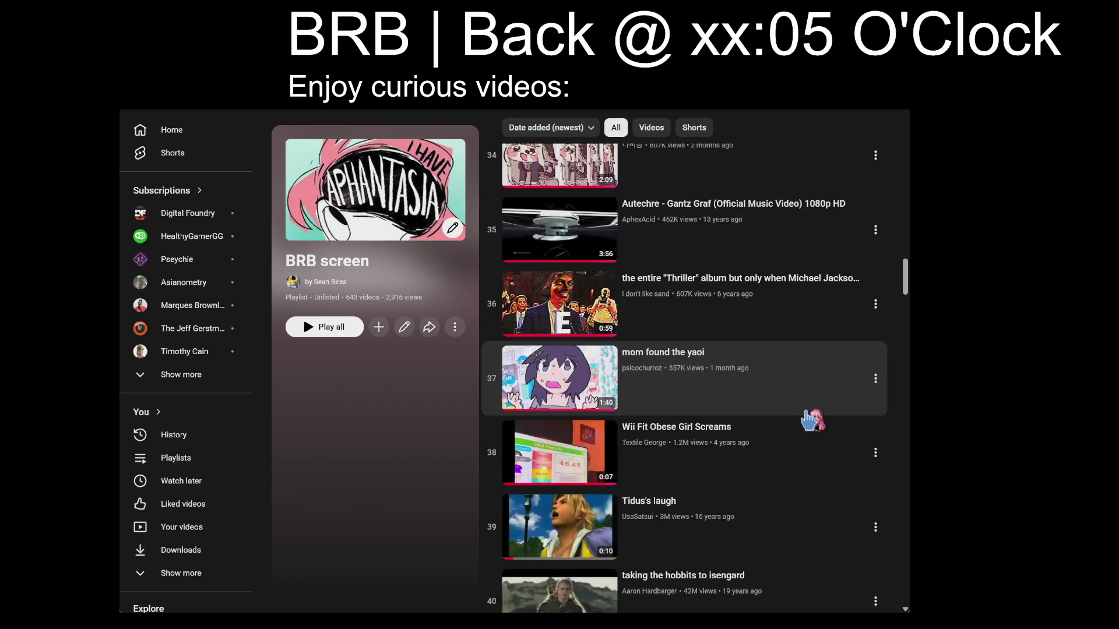
{"action": "scroll", "coordinate": [810, 413], "scroll_direction": "up", "scroll_amount": 15}
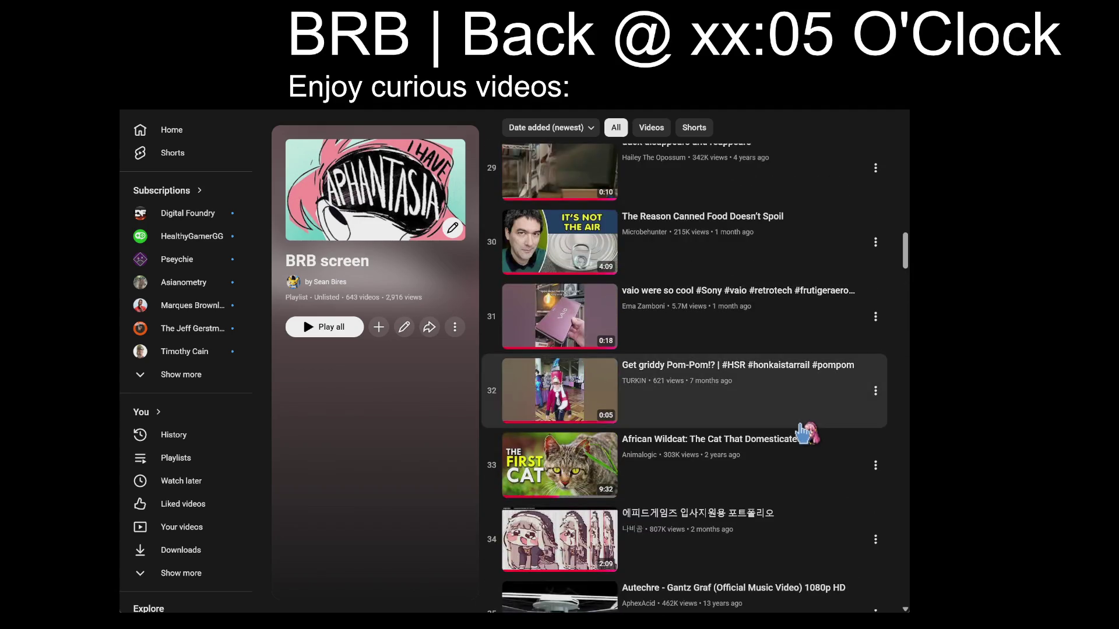
{"action": "scroll", "coordinate": [806, 414], "scroll_direction": "up", "scroll_amount": 15}
{"action": "scroll", "coordinate": [805, 434], "scroll_direction": "up", "scroll_amount": 12}
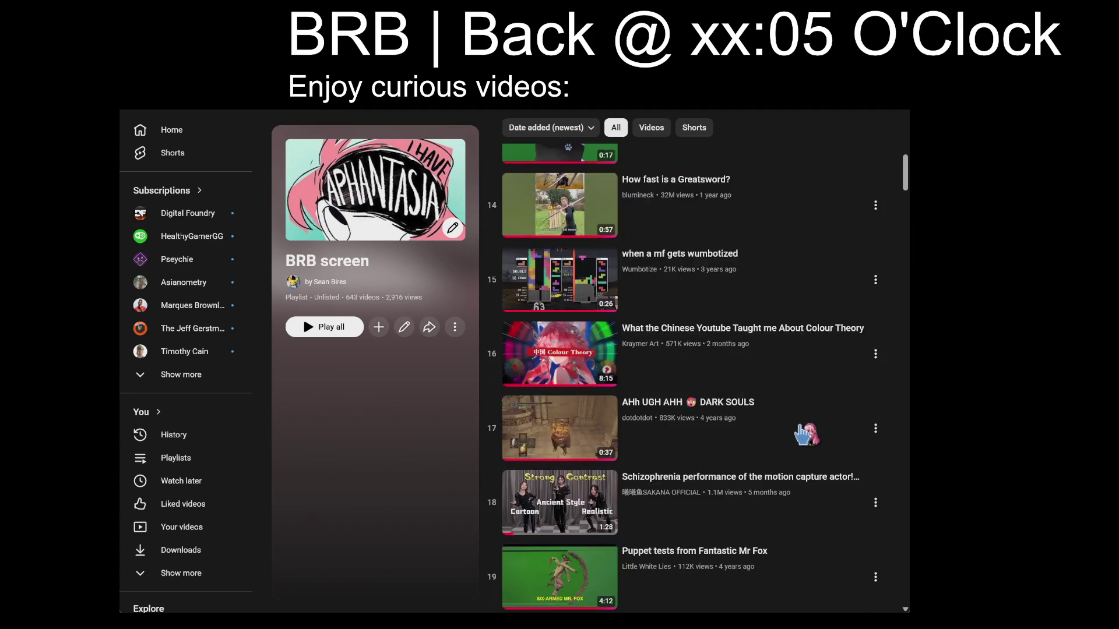
{"action": "scroll", "coordinate": [805, 434], "scroll_direction": "down", "scroll_amount": 5}
{"action": "scroll", "coordinate": [806, 434], "scroll_direction": "down", "scroll_amount": 10}
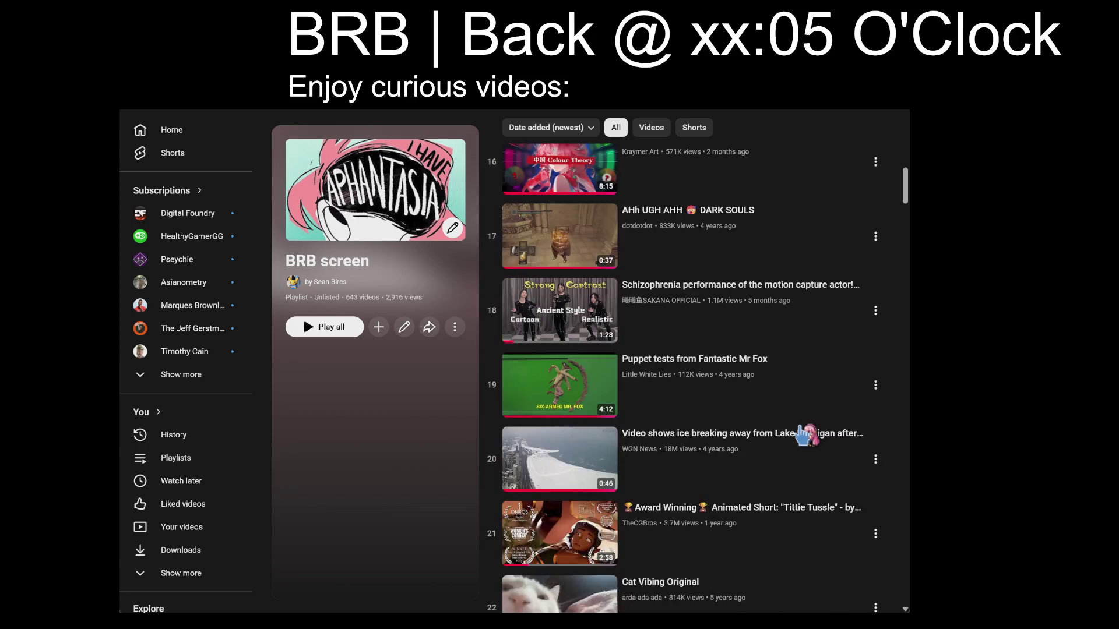
{"action": "scroll", "coordinate": [807, 433], "scroll_direction": "up", "scroll_amount": 15}
{"action": "scroll", "coordinate": [807, 432], "scroll_direction": "up", "scroll_amount": 5}
{"action": "scroll", "coordinate": [804, 407], "scroll_direction": "down", "scroll_amount": 20}
{"action": "scroll", "coordinate": [796, 384], "scroll_direction": "down", "scroll_amount": 17}
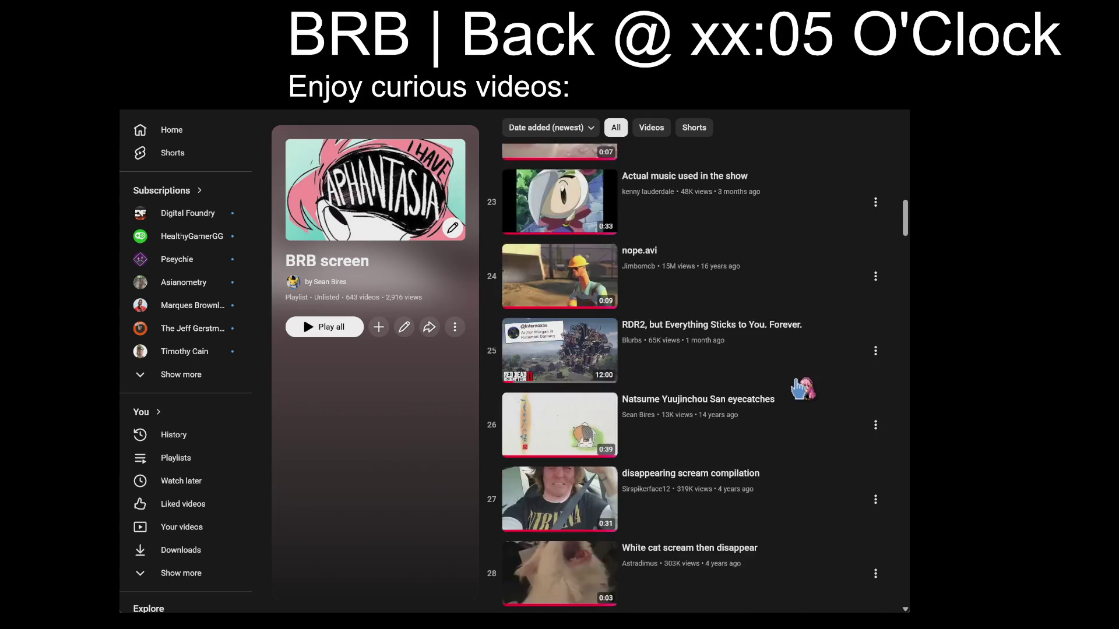
{"action": "scroll", "coordinate": [784, 393], "scroll_direction": "up", "scroll_amount": 2}
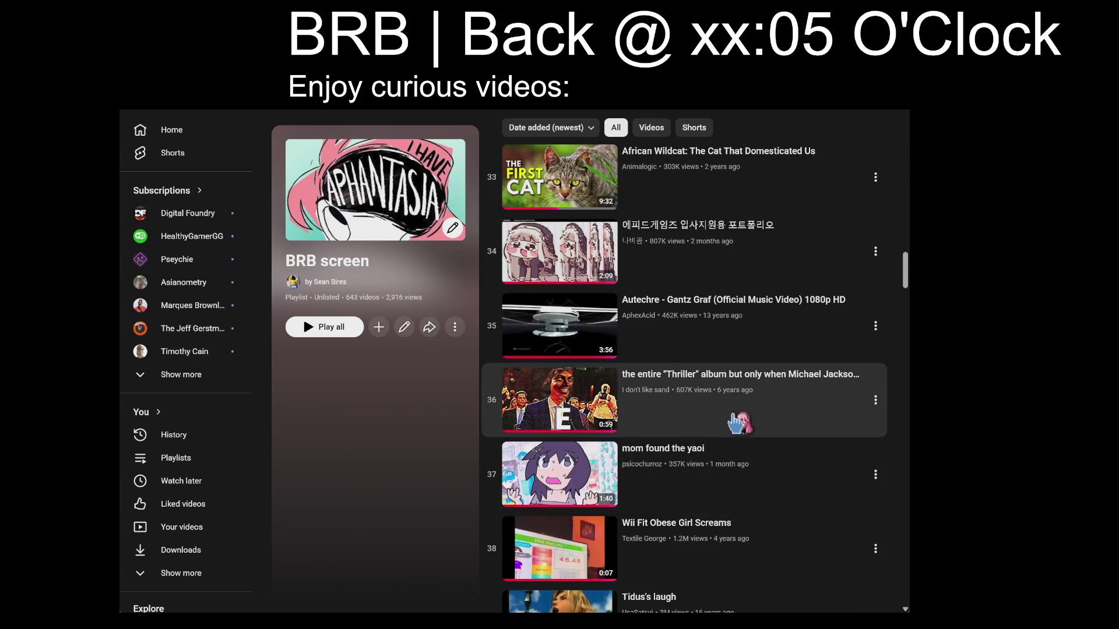
{"action": "left_click", "coordinate": [757, 402]}
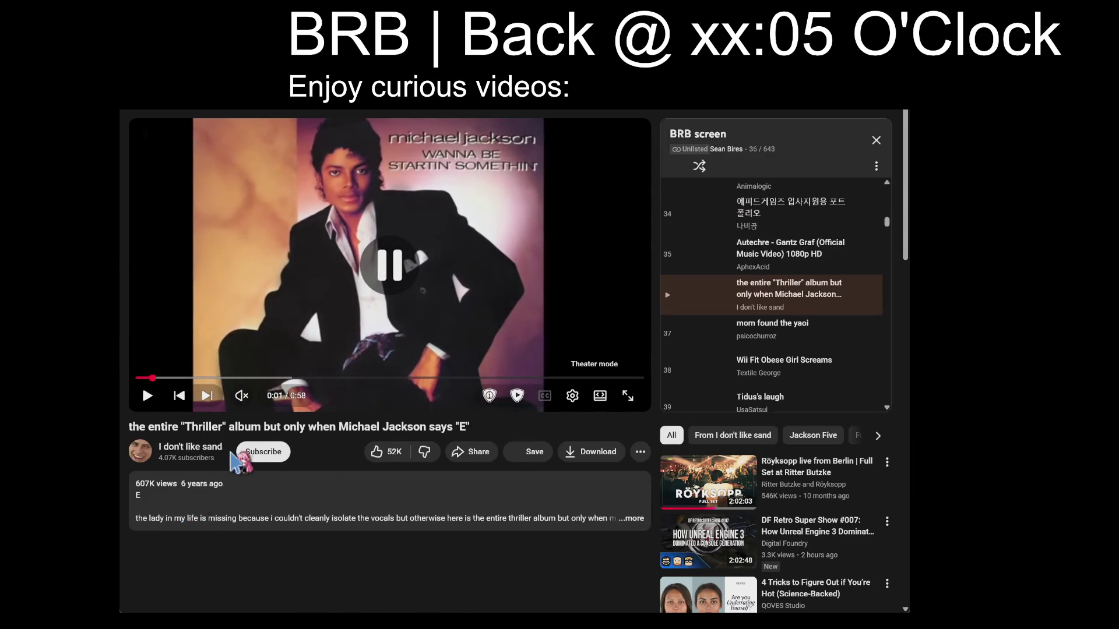
- Watch the video in theater mode from the start, then load google.com in the browser
{"action": "key", "text": "t"}
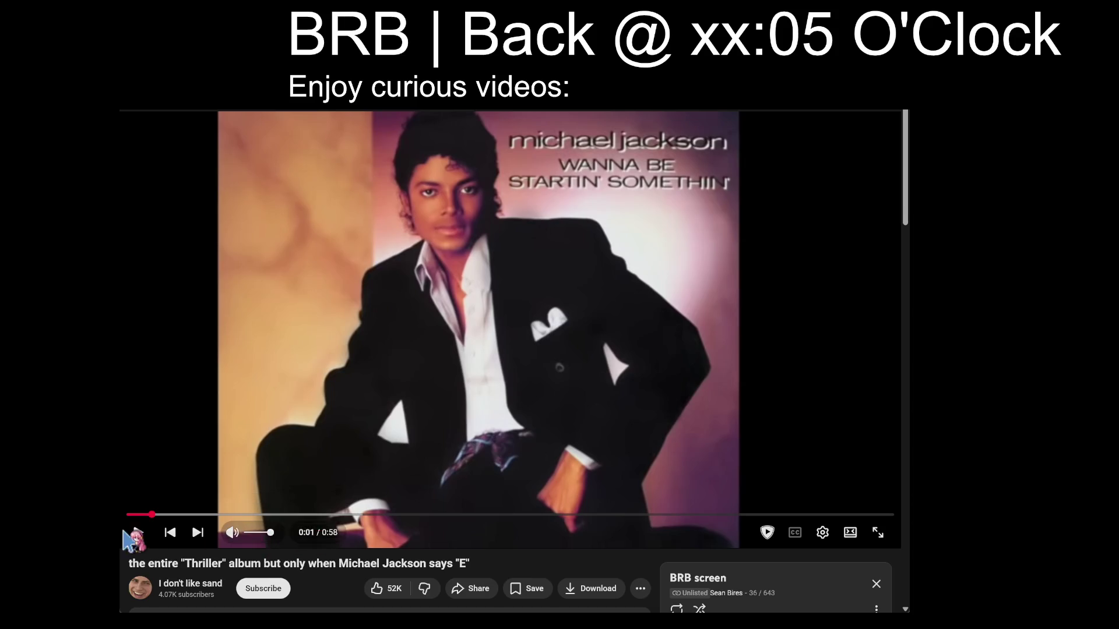
{"action": "left_click_drag", "start_coordinate": [128, 514], "coordinate": [132, 515]}
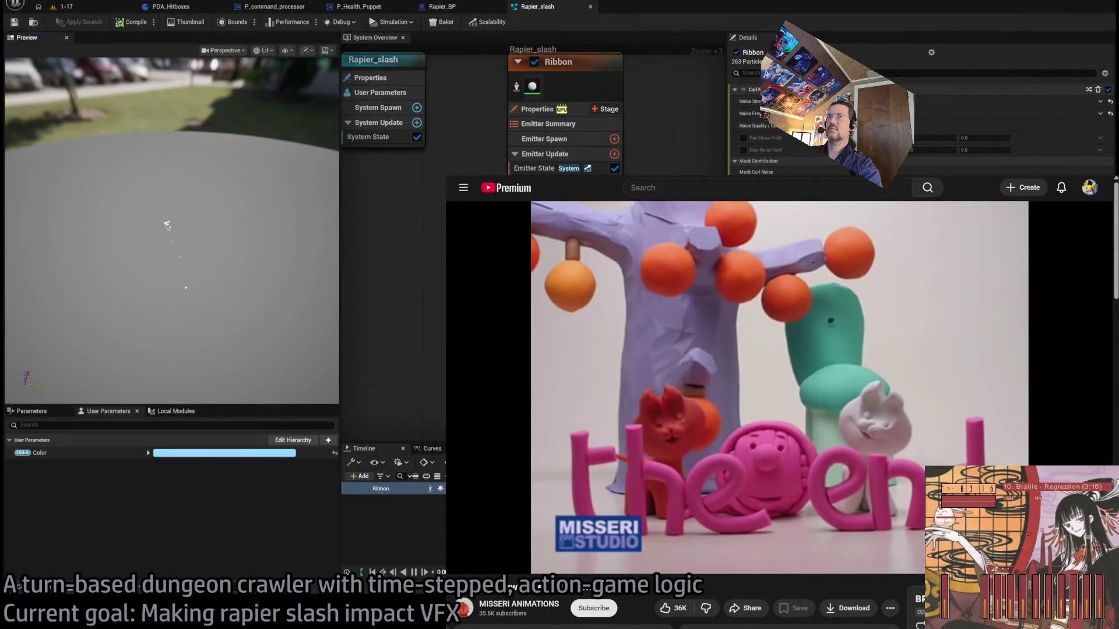
{"action": "key", "text": "ctrl+l"}
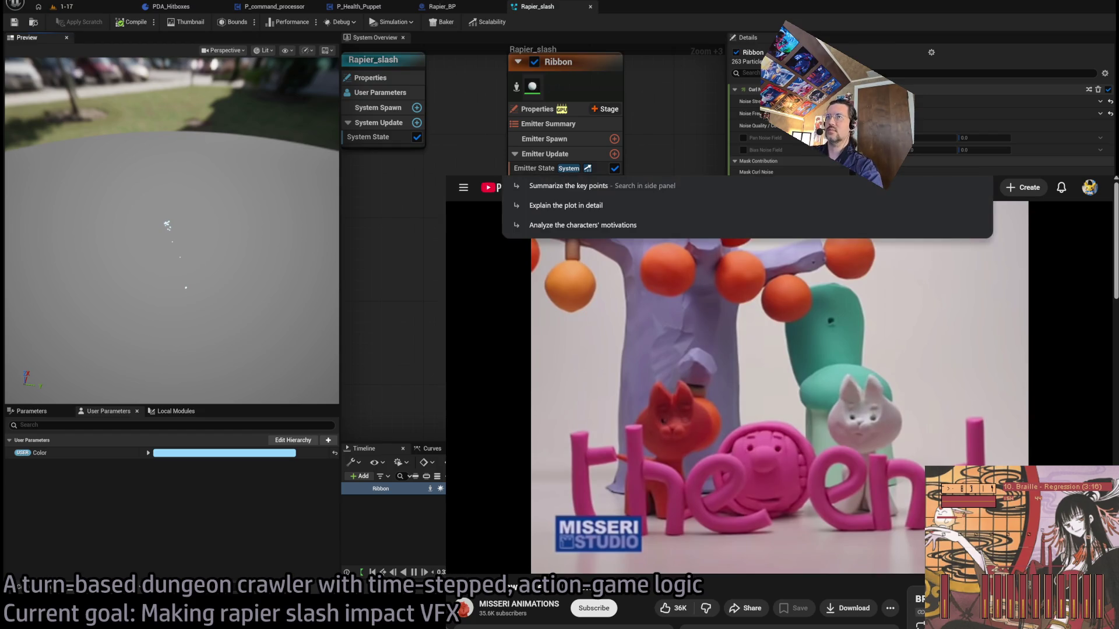
{"action": "type", "text": "google.com"}
{"action": "key", "text": "Return"}
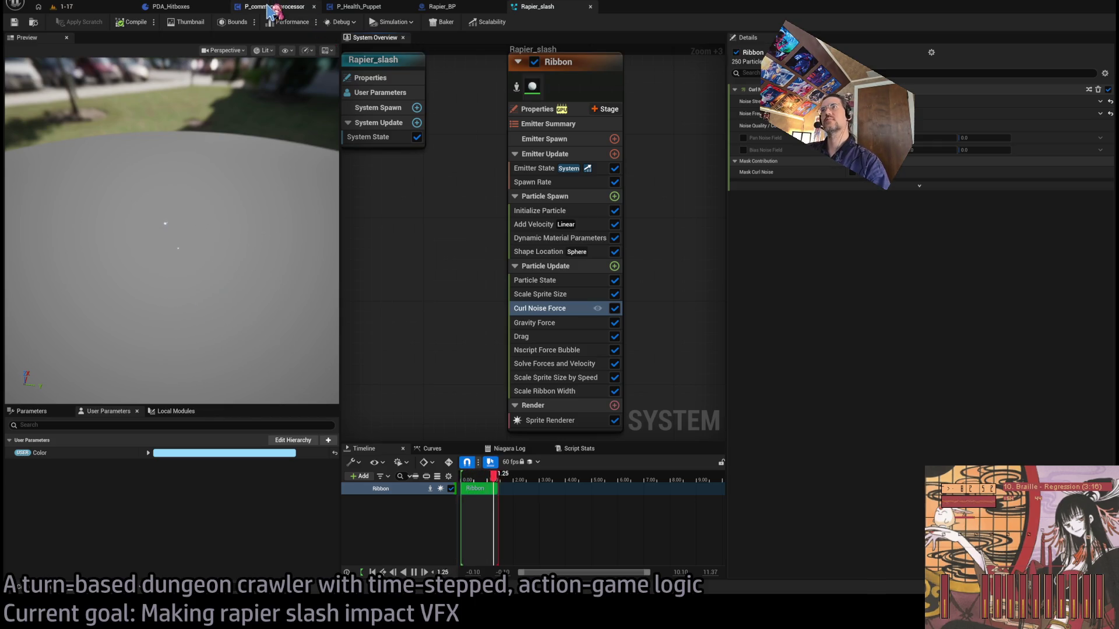
- Return to the Rapier_slash effect and open the Content Drawer at the Rapier VFX folder
{"action": "left_click", "coordinate": [431, 7]}
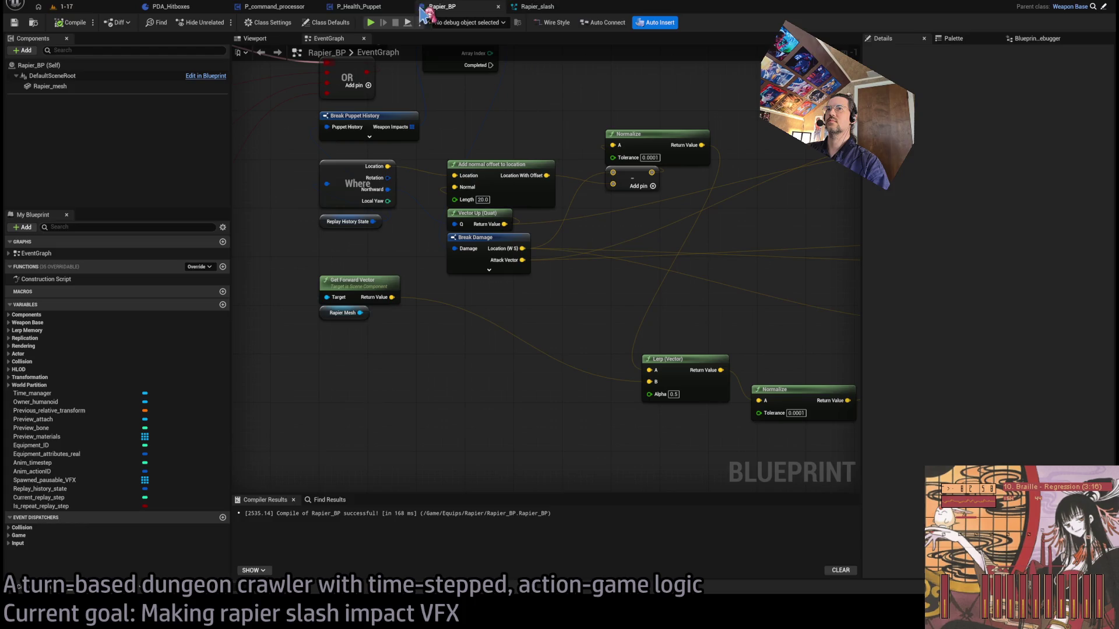
{"action": "left_click", "coordinate": [533, 7]}
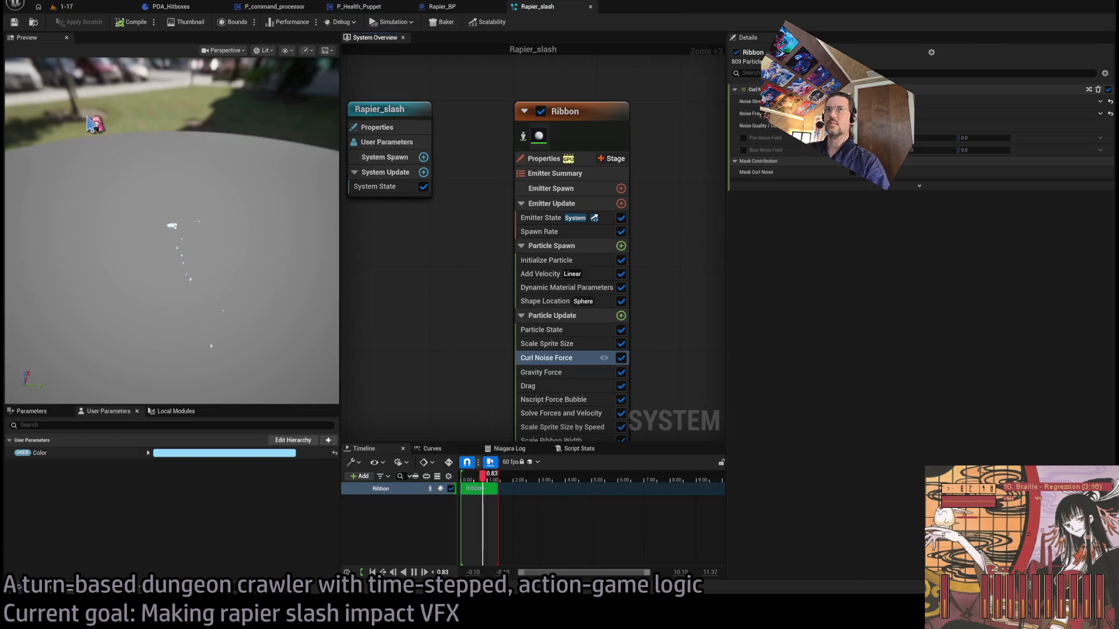
{"action": "key", "text": "ctrl+space"}
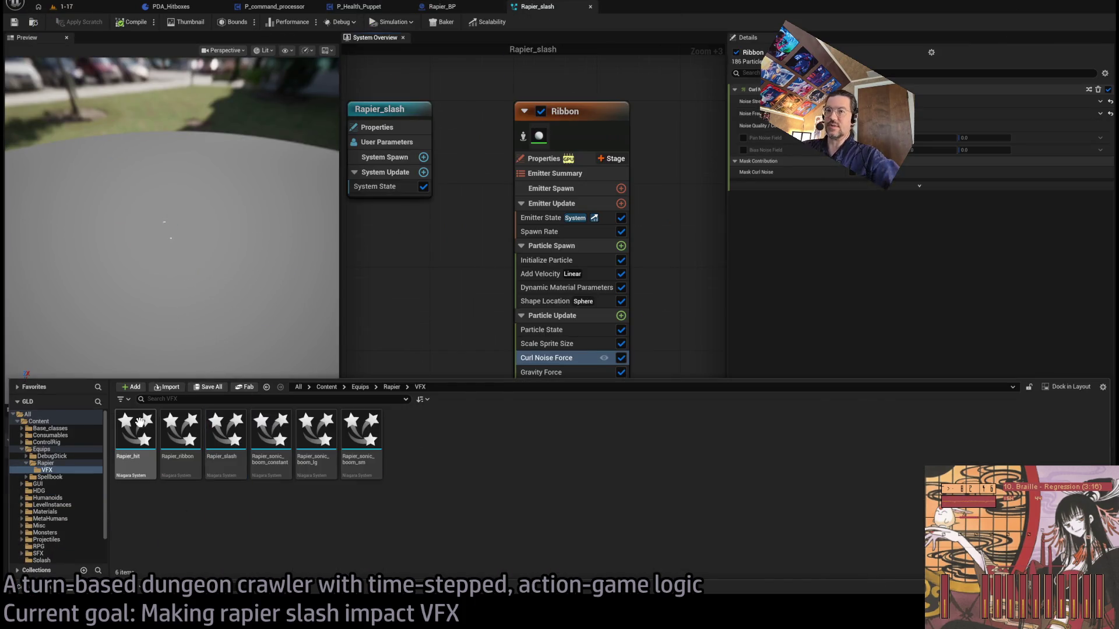
- Open the Rapier_hit Niagara system and select its InnerLG emitter for copying
{"action": "left_click", "coordinate": [143, 414]}
{"action": "key", "text": "Return"}
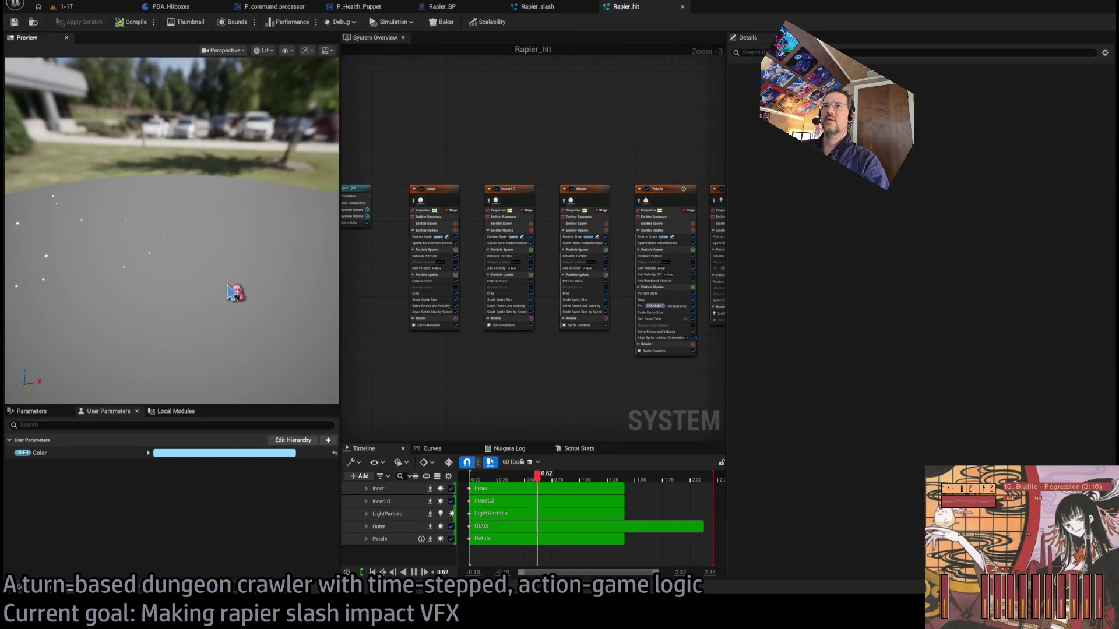
{"action": "left_click", "coordinate": [524, 192]}
{"action": "left_click", "coordinate": [567, 167]}
{"action": "left_click", "coordinate": [508, 189]}
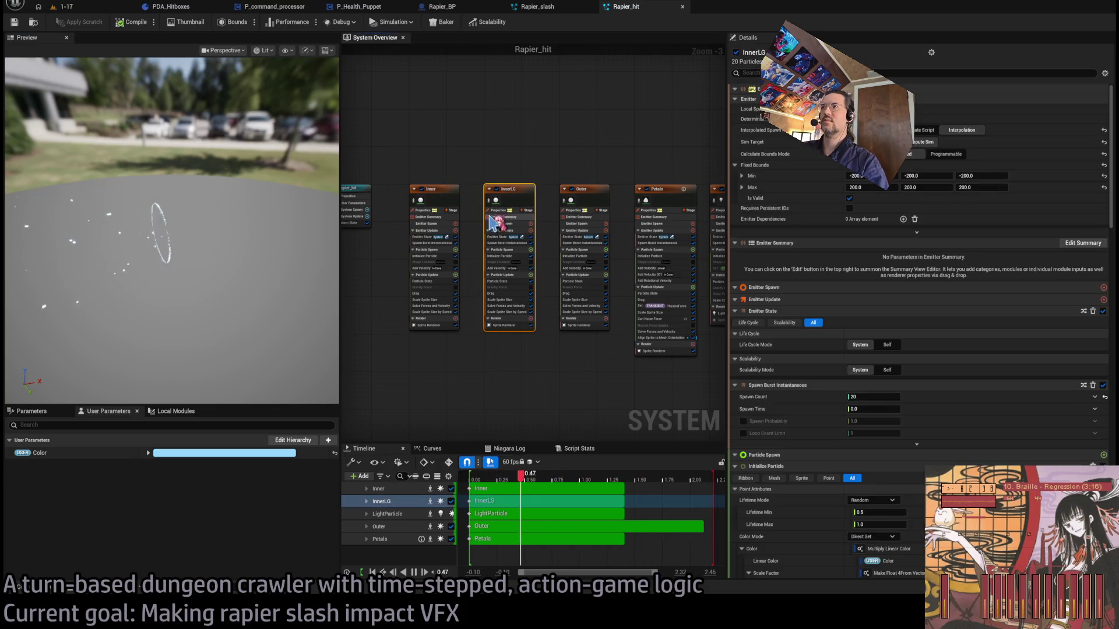
- Paste the InnerLG emitter into Rapier_slash and move it beside Ribbon
{"action": "left_click", "coordinate": [537, 6]}
{"action": "scroll", "coordinate": [466, 208], "scroll_direction": "down", "scroll_amount": 3}
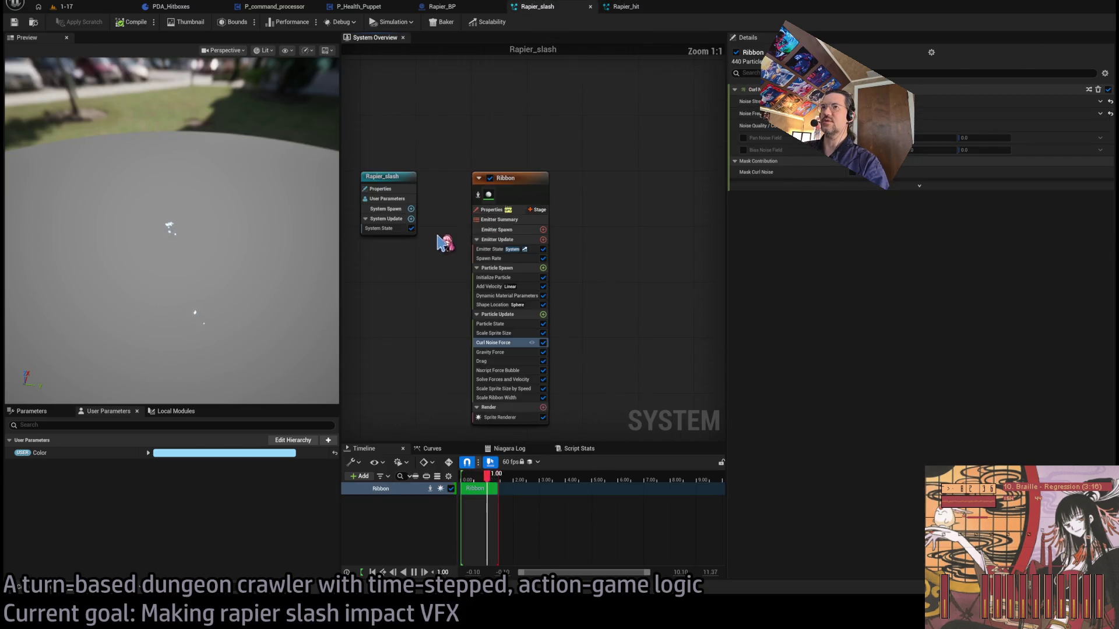
{"action": "key", "text": "ctrl+v"}
{"action": "left_click_drag", "start_coordinate": [568, 189], "coordinate": [559, 141]}
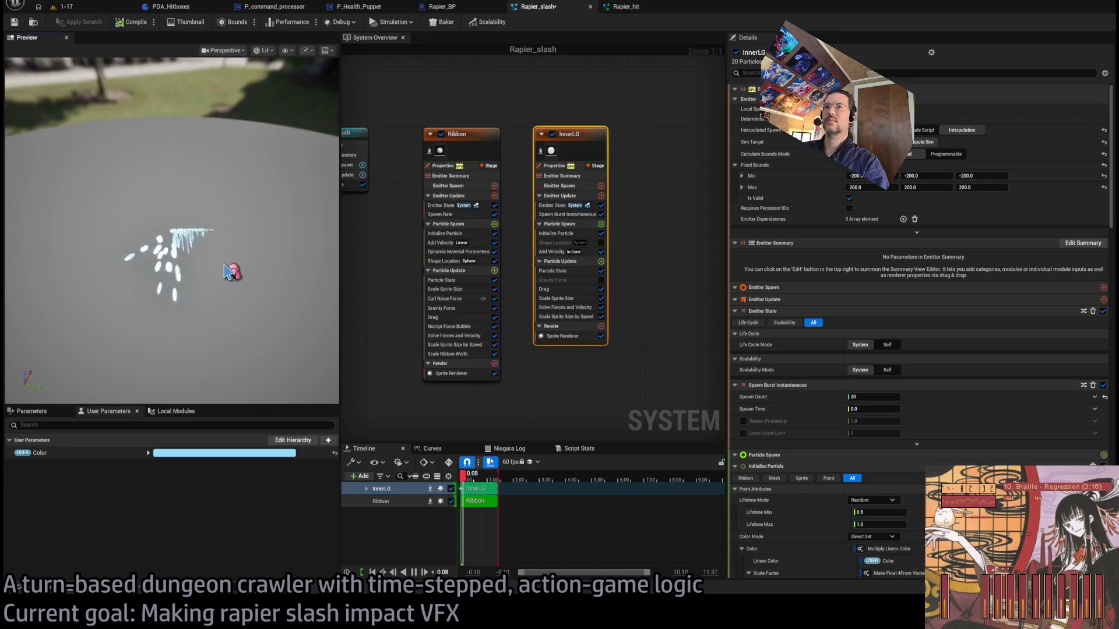
- Inspect InnerLG's Add Velocity module and preview, then test-play level 1-17
{"action": "scroll", "coordinate": [230, 263], "scroll_direction": "up", "scroll_amount": 3}
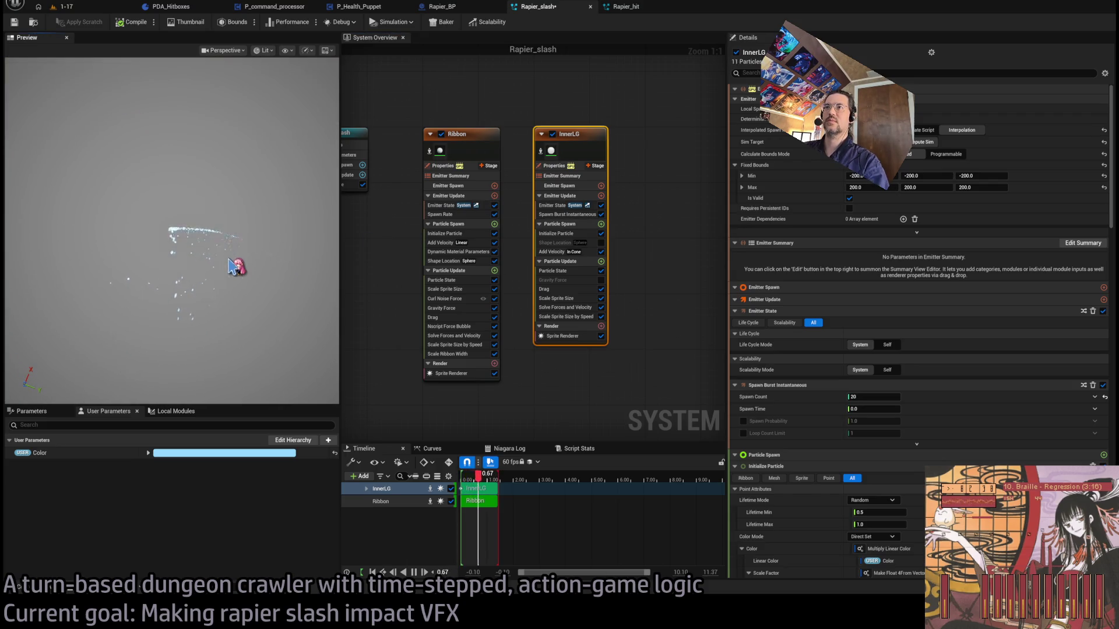
{"action": "left_click", "coordinate": [561, 252]}
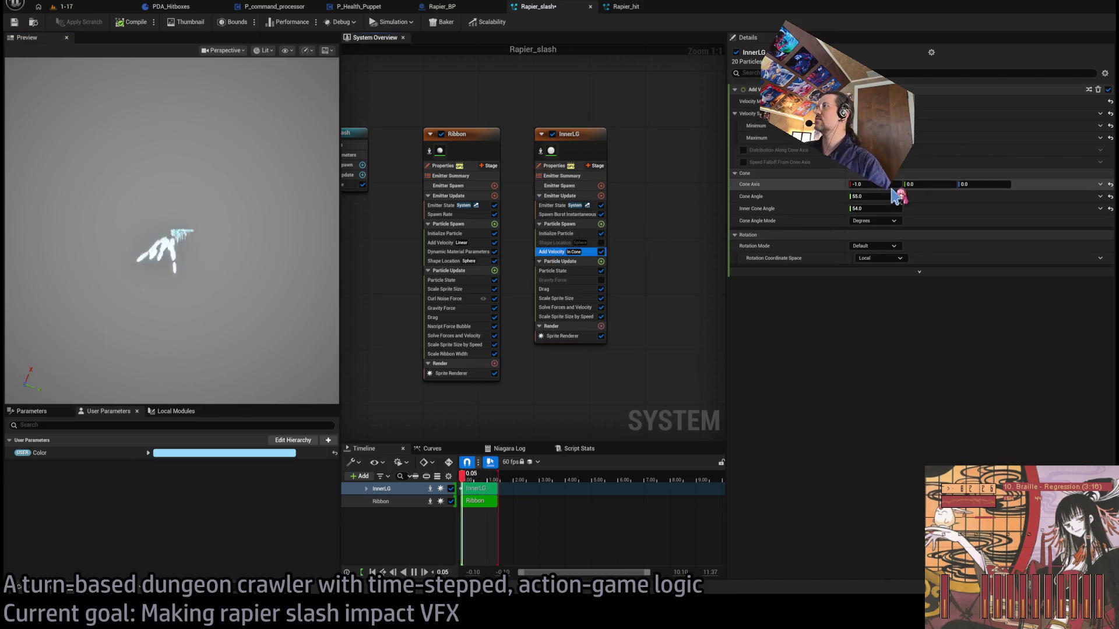
{"action": "left_click", "coordinate": [220, 269]}
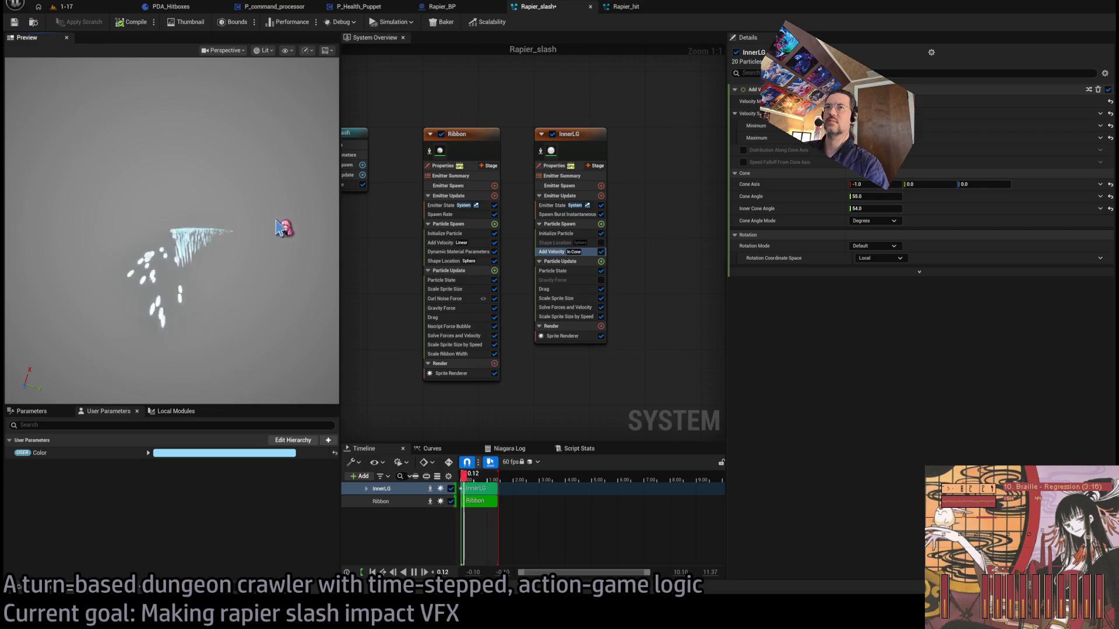
{"action": "mouse_move", "coordinate": [294, 242]}
{"action": "left_mouse_down"}
{"action": "mouse_move", "coordinate": [250, 256]}
{"action": "mouse_move", "coordinate": [262, 236]}
{"action": "left_mouse_up"}
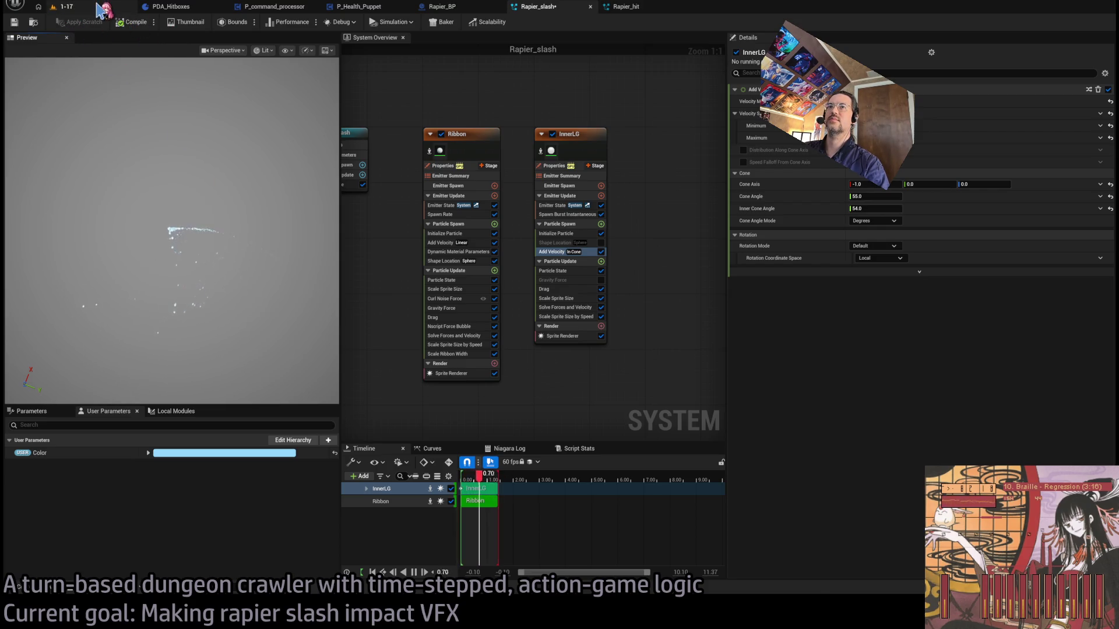
{"action": "left_click", "coordinate": [87, 7]}
{"action": "key", "text": "alt+p"}
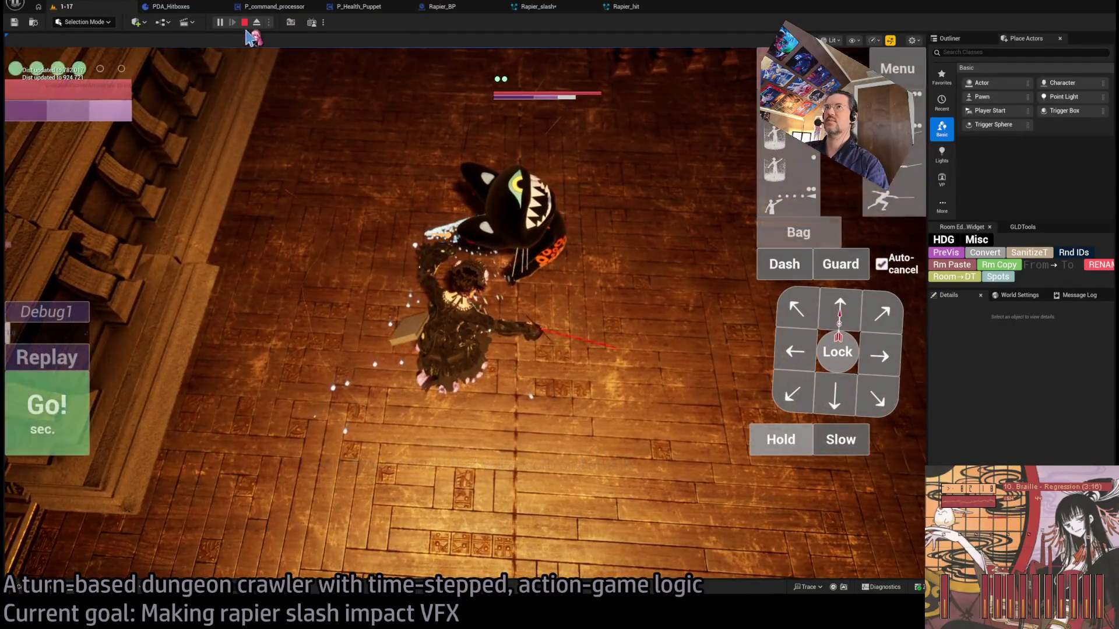
- Stop the test play and return to the Rapier_slash system editor
{"action": "key", "text": "Escape"}
{"action": "left_click", "coordinate": [627, 6]}
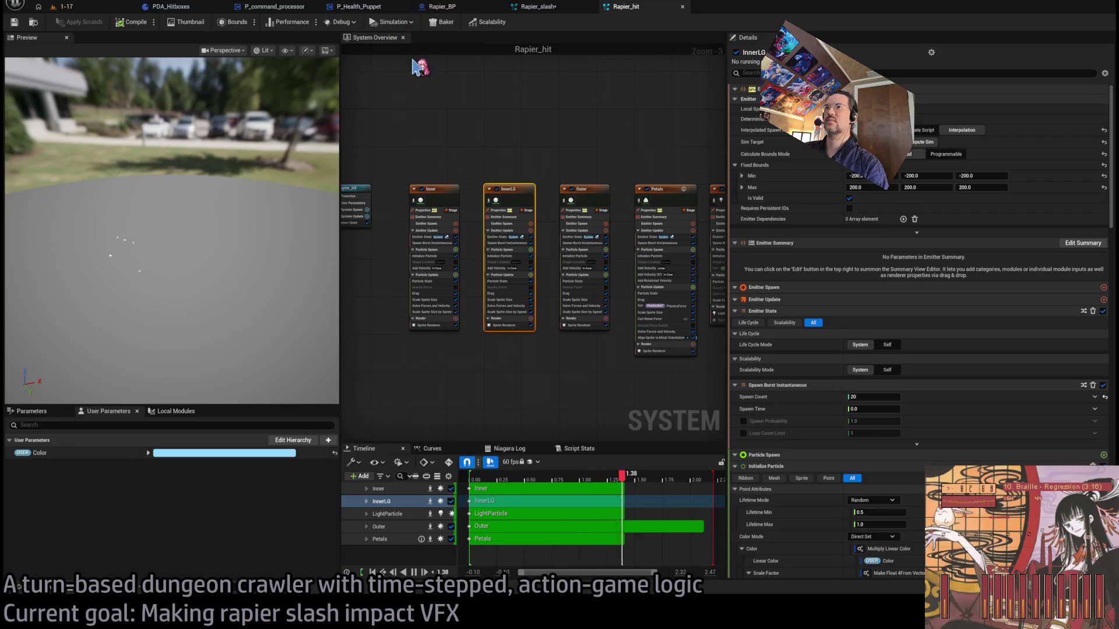
{"action": "left_click", "coordinate": [541, 8]}
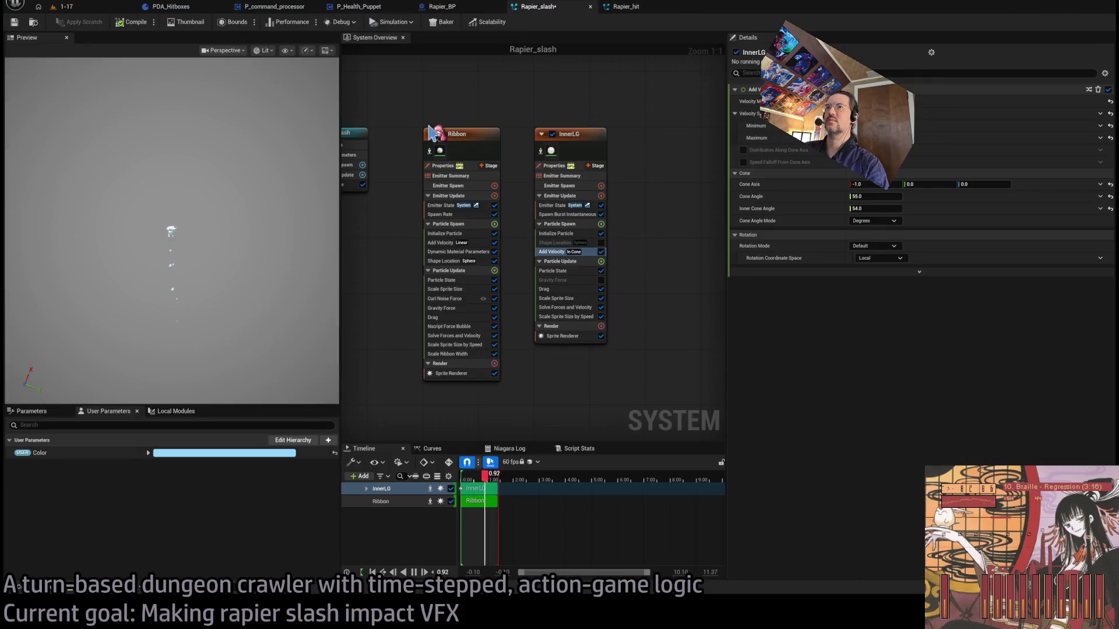
- Set the Cone Axis Y of InnerLG's Add Velocity module to -1
{"action": "left_click", "coordinate": [604, 173]}
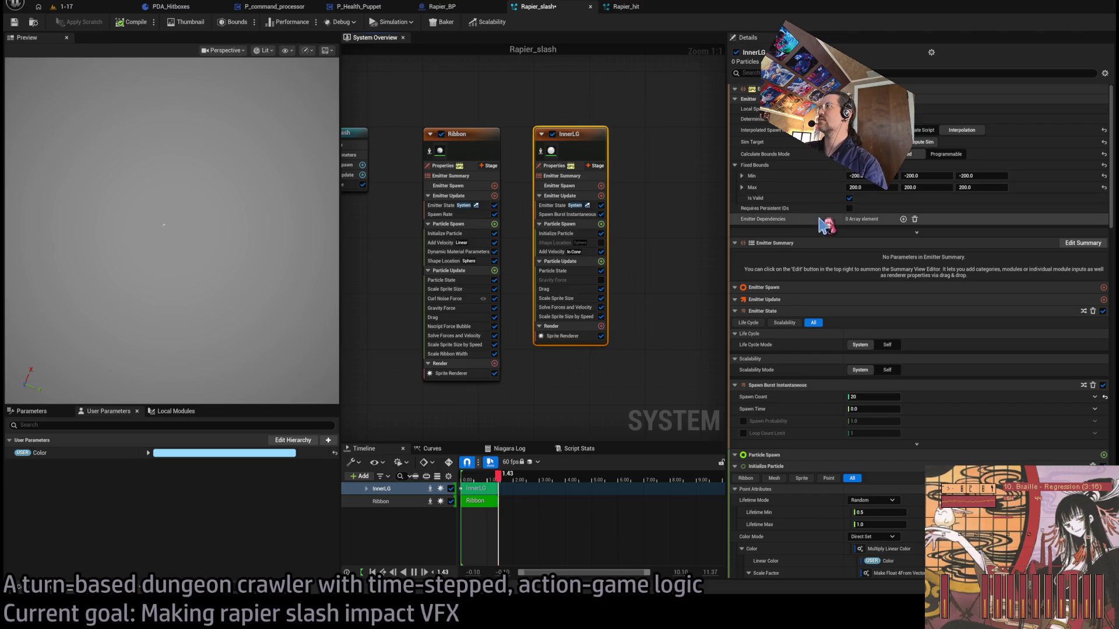
{"action": "left_click", "coordinate": [557, 233]}
{"action": "left_click", "coordinate": [553, 252]}
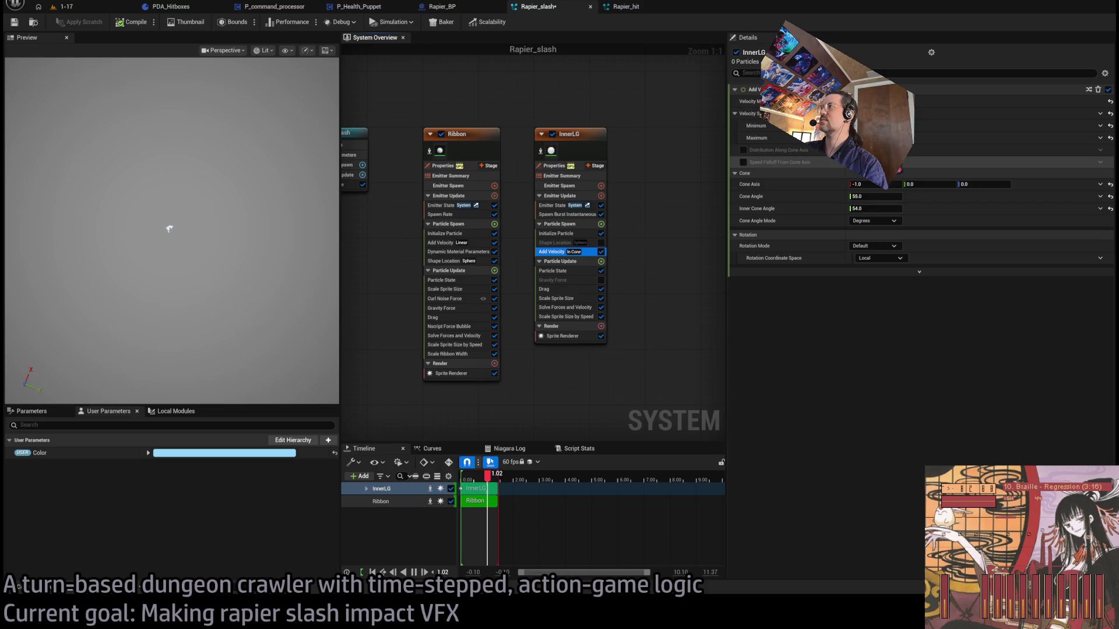
{"action": "left_click", "coordinate": [932, 184]}
{"action": "type", "text": "-1"}
{"action": "key", "text": "Return"}
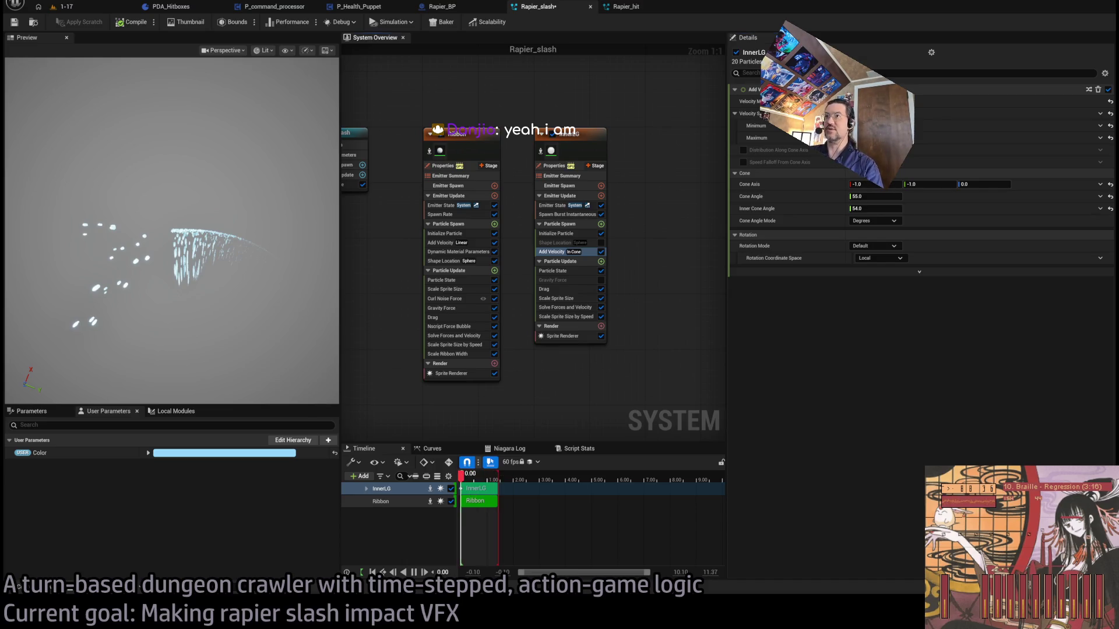
{"action": "key", "text": "Home"}
{"action": "left_click", "coordinate": [239, 229]}
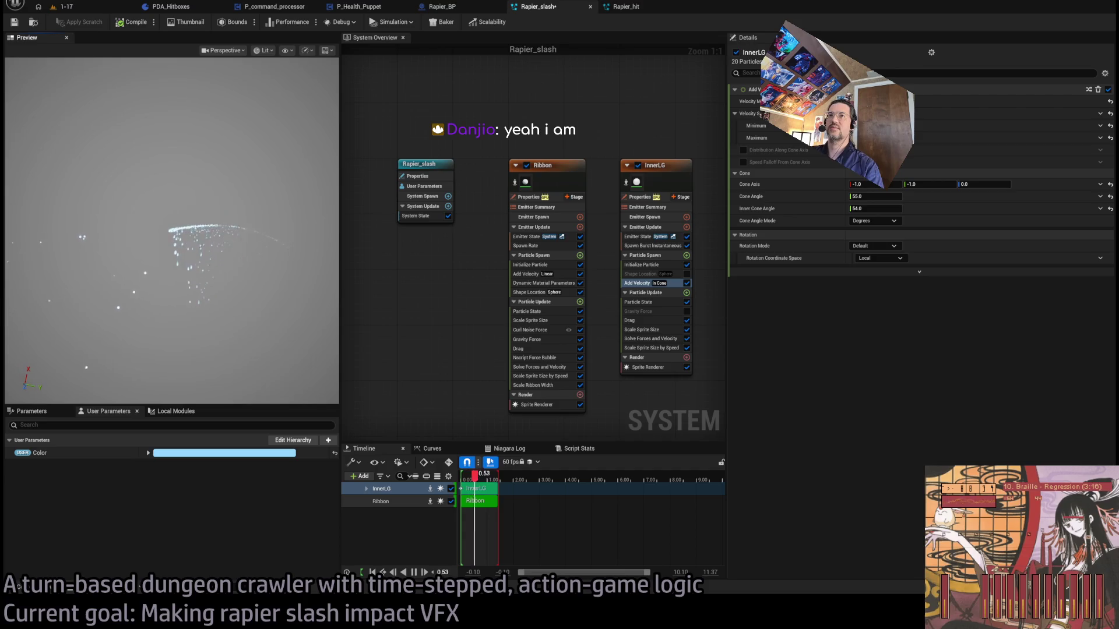
{"action": "left_click", "coordinate": [66, 6]}
{"action": "left_click", "coordinate": [220, 22]}
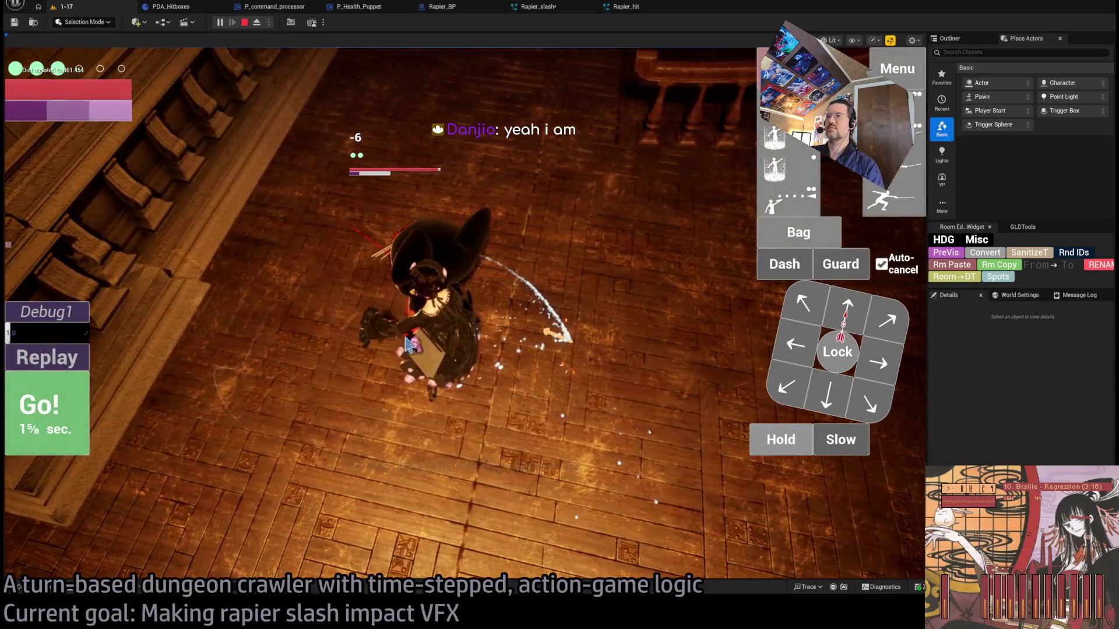
{"action": "left_click", "coordinate": [45, 358]}
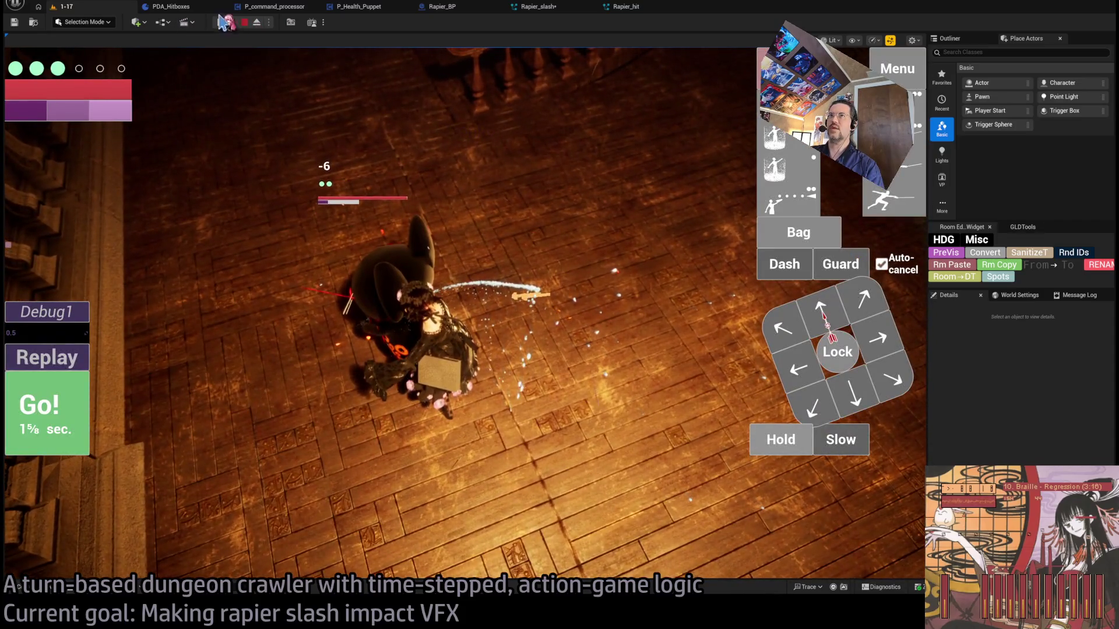
{"action": "left_click", "coordinate": [244, 22]}
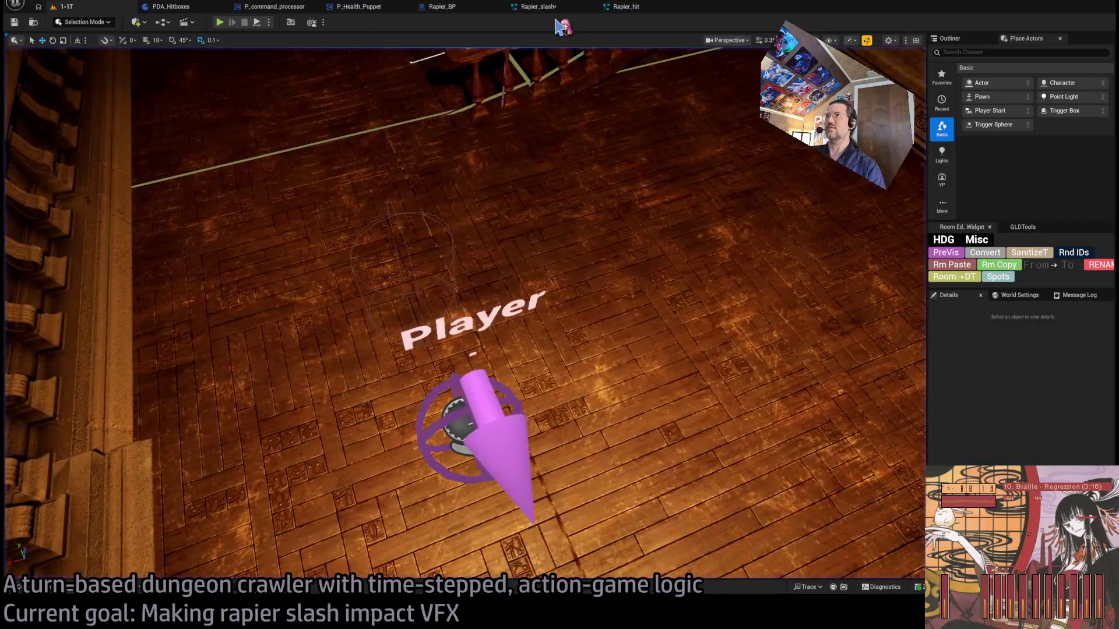
{"action": "left_click", "coordinate": [537, 6]}
{"action": "left_click", "coordinate": [651, 165]}
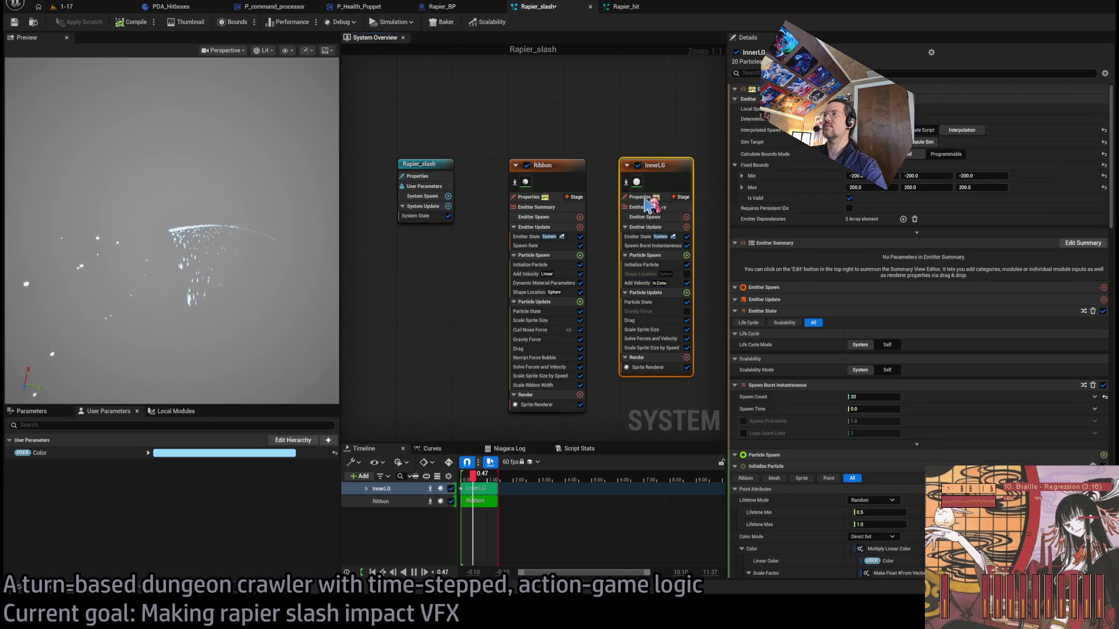
- View InnerLG's Initialize Particle settings, then start a new test play of level 1-17
{"action": "left_click", "coordinate": [641, 265]}
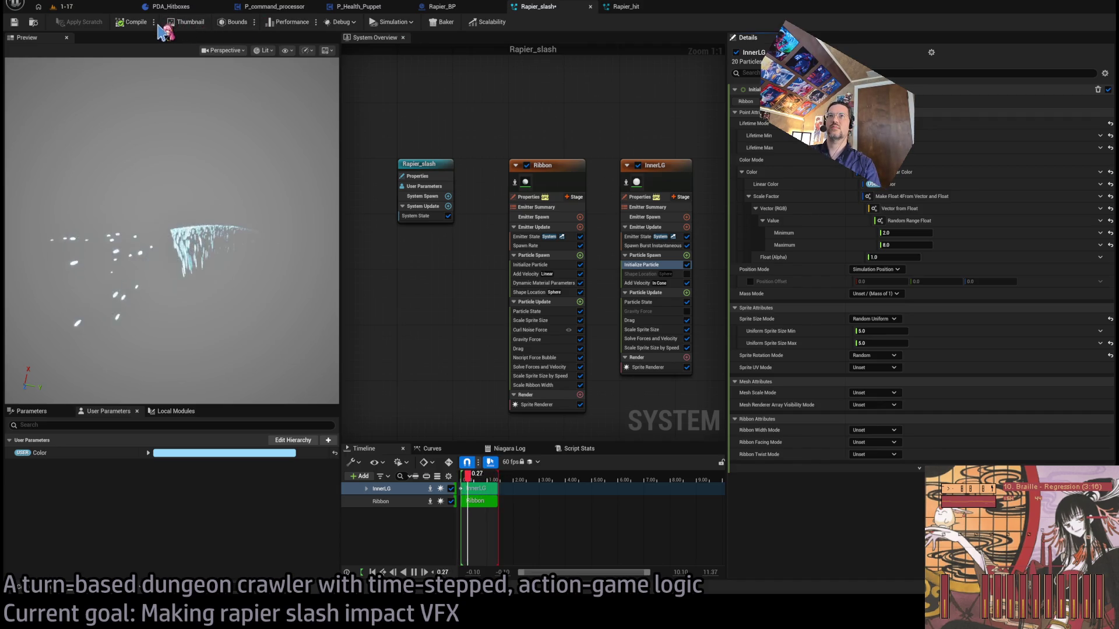
{"action": "left_click", "coordinate": [90, 11]}
{"action": "left_click", "coordinate": [221, 22]}
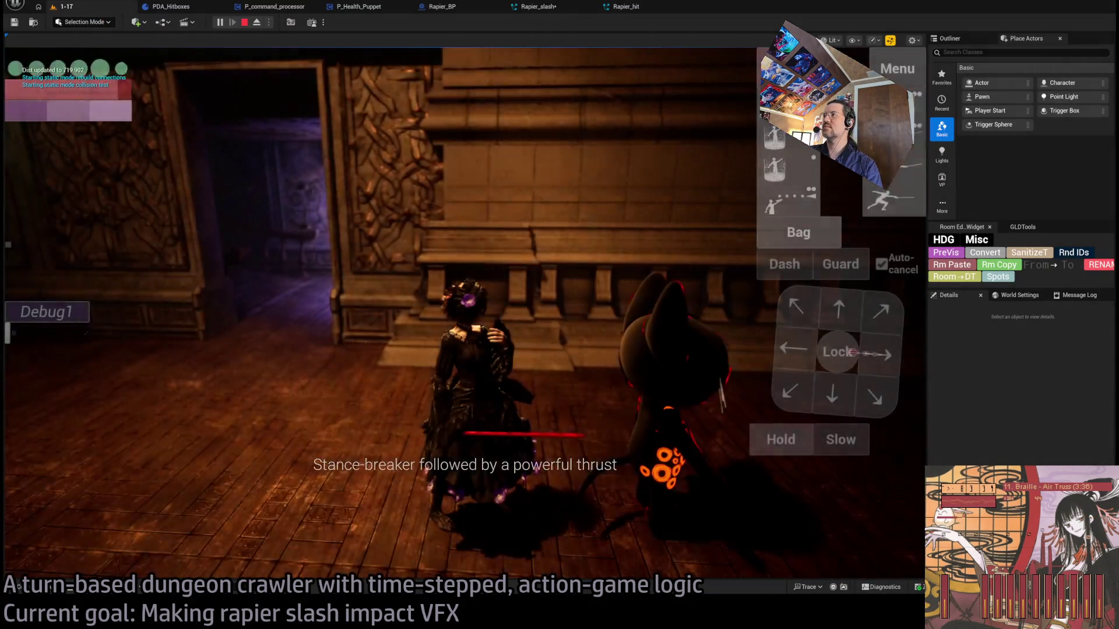
- Perform the rapier attack in game and replay it three times to watch the slash
{"action": "left_click", "coordinate": [100, 395]}
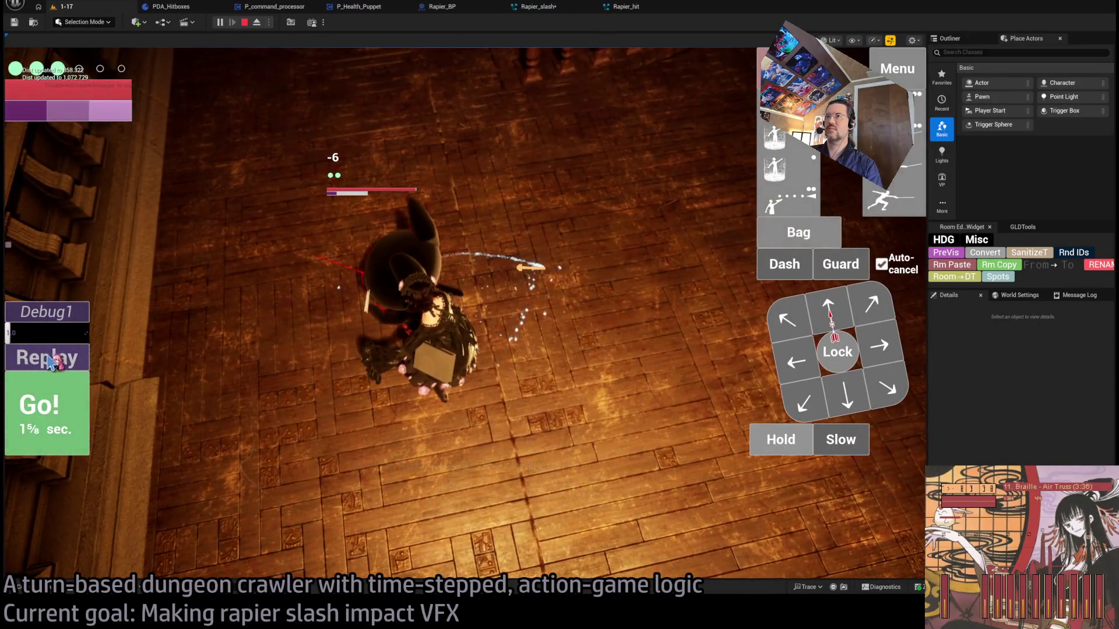
{"action": "left_click", "coordinate": [49, 361]}
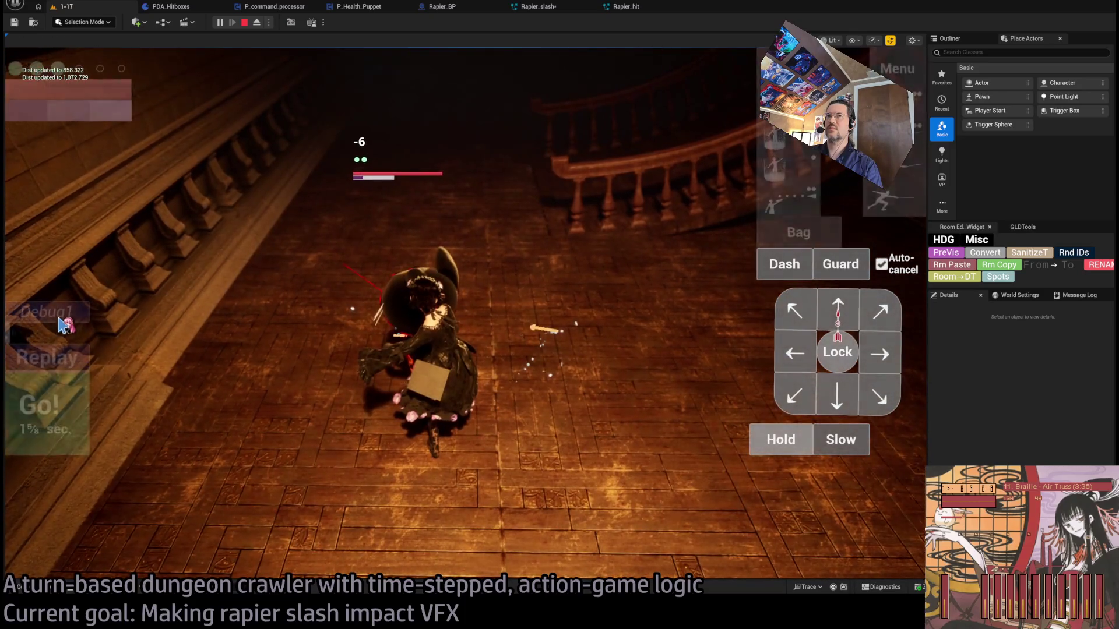
{"action": "left_click", "coordinate": [52, 358]}
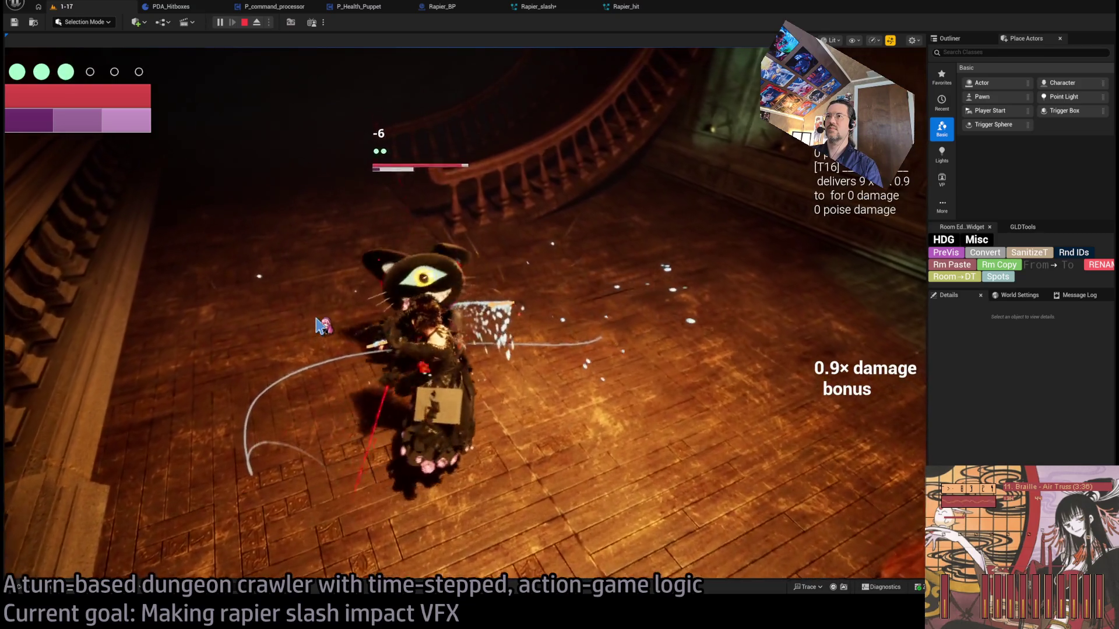
{"action": "left_click", "coordinate": [44, 374]}
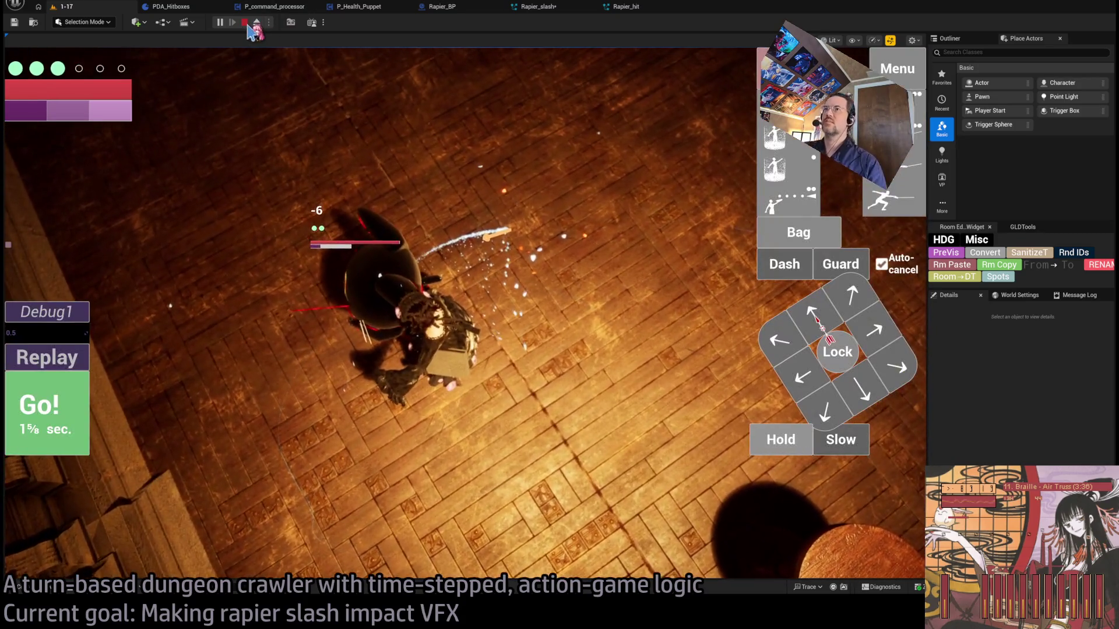
- Stop the test play and briefly open then close the asset search
{"action": "left_click", "coordinate": [245, 24]}
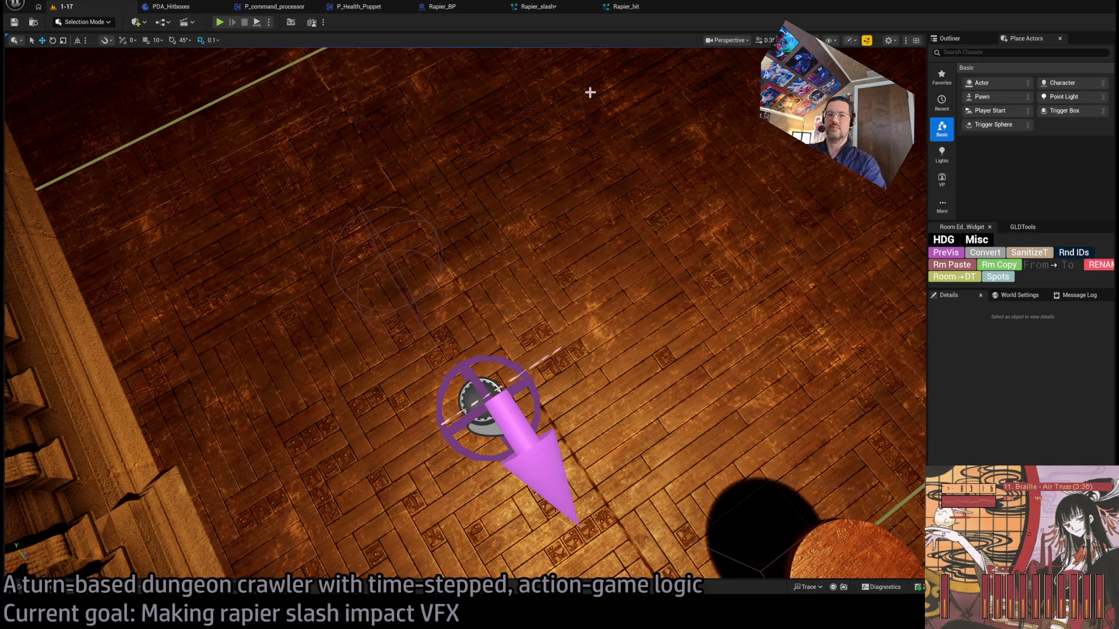
{"action": "key", "text": "ctrl+p"}
{"action": "key", "text": "Escape"}
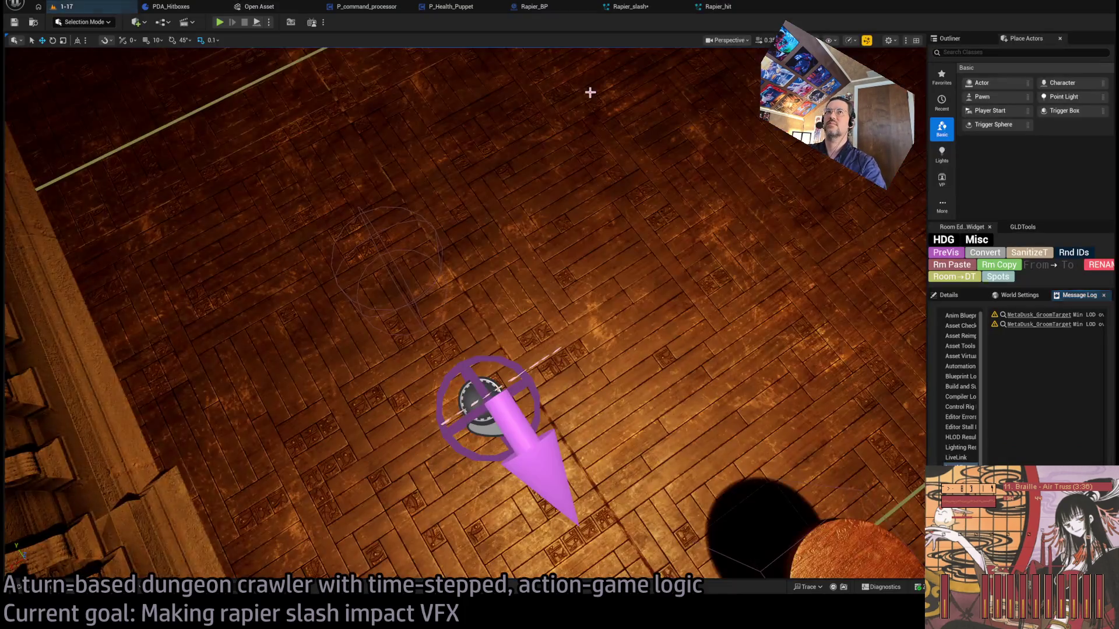
- Filter Open Asset to mh_rapier and open the R1, R2, R3 and R4 hitboxes assets together
{"action": "key", "text": "ctrl+p"}
{"action": "type", "text": "rapier_r2"}
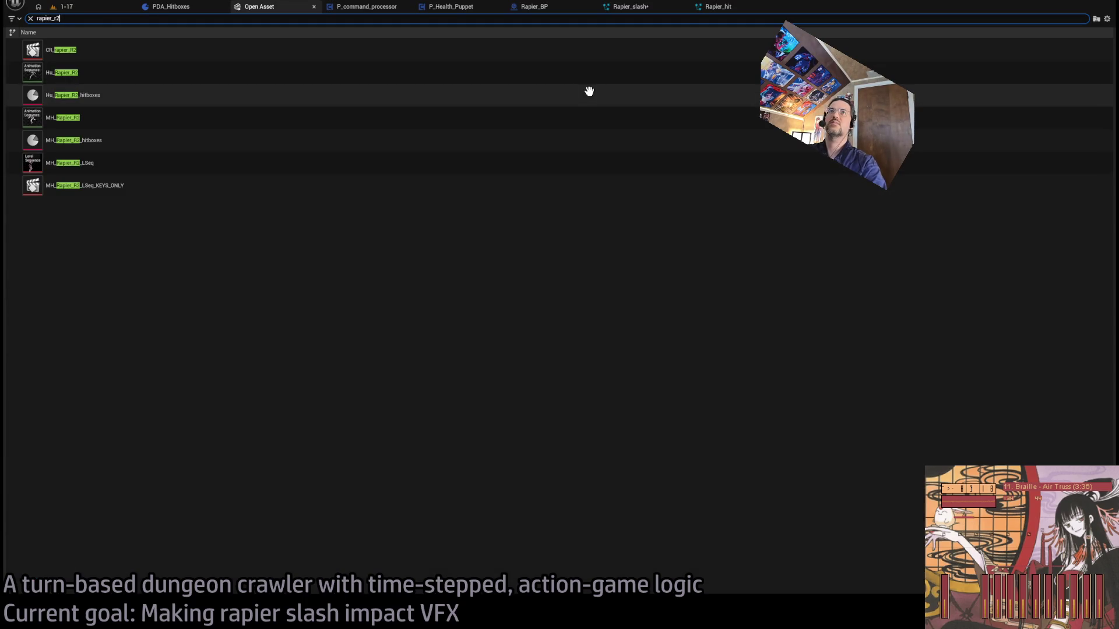
{"action": "key", "text": "BackSpace"}
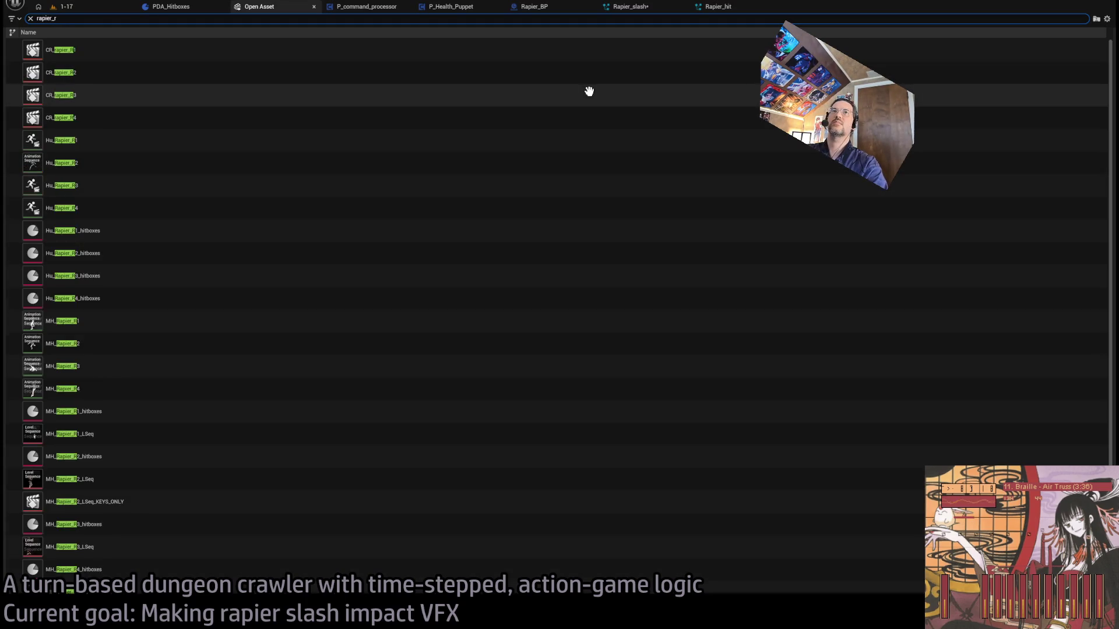
{"action": "type", "text": "mh_rapier"}
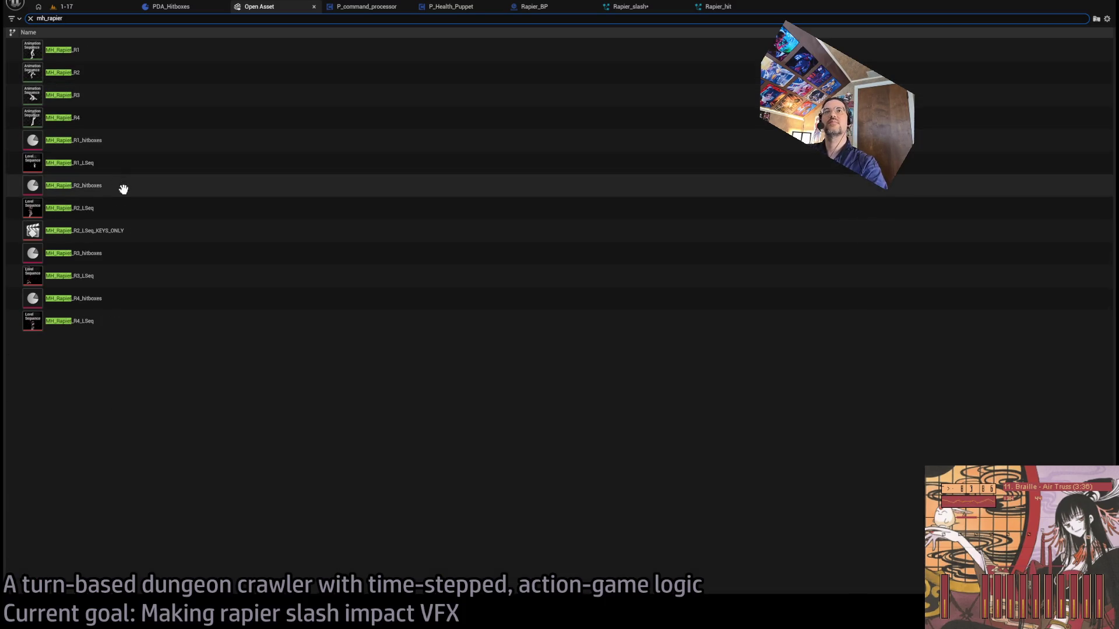
{"action": "left_click", "coordinate": [138, 145]}
{"action": "left_click", "coordinate": [126, 185], "text": "ctrl"}
{"action": "left_click", "coordinate": [110, 252], "text": "ctrl"}
{"action": "left_click", "coordinate": [111, 300], "text": "ctrl"}
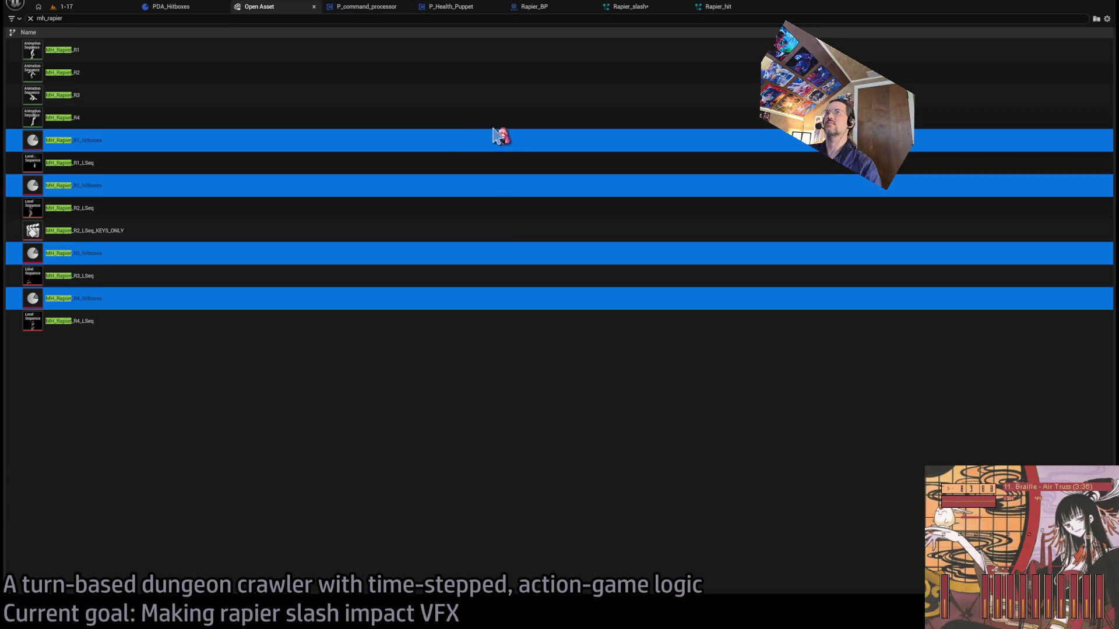
{"action": "key", "text": "Return"}
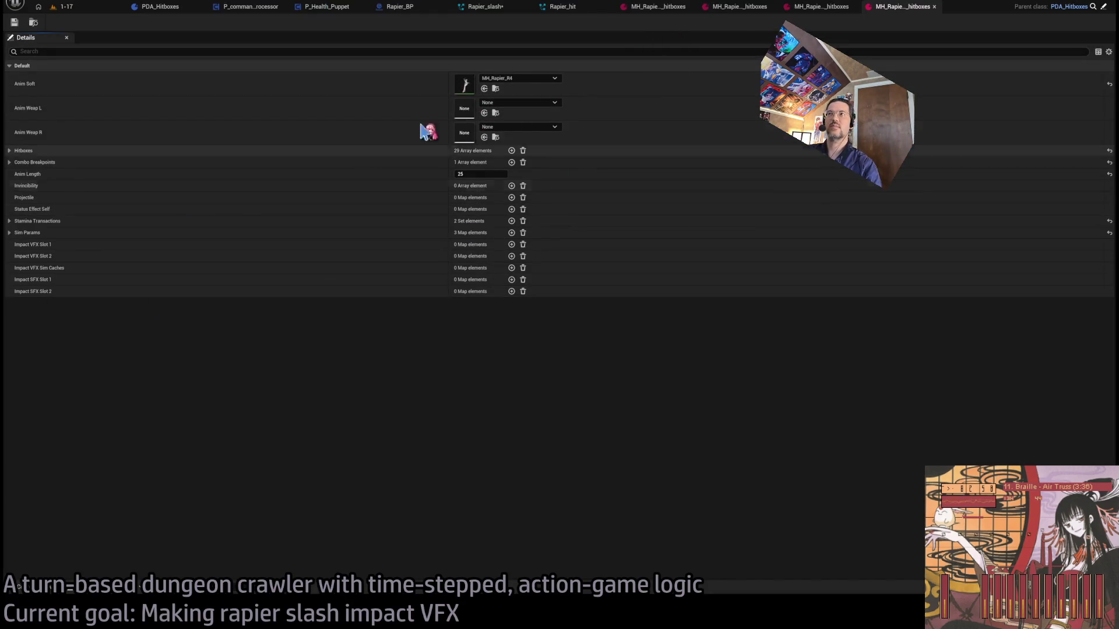
- On R2 hitboxes, map Impact SFX Slot 1 key 0 to Hit_slash_Cue, remove key 1, then test-play 1-17
{"action": "left_click", "coordinate": [741, 9]}
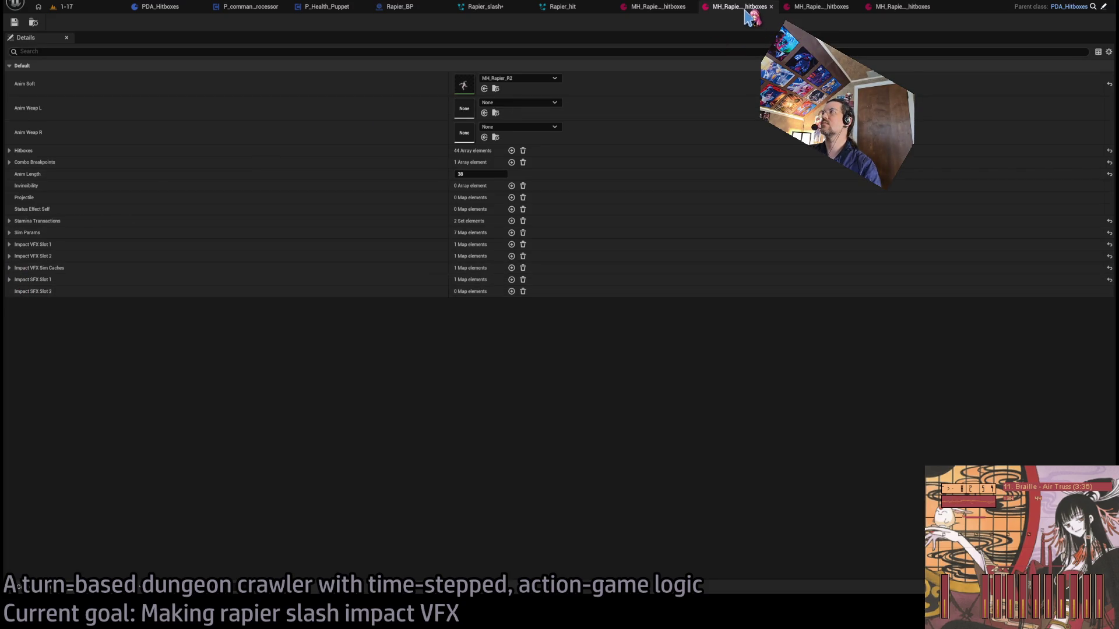
{"action": "left_click", "coordinate": [10, 279]}
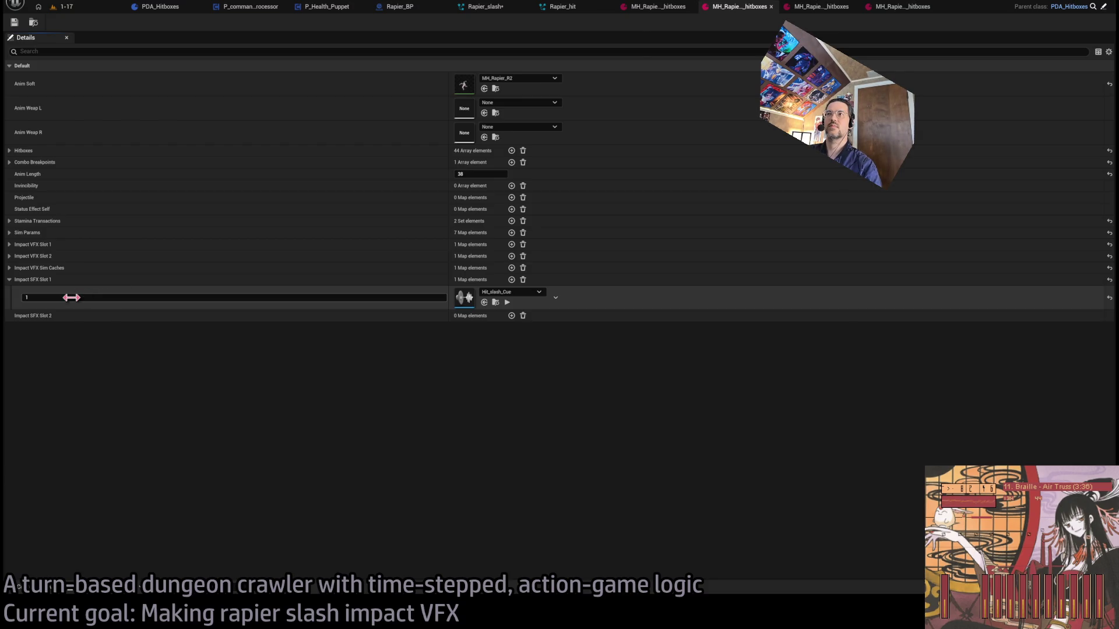
{"action": "left_click", "coordinate": [512, 280]}
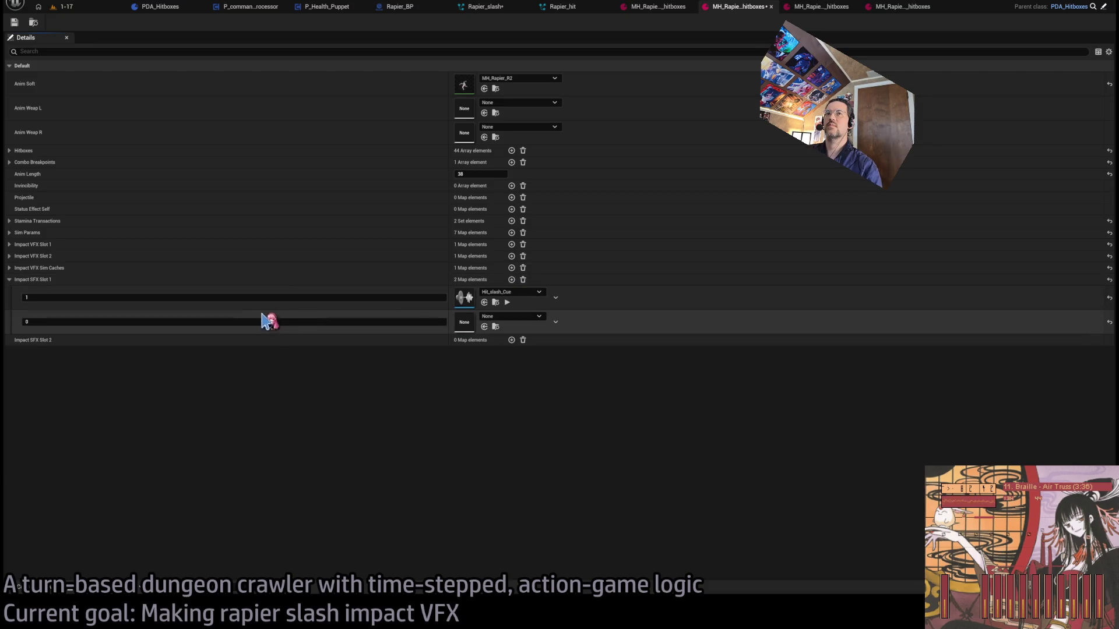
{"action": "left_click", "coordinate": [535, 320], "text": "shift"}
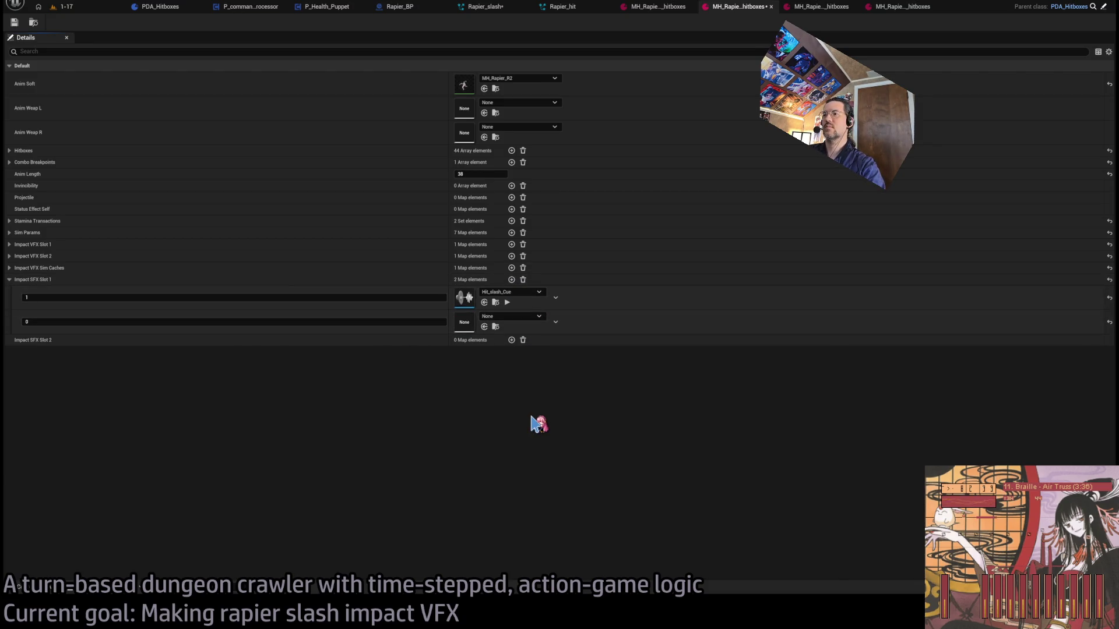
{"action": "left_click", "coordinate": [555, 298]}
{"action": "left_click", "coordinate": [577, 324]}
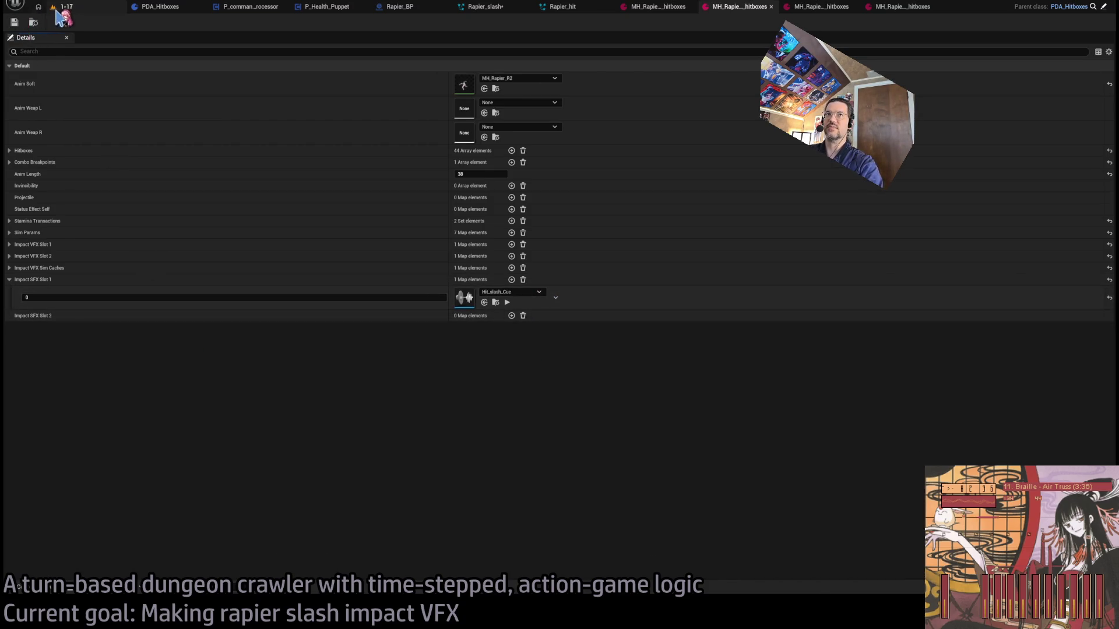
{"action": "left_click", "coordinate": [55, 8]}
{"action": "key", "text": "alt+p"}
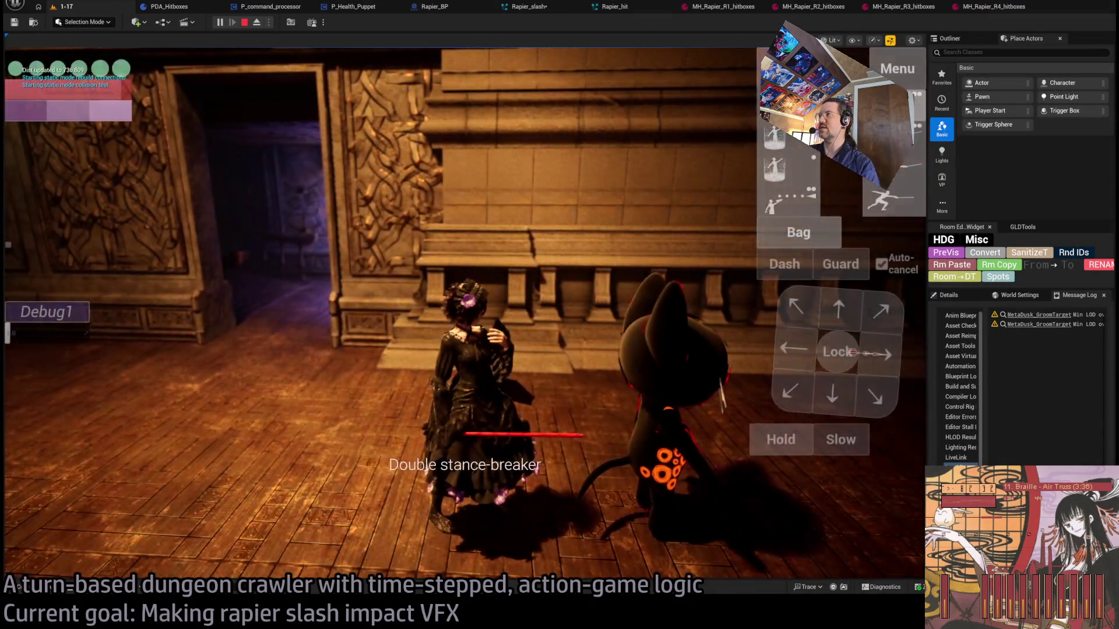
- Play-test the rapier attack, hitting the enemy for -29, then bring up the R3 hitbox asset
{"action": "left_click", "coordinate": [850, 351]}
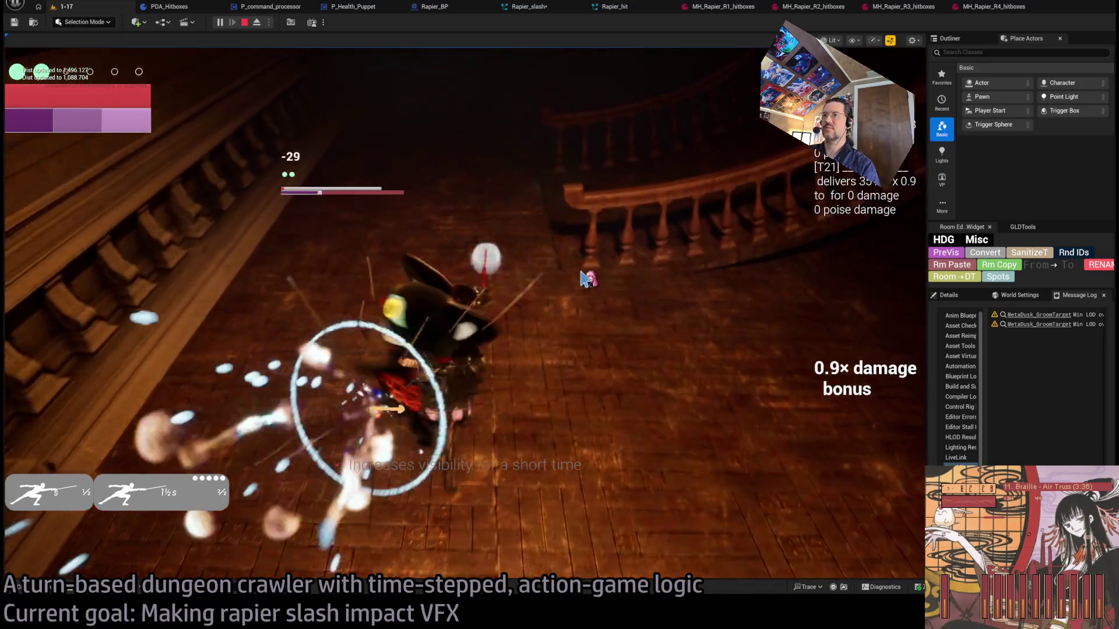
{"action": "key", "text": "Escape"}
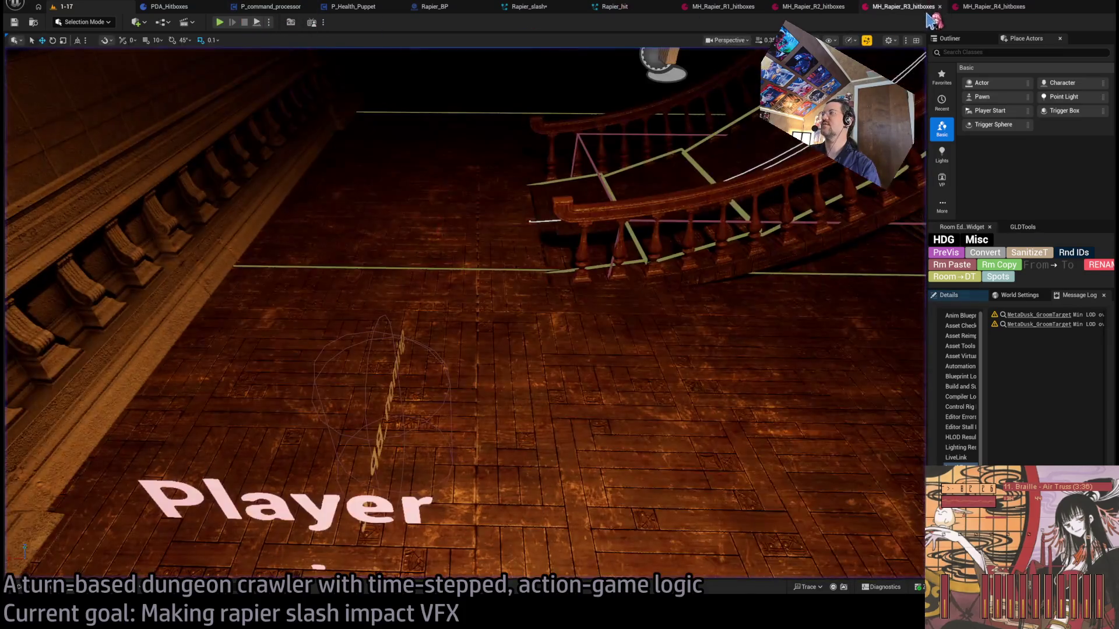
{"action": "left_click", "coordinate": [927, 7]}
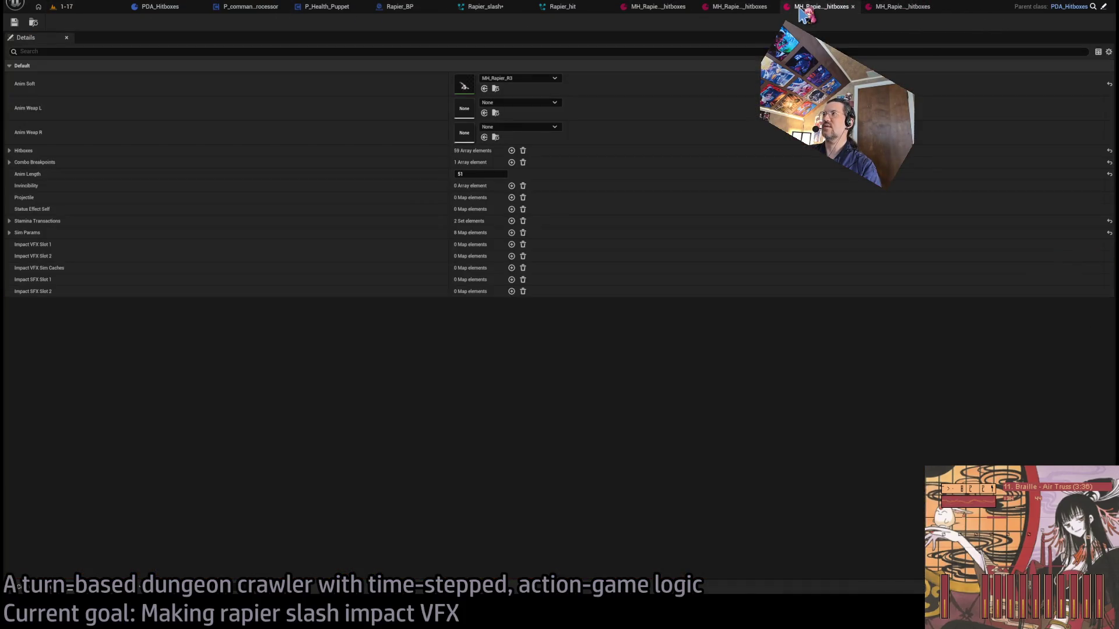
- Add a Hit_slash_Cue entry at key 0 to R1's Impact SFX Slot 1
{"action": "left_click", "coordinate": [755, 8]}
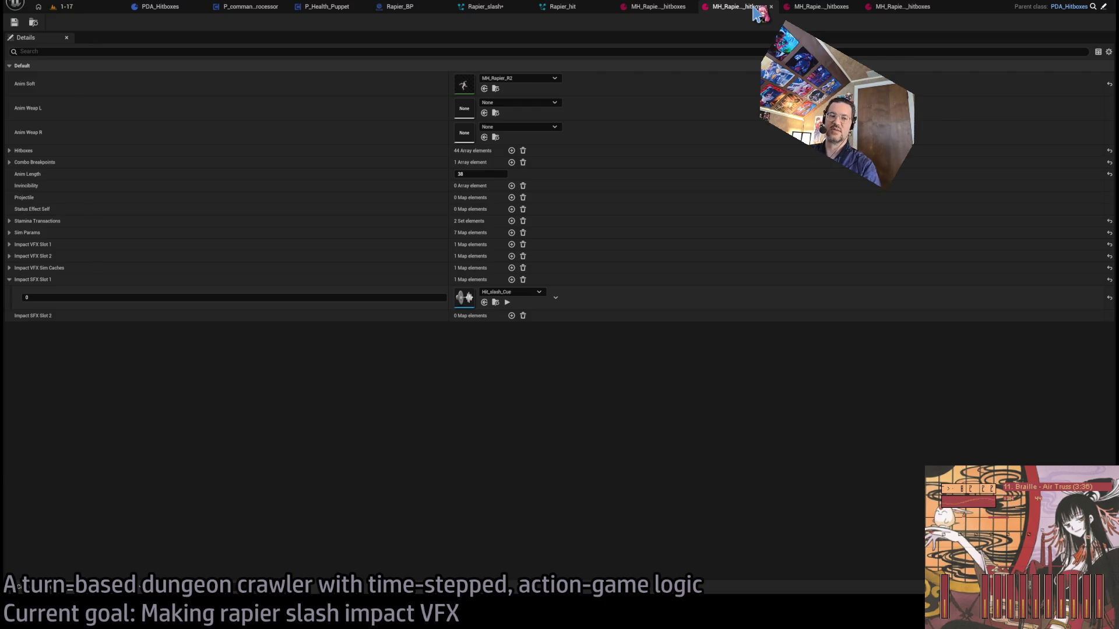
{"action": "left_click", "coordinate": [664, 10]}
{"action": "left_click", "coordinate": [511, 280]}
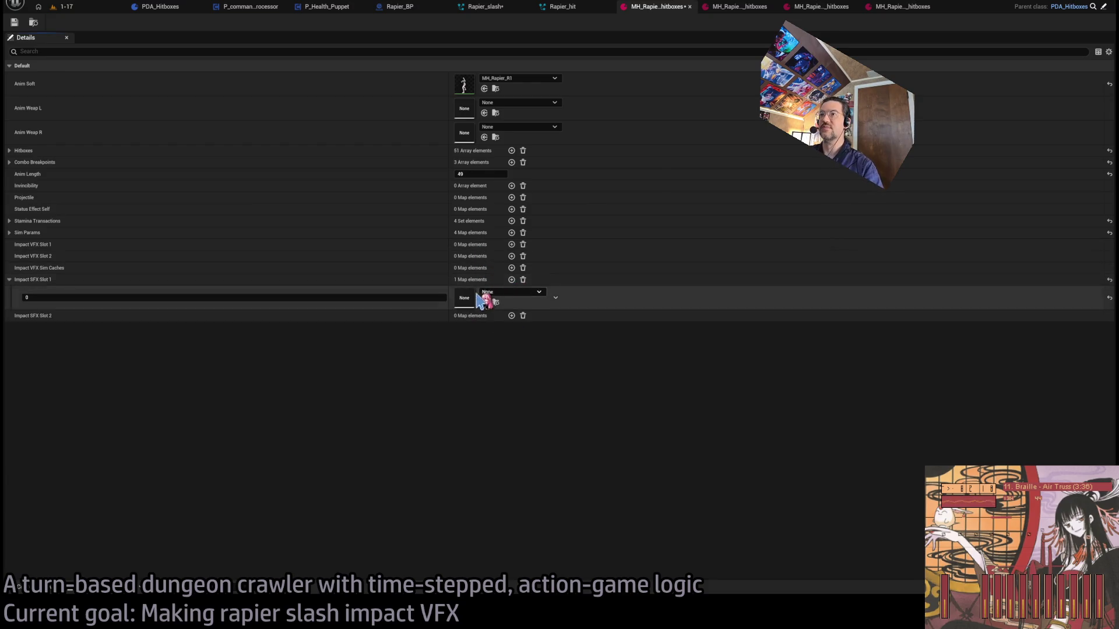
{"action": "left_click_drag", "start_coordinate": [515, 298], "coordinate": [516, 299]}
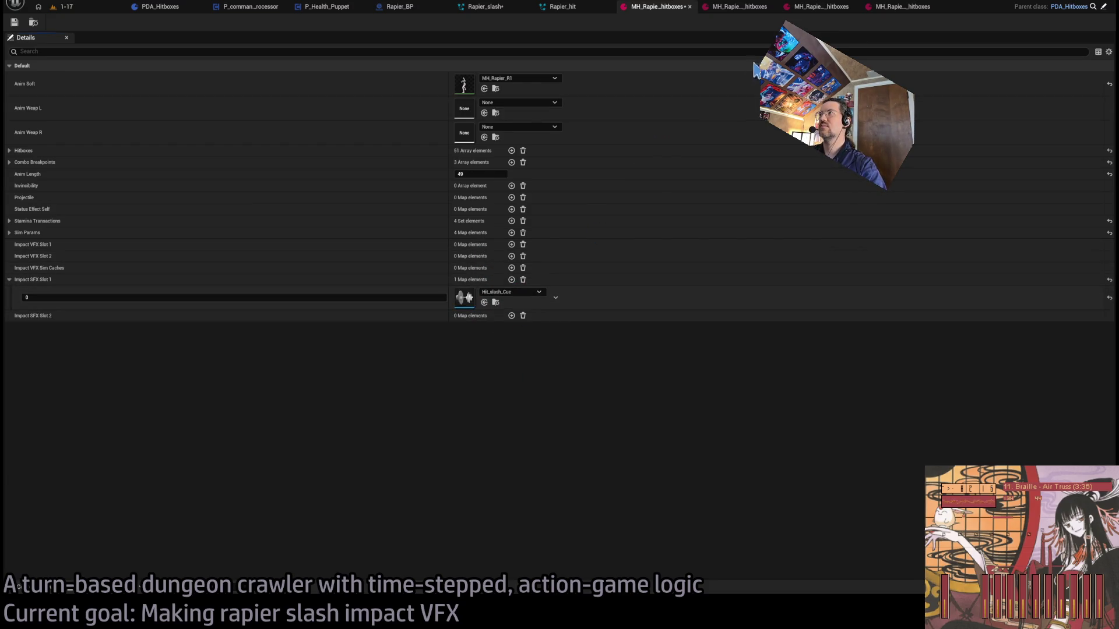
- Add the same Hit_slash_Cue entry to Impact SFX Slot 1 on the R3 and R4 hitbox assets
{"action": "left_click", "coordinate": [829, 8]}
{"action": "left_click", "coordinate": [512, 280]}
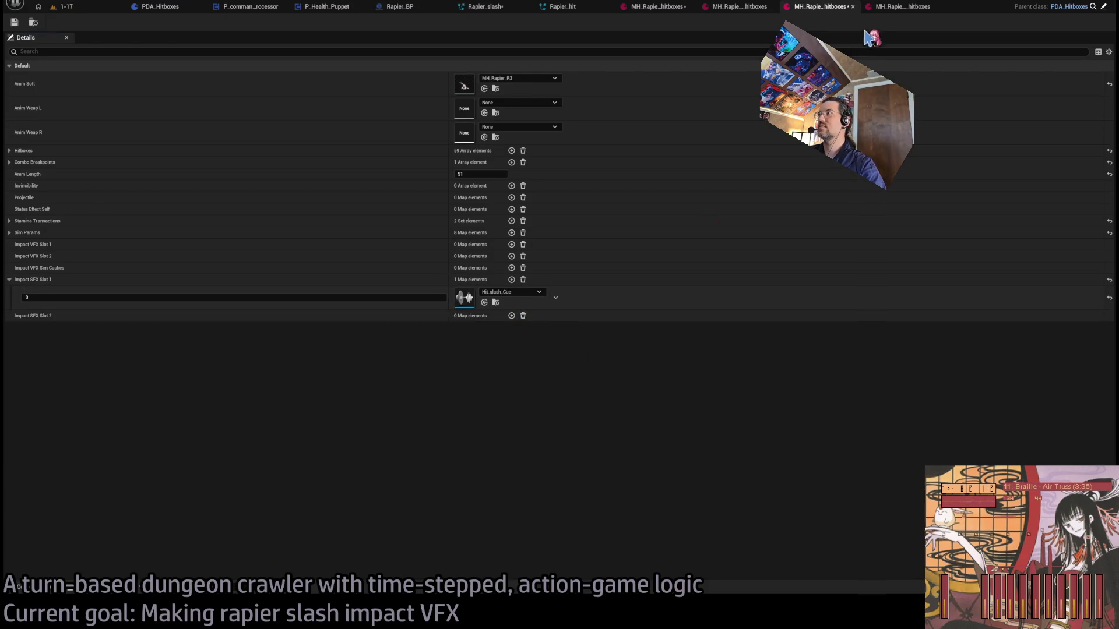
{"action": "left_click", "coordinate": [891, 7]}
{"action": "left_click", "coordinate": [512, 279]}
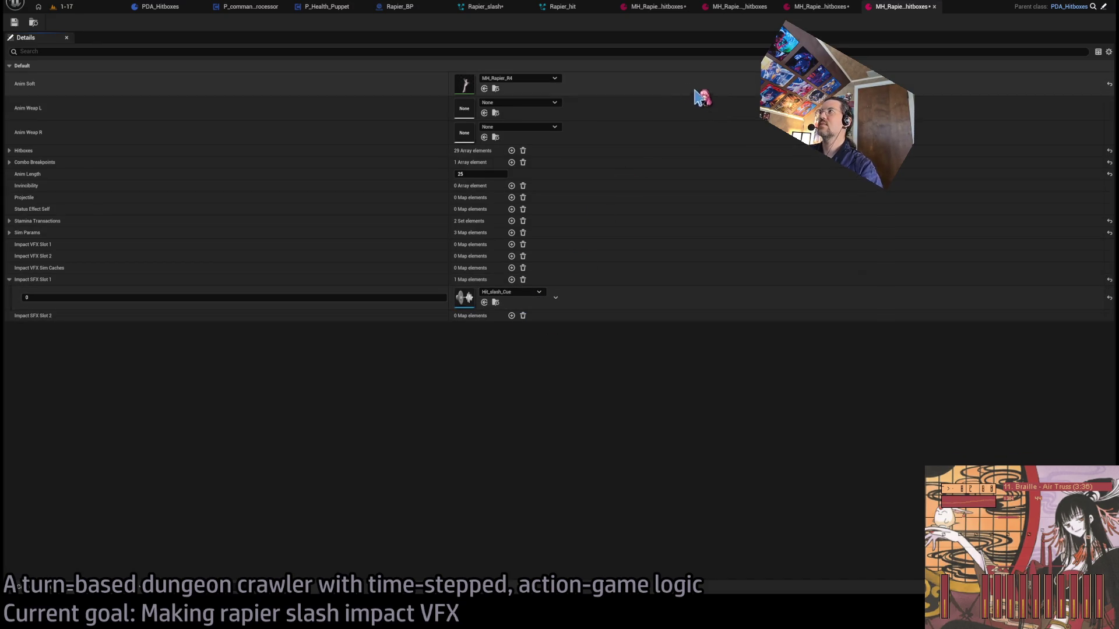
{"action": "left_click", "coordinate": [656, 7]}
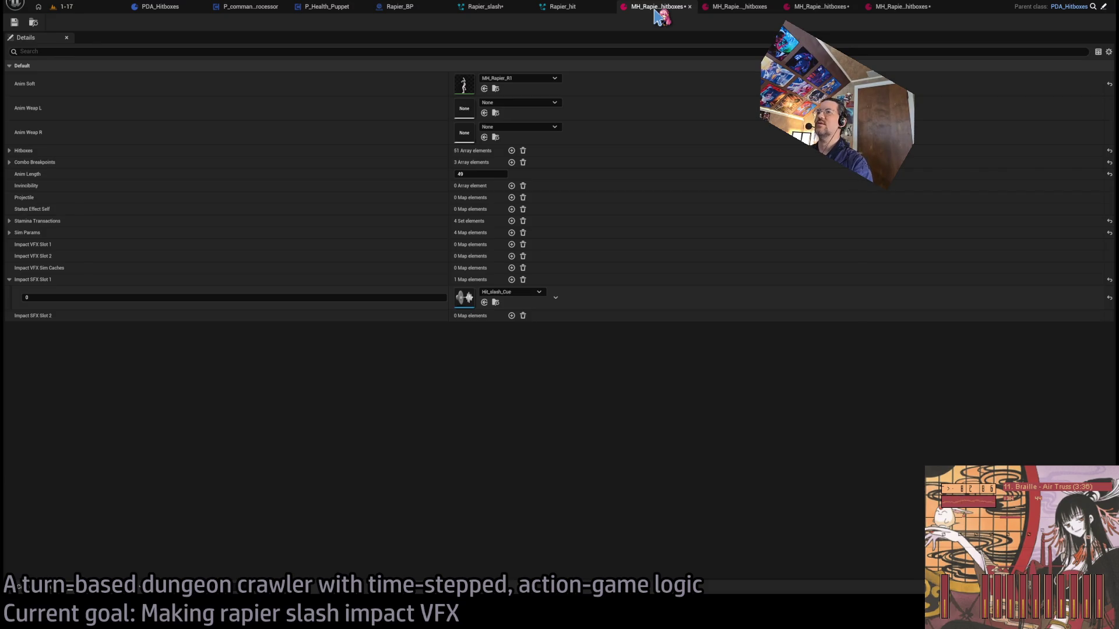
- On R1, add Rapier_hit to Impact VFX Slot 1 and cache it with Rapier_hit_smoke_cache
{"action": "left_click", "coordinate": [510, 244]}
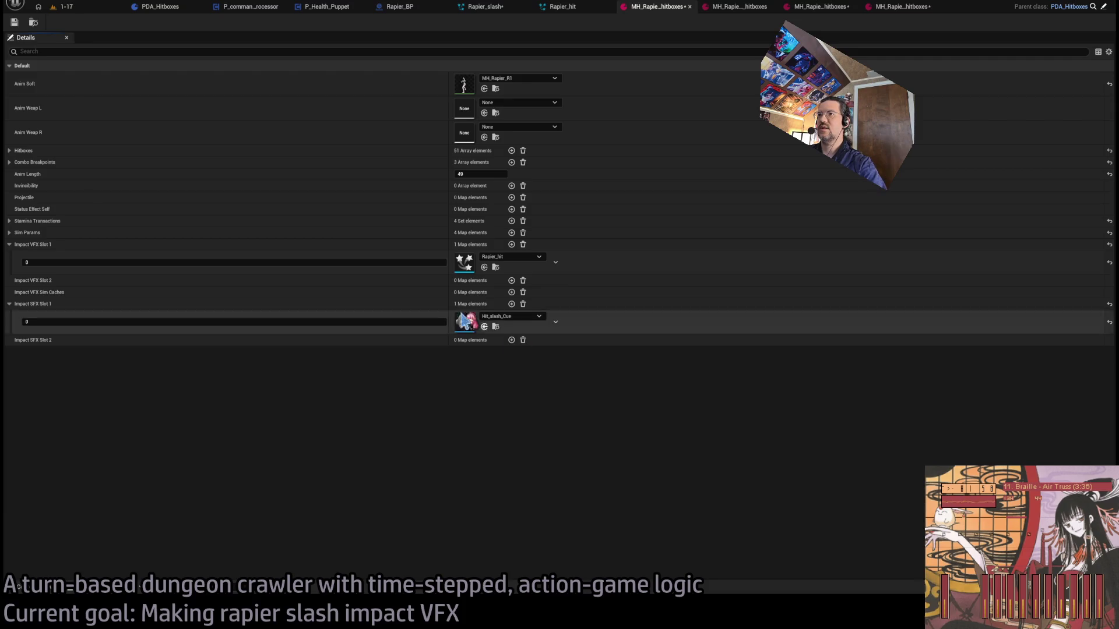
{"action": "left_click", "coordinate": [510, 292]}
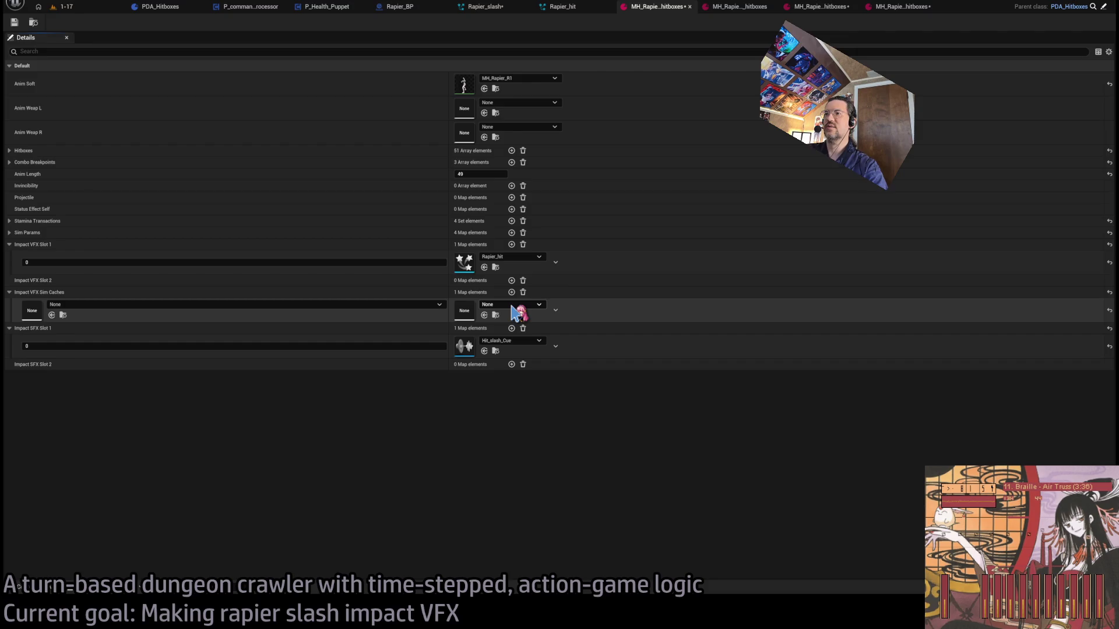
{"action": "key", "text": "ctrl+v"}
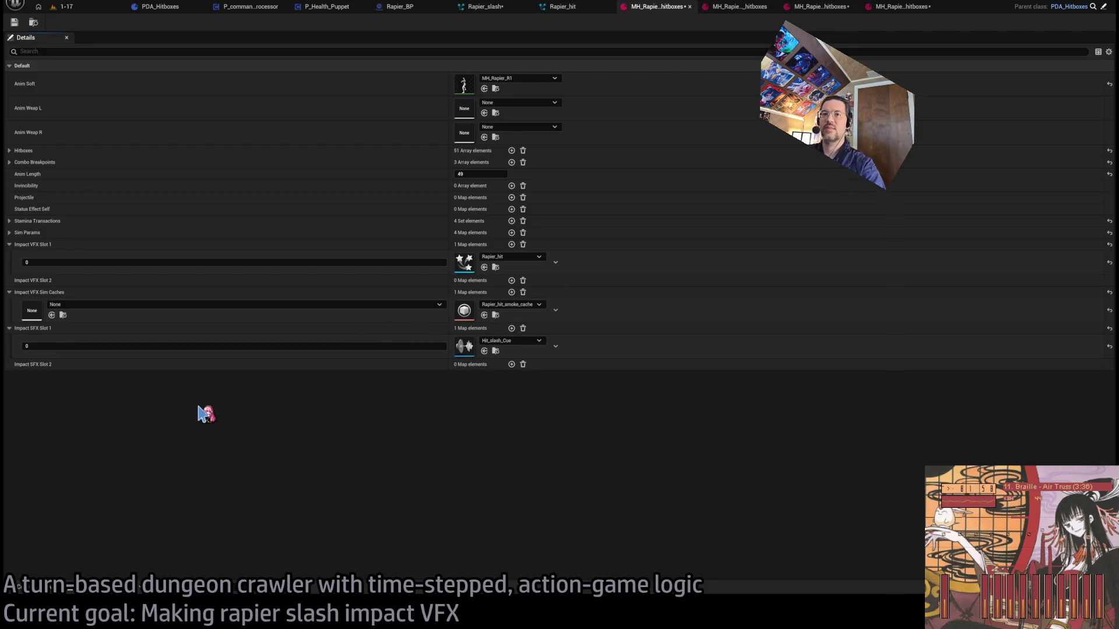
{"action": "key", "text": "ctrl+v"}
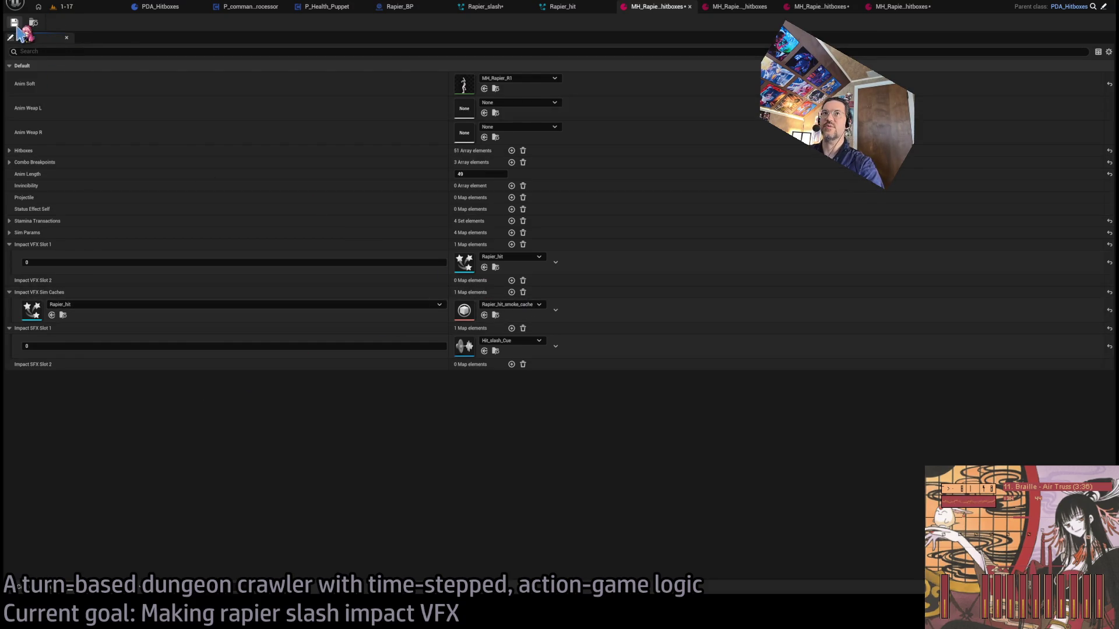
{"action": "left_click", "coordinate": [66, 7]}
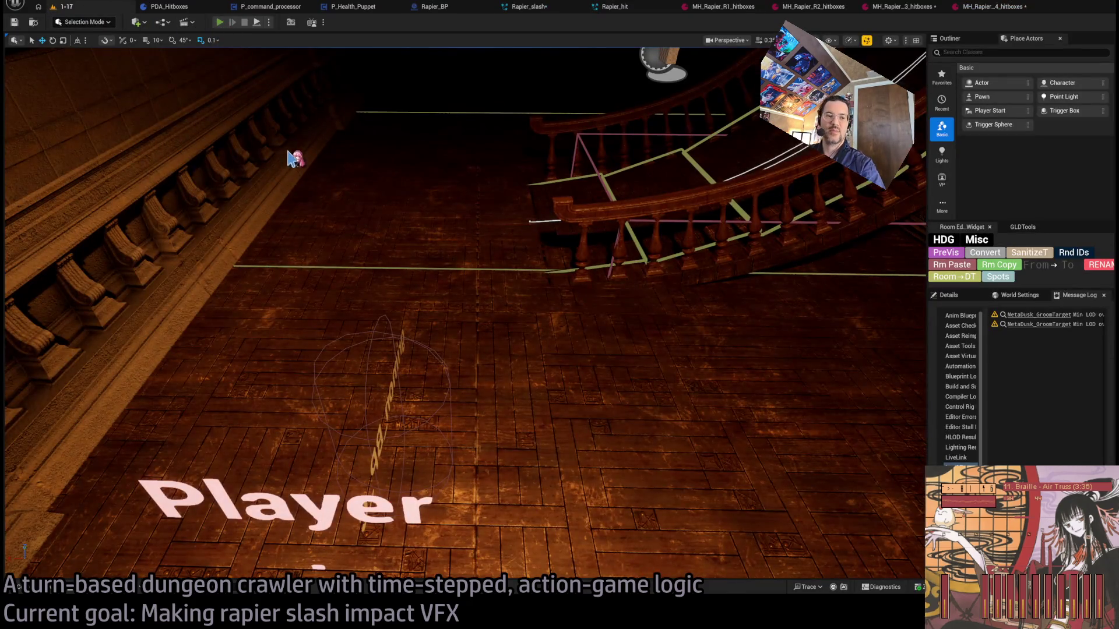
- Play-test the four-hit light rapier combo against the enemy
{"action": "key", "text": "alt+p"}
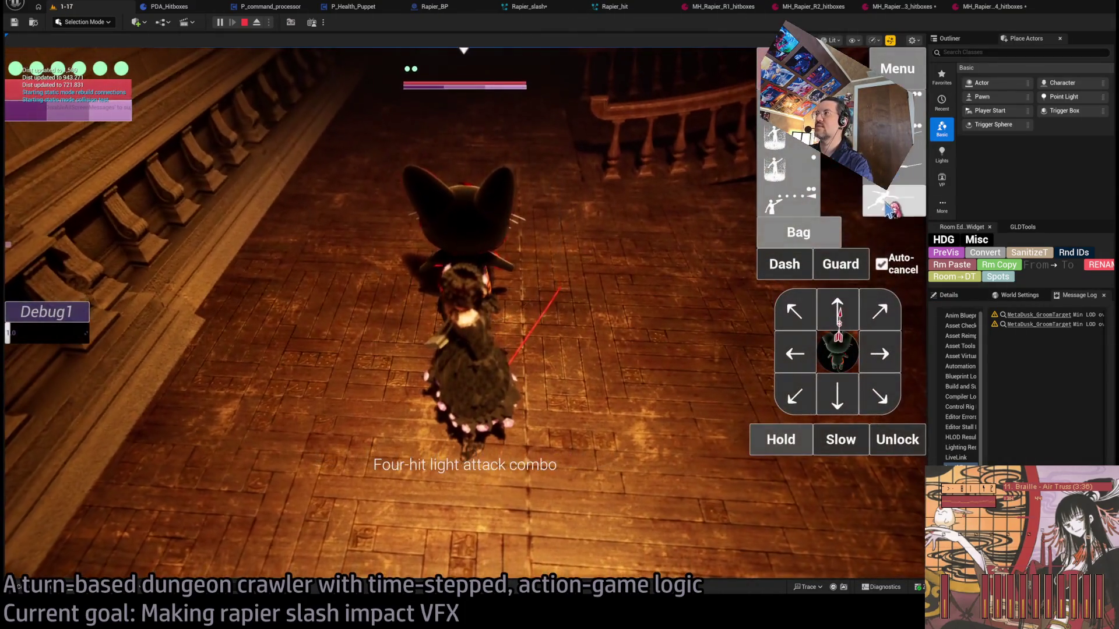
{"action": "left_click", "coordinate": [889, 211]}
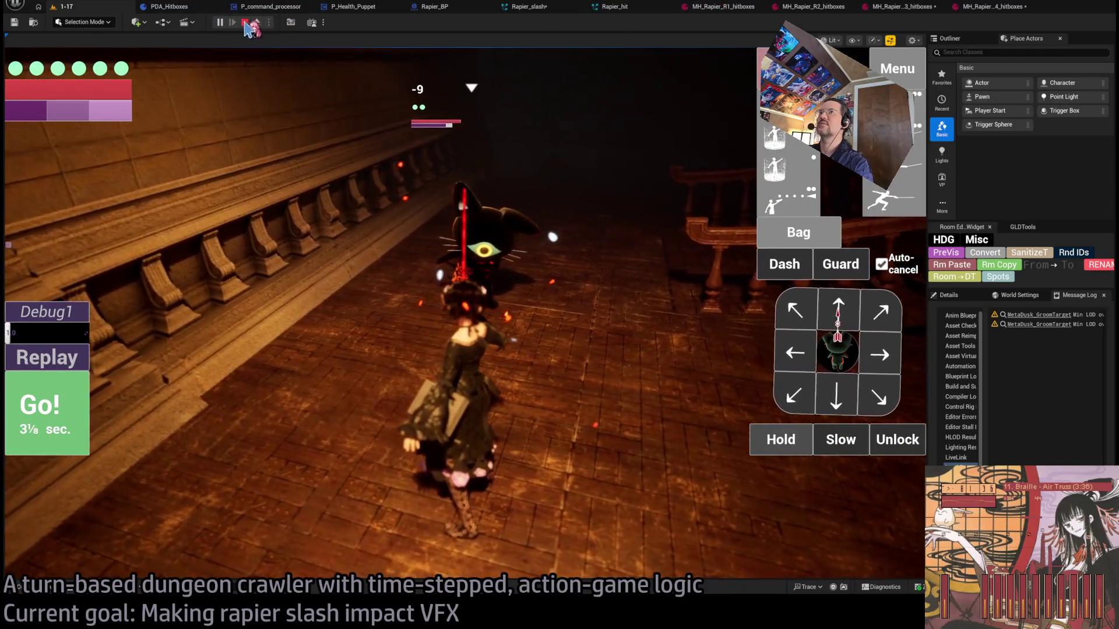
{"action": "left_click", "coordinate": [245, 23]}
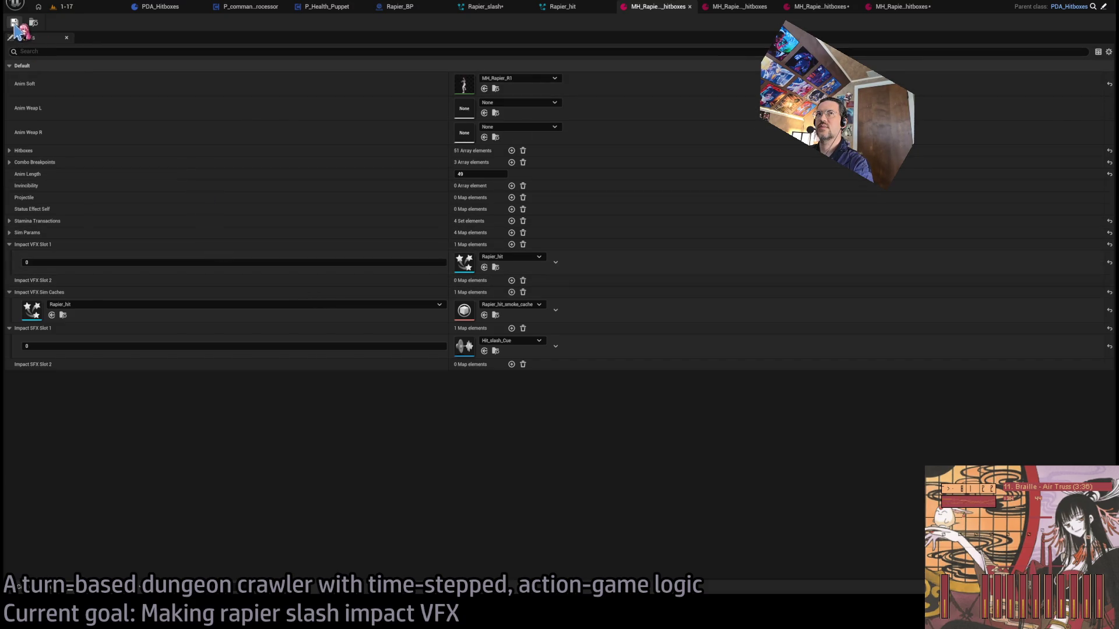
- Run a second rapier combo play test, striking the enemy for -5
{"action": "left_click", "coordinate": [64, 6]}
{"action": "key", "text": "alt+p"}
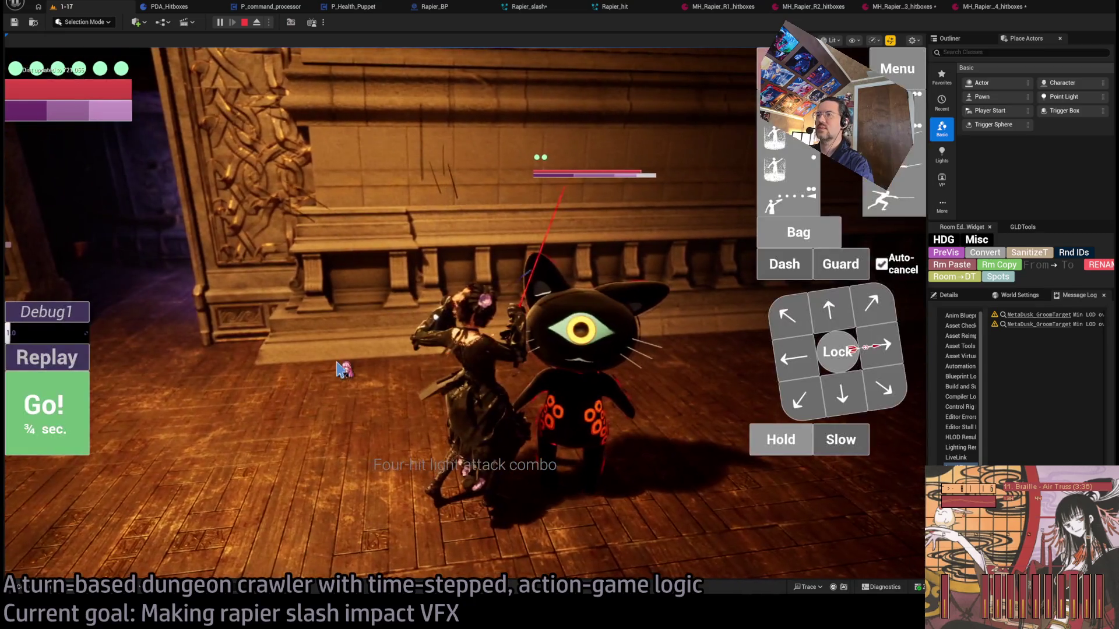
{"action": "left_click", "coordinate": [413, 371]}
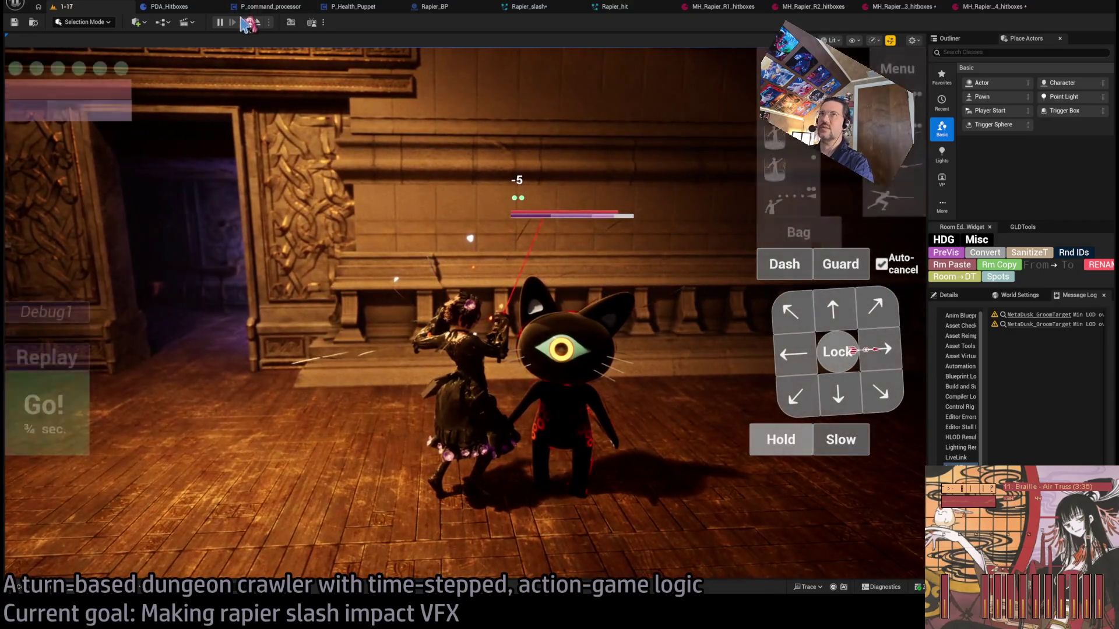
{"action": "key", "text": "Escape"}
{"action": "left_click", "coordinate": [617, 7]}
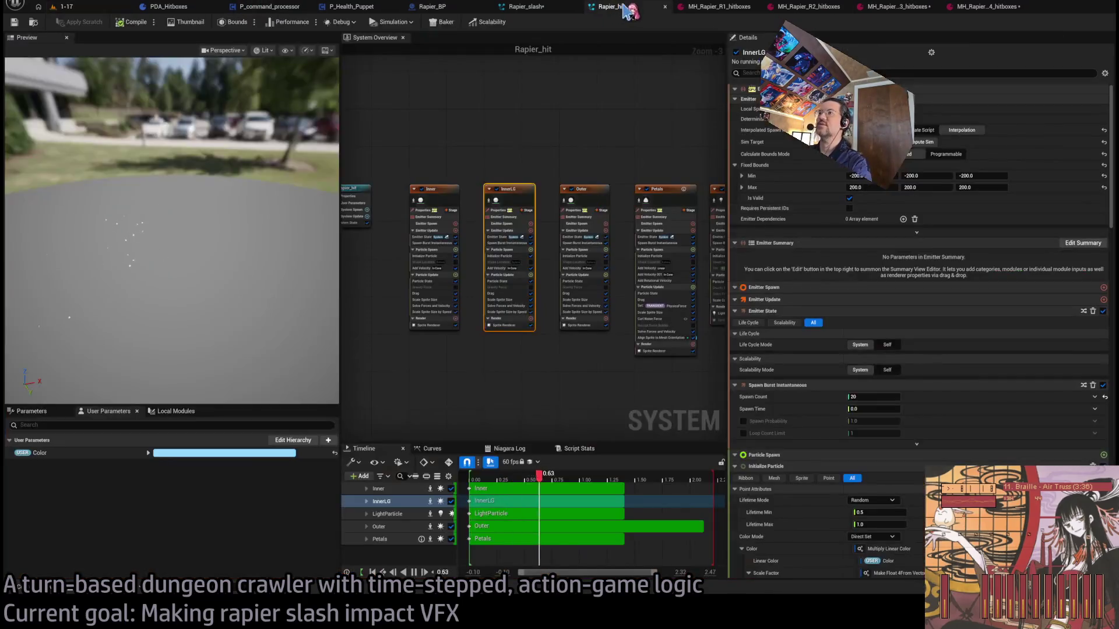
- Review the Rapier_slash and Rapier_hit Niagara systems, ending on the R1 hitbox asset
{"action": "left_click", "coordinate": [528, 7]}
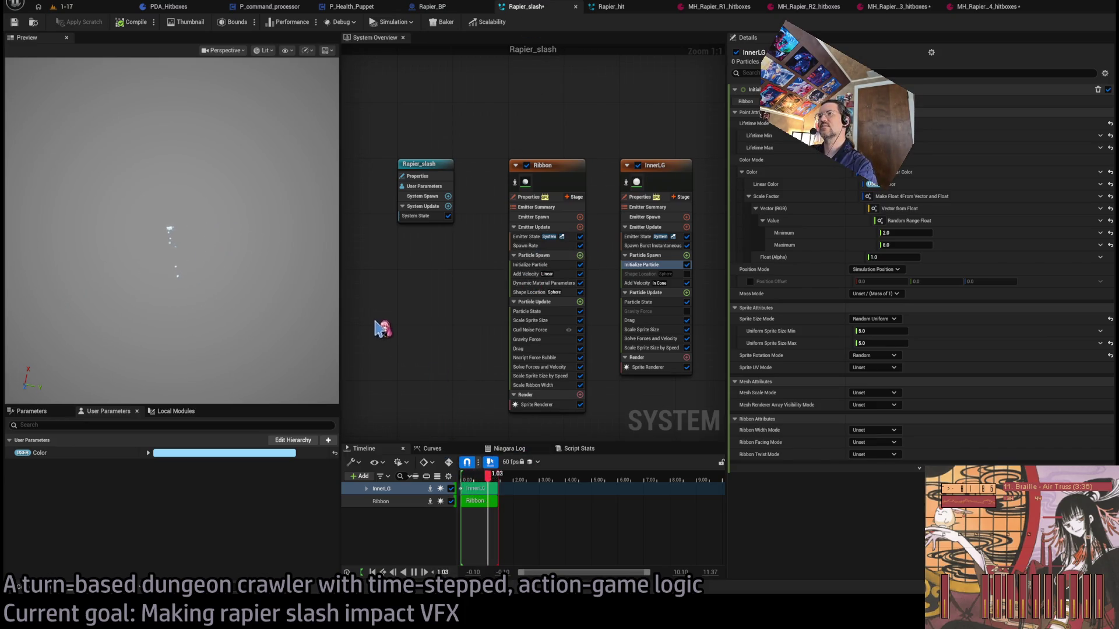
{"action": "left_click", "coordinate": [658, 5]}
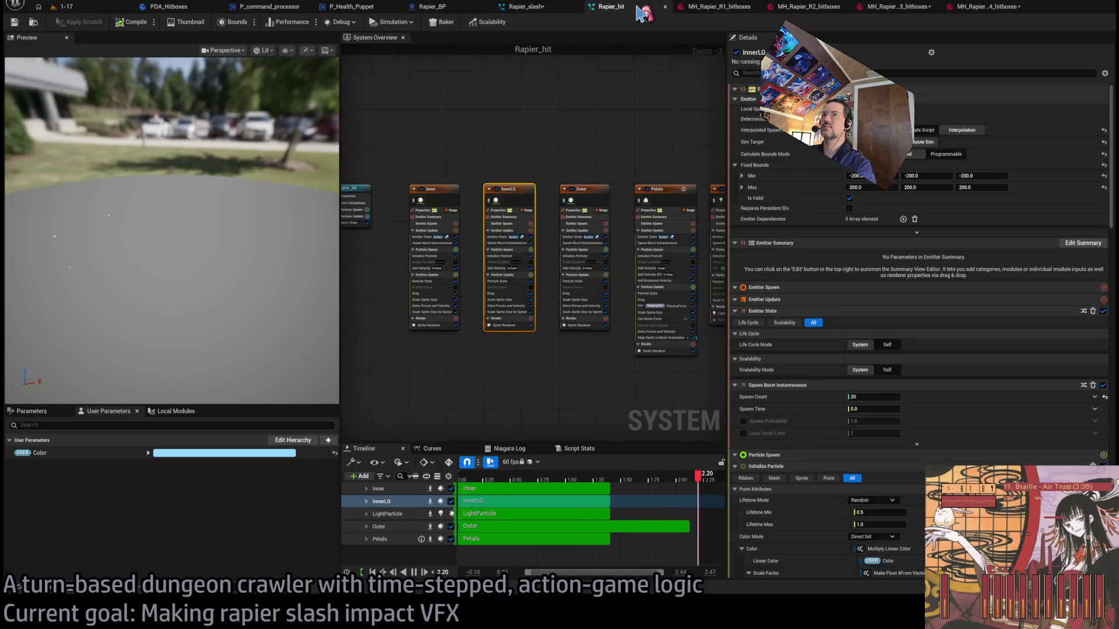
{"action": "left_click", "coordinate": [708, 8]}
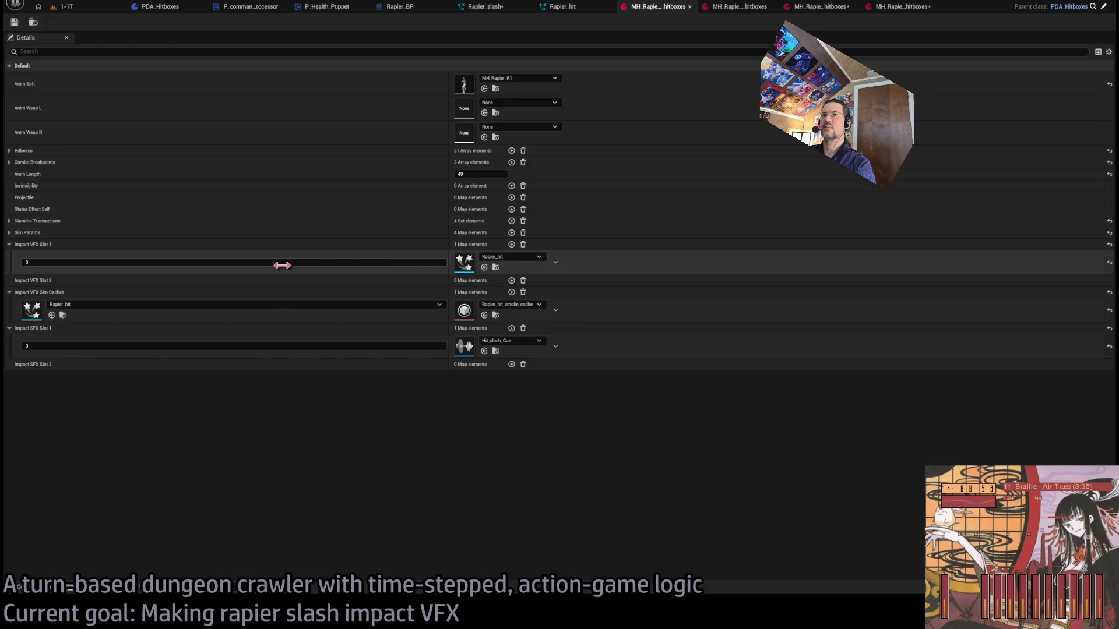
- Change R1's Impact VFX Slot 1 key from 0 to 1
{"action": "type", "text": "1"}
{"action": "key", "text": "Return"}
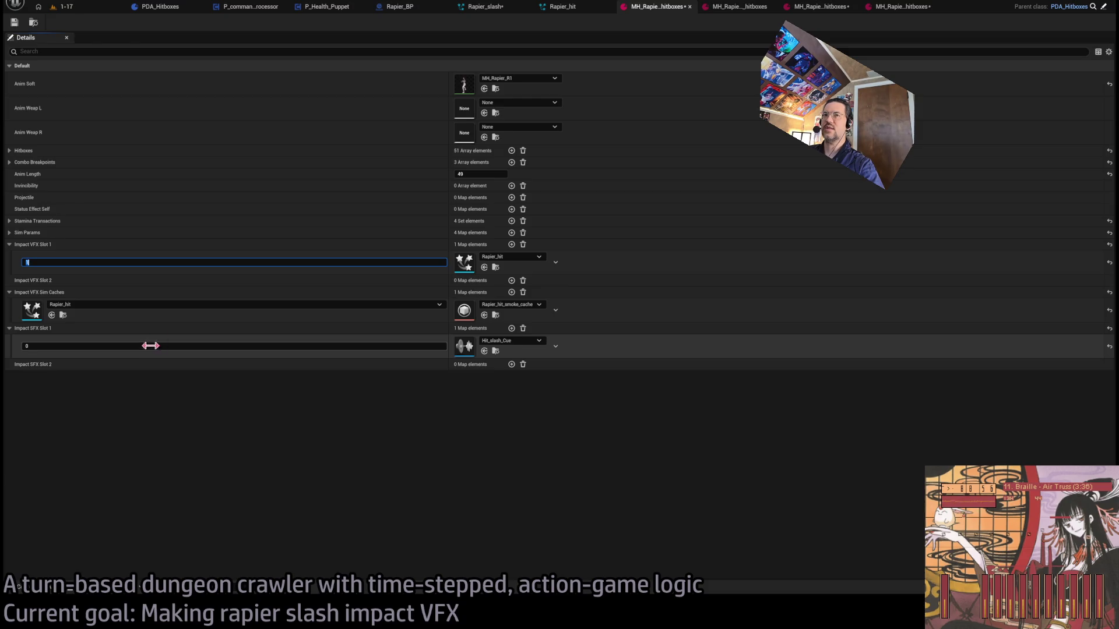
{"action": "left_click", "coordinate": [63, 8]}
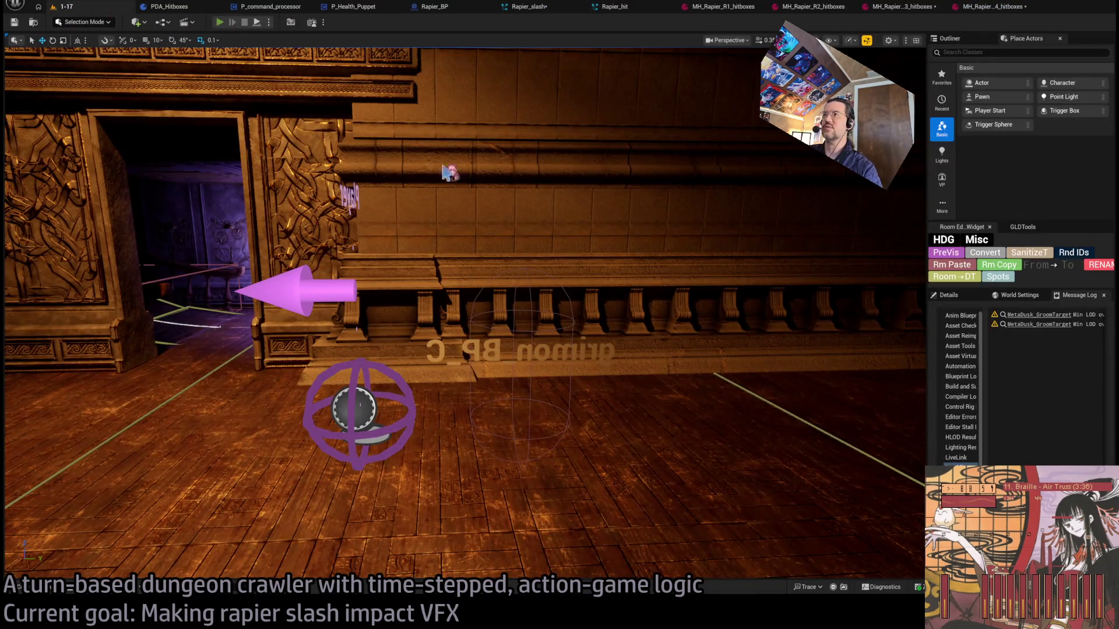
- Play-test the rapier slash, hitting the enemy for -5, -11 and -6
{"action": "key", "text": "alt+p"}
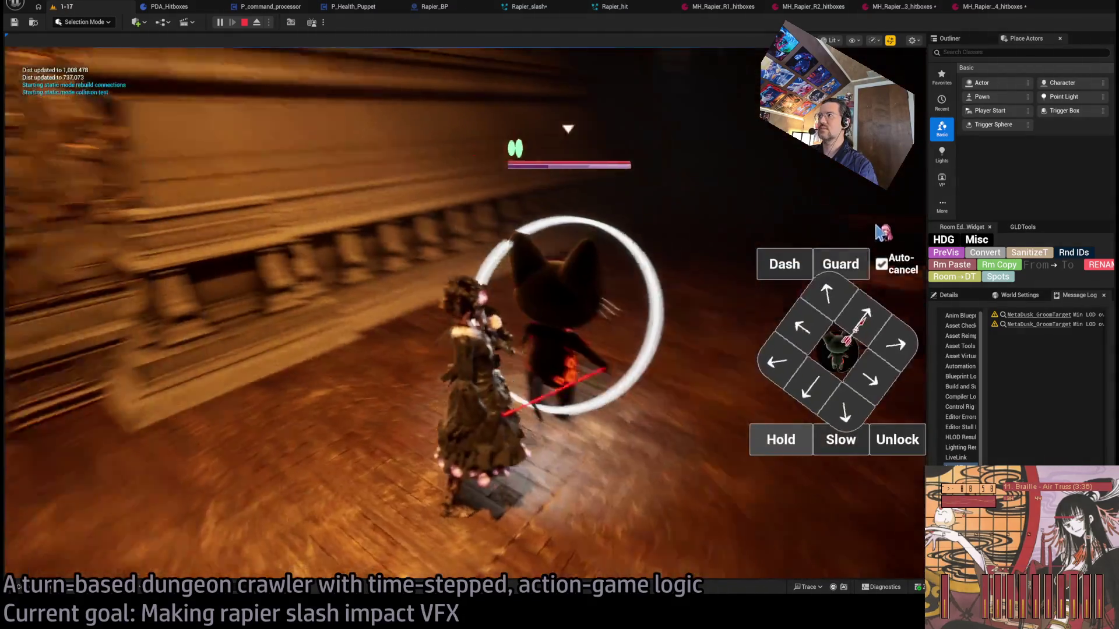
{"action": "left_click", "coordinate": [877, 446]}
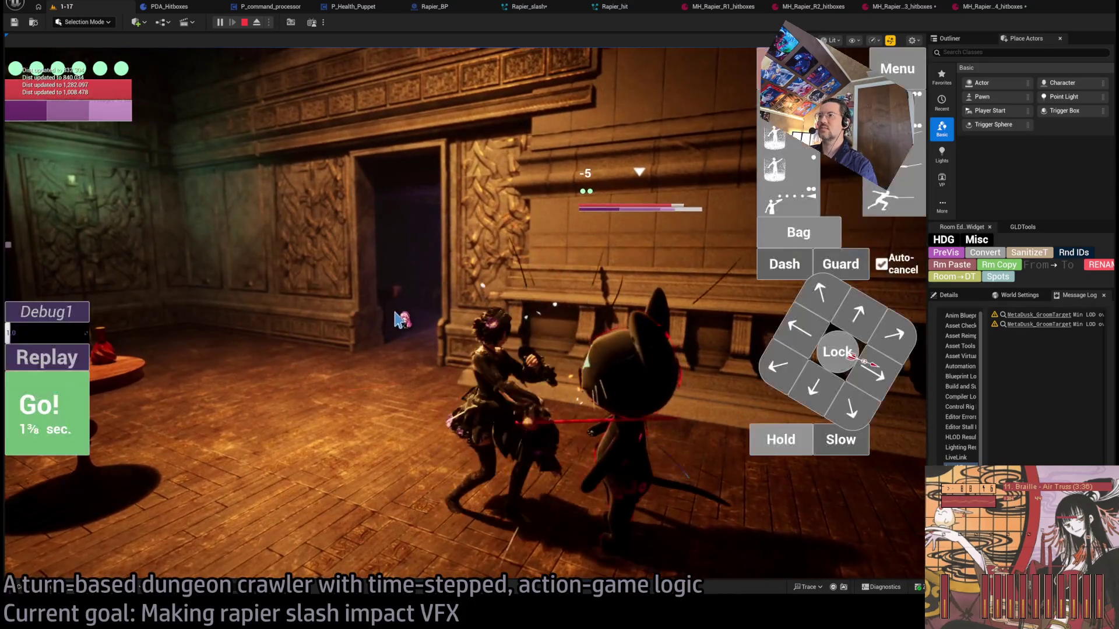
{"action": "left_click", "coordinate": [73, 357]}
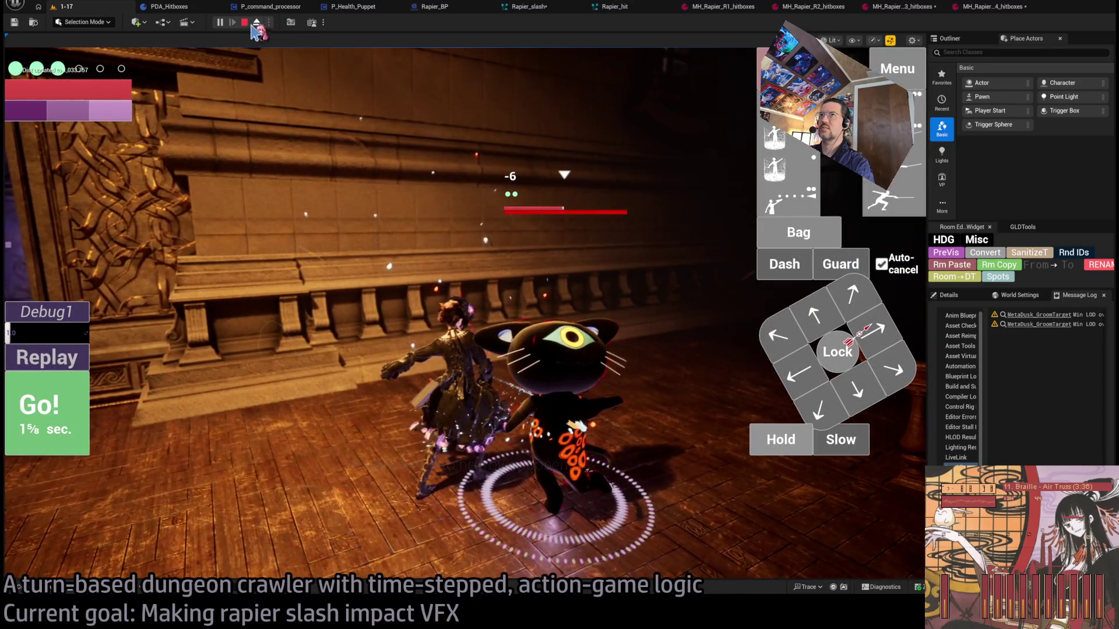
{"action": "left_click", "coordinate": [245, 22]}
{"action": "left_click", "coordinate": [735, 7]}
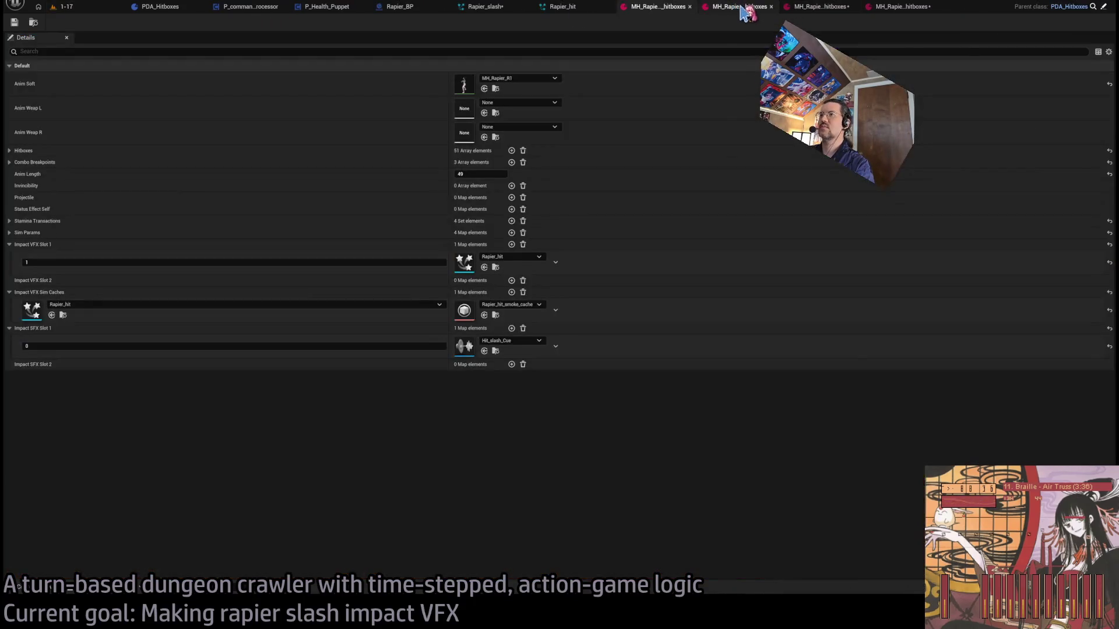
- Open the Rapier_hit effect and expand R2's Impact VFX Slot 1 entries
{"action": "left_click", "coordinate": [495, 267]}
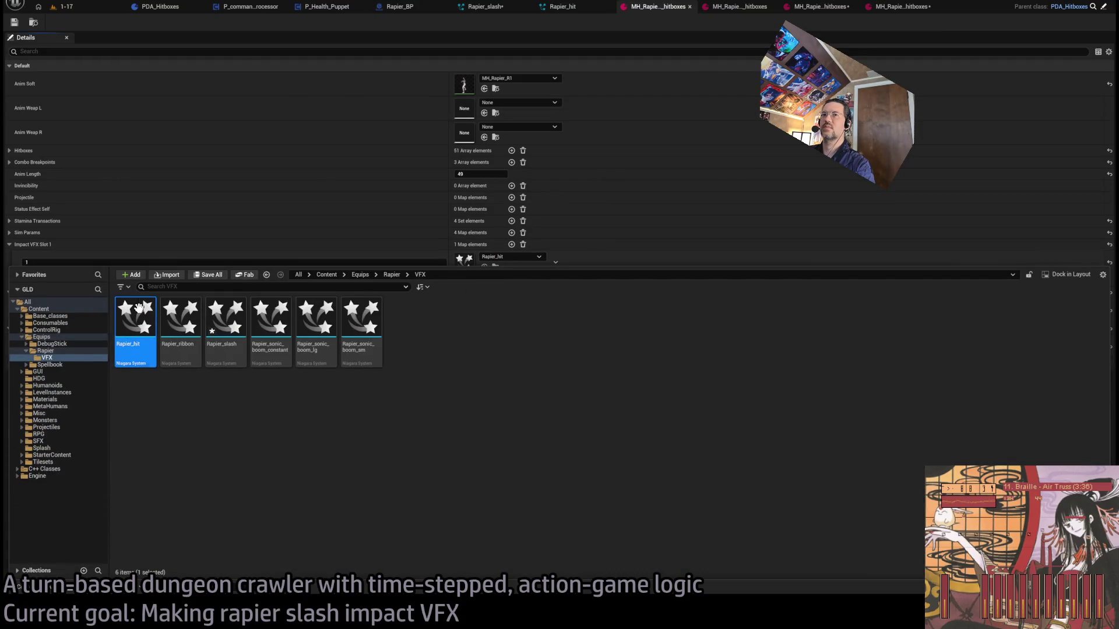
{"action": "double_click", "coordinate": [134, 320]}
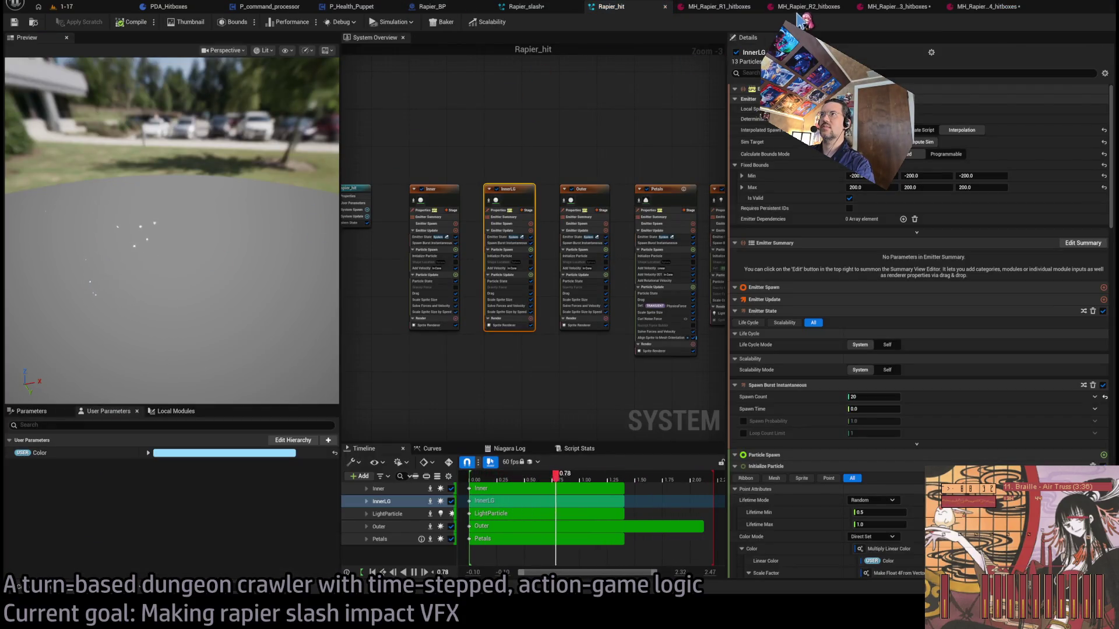
{"action": "left_click", "coordinate": [798, 17]}
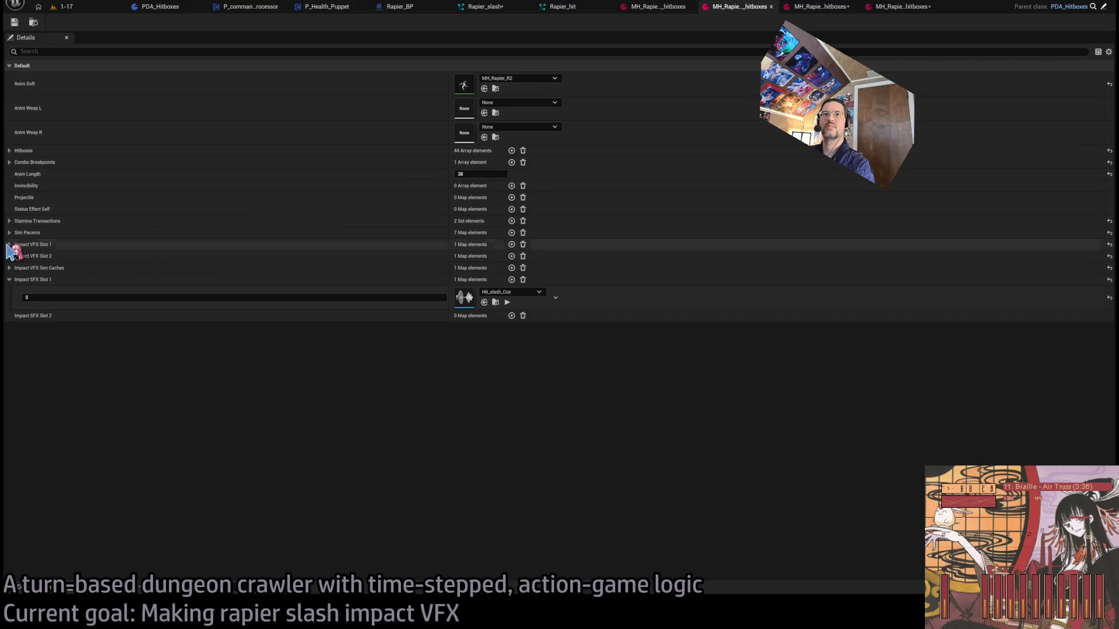
{"action": "left_click", "coordinate": [9, 244]}
- Play-test the rapier slash again, hitting for -39 and -29
{"action": "left_click", "coordinate": [66, 7]}
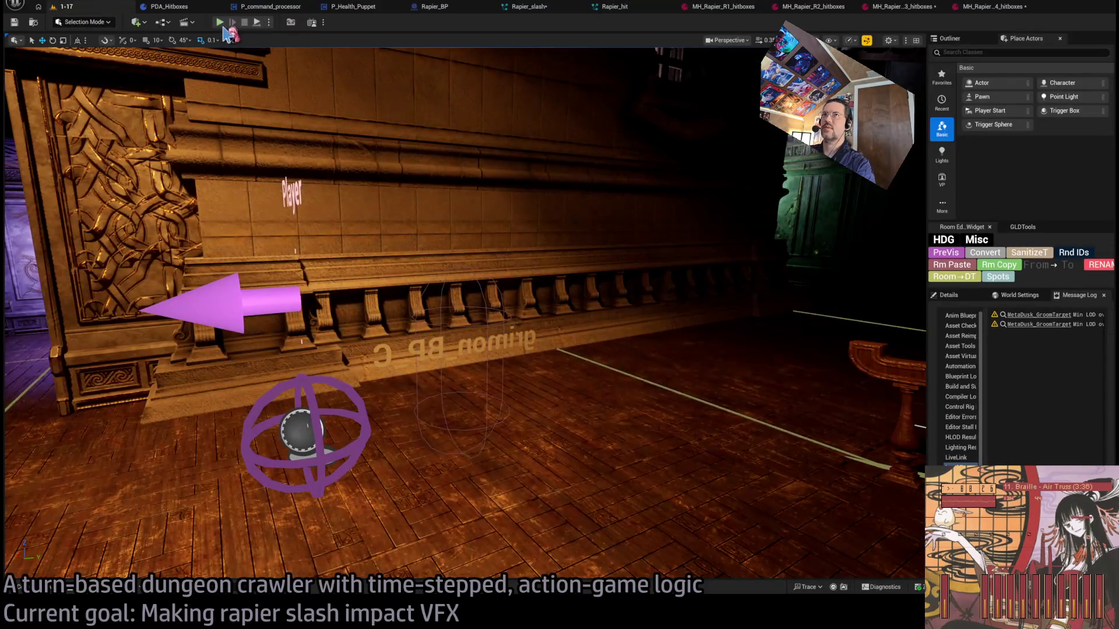
{"action": "key", "text": "alt+p"}
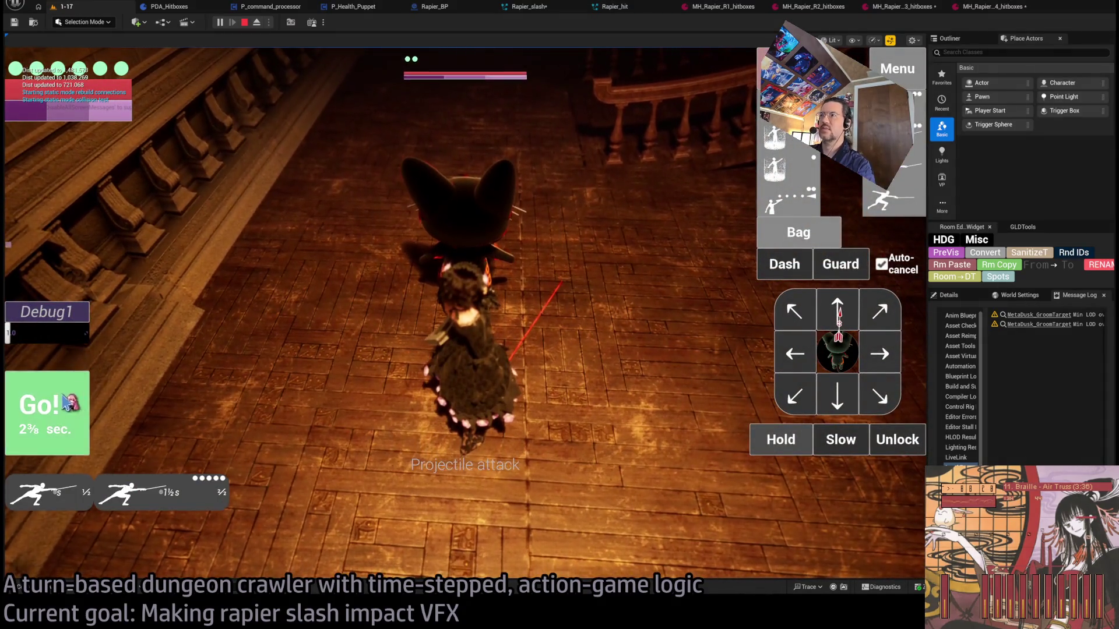
{"action": "left_click", "coordinate": [837, 398]}
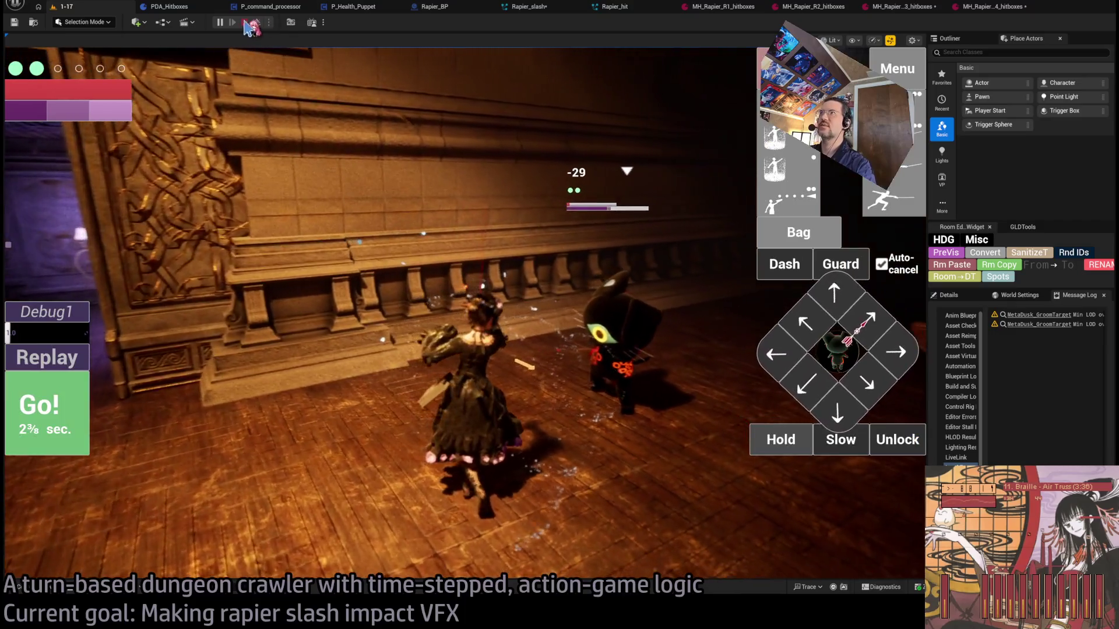
{"action": "left_click", "coordinate": [245, 22]}
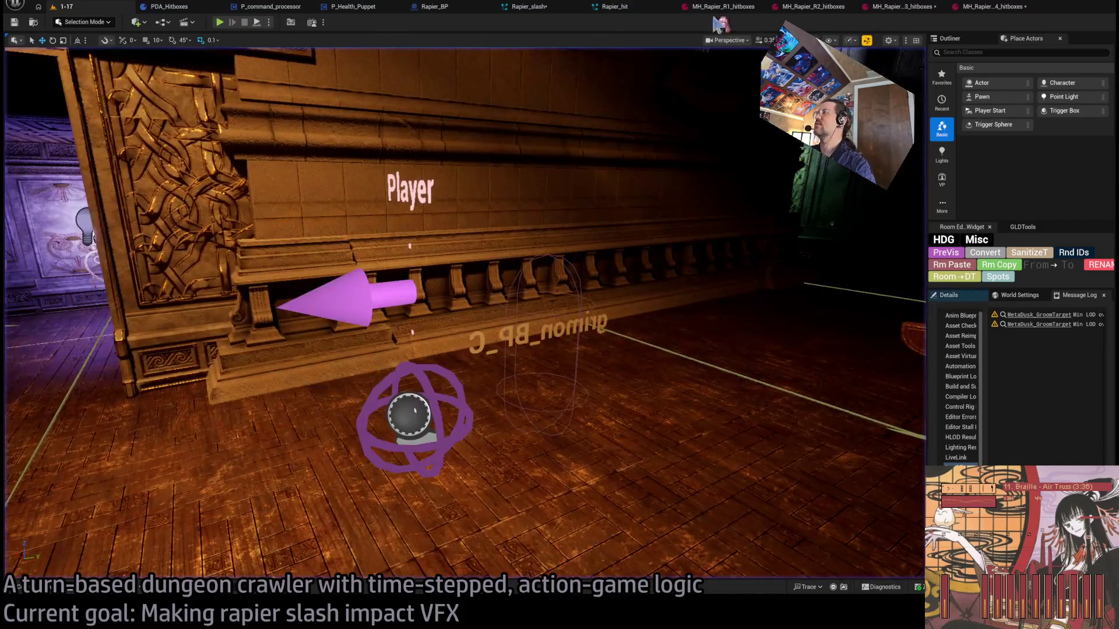
{"action": "left_click", "coordinate": [818, 10]}
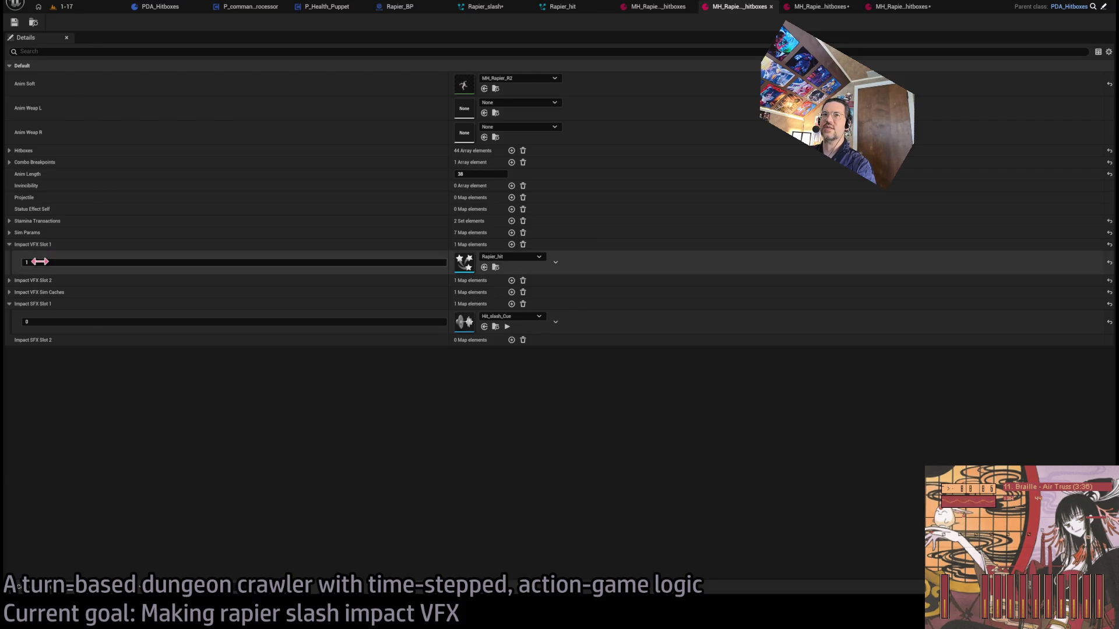
- Compare the R1 and R2 hitbox assets' Impact VFX Sim Caches and Slot 2 entries
{"action": "left_click", "coordinate": [9, 292]}
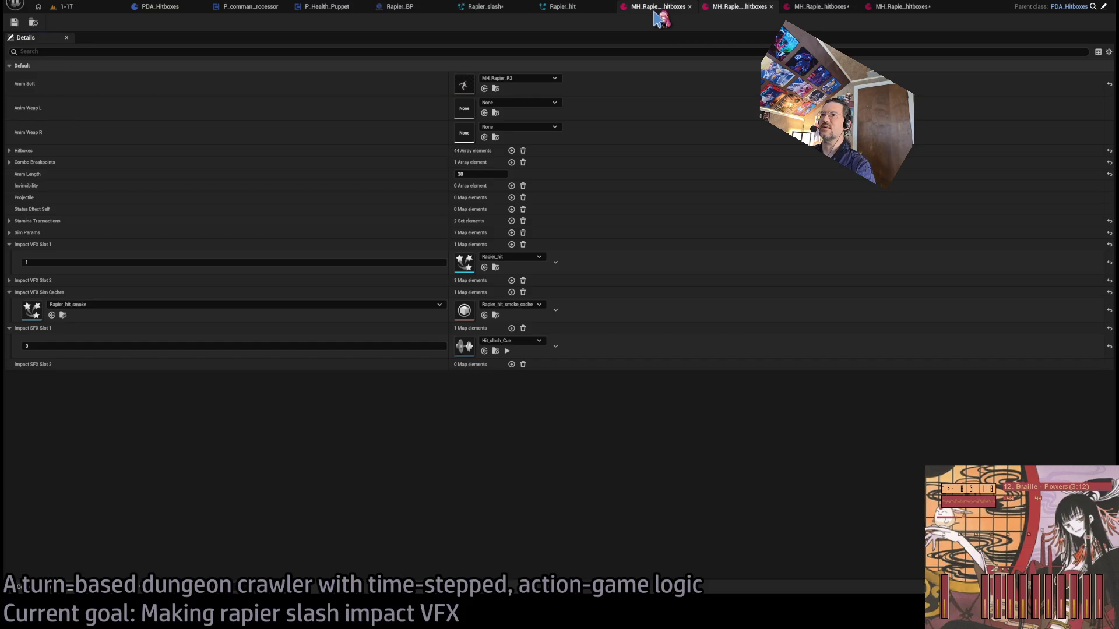
{"action": "left_click", "coordinate": [707, 7]}
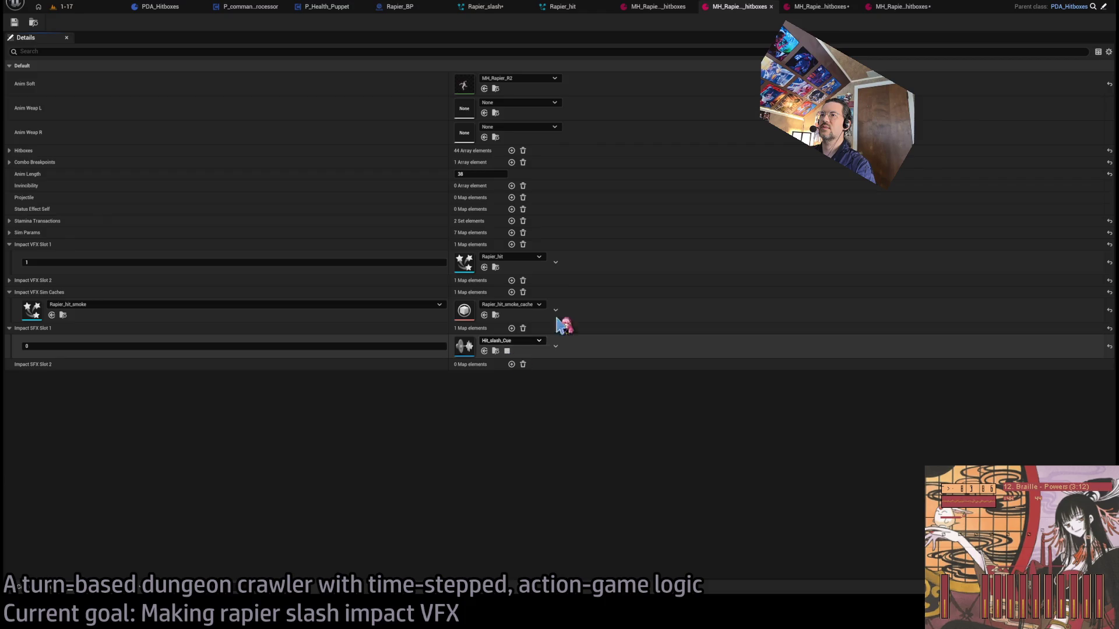
{"action": "left_click", "coordinate": [664, 7]}
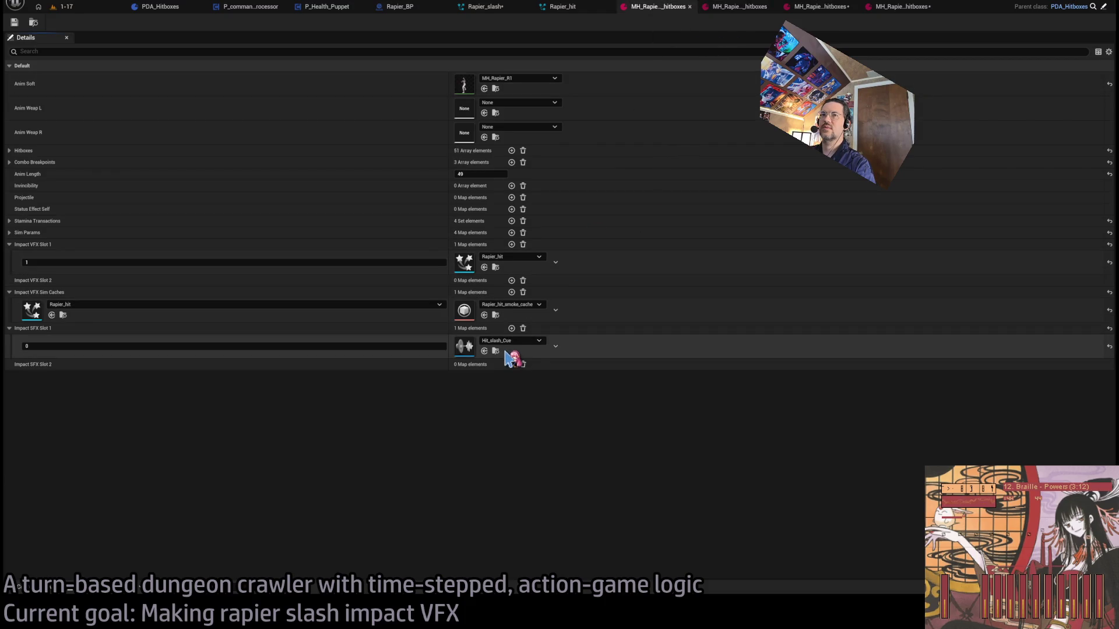
{"action": "left_click", "coordinate": [745, 12]}
{"action": "left_click", "coordinate": [659, 8]}
{"action": "left_click", "coordinate": [730, 8]}
{"action": "left_click", "coordinate": [659, 9]}
{"action": "left_click", "coordinate": [762, 12]}
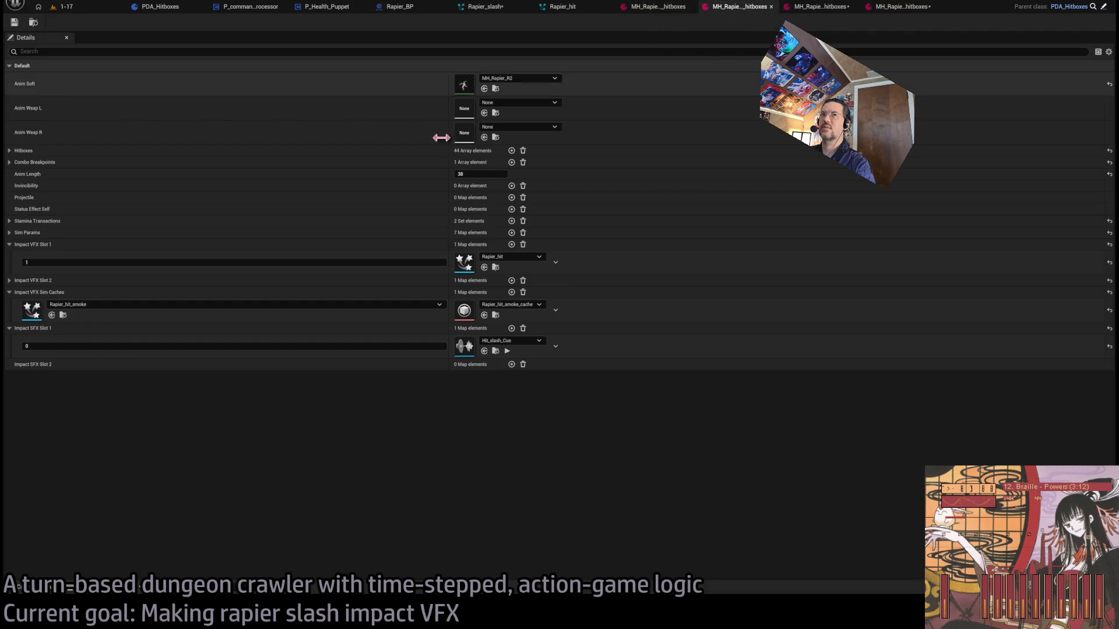
{"action": "left_click", "coordinate": [10, 281]}
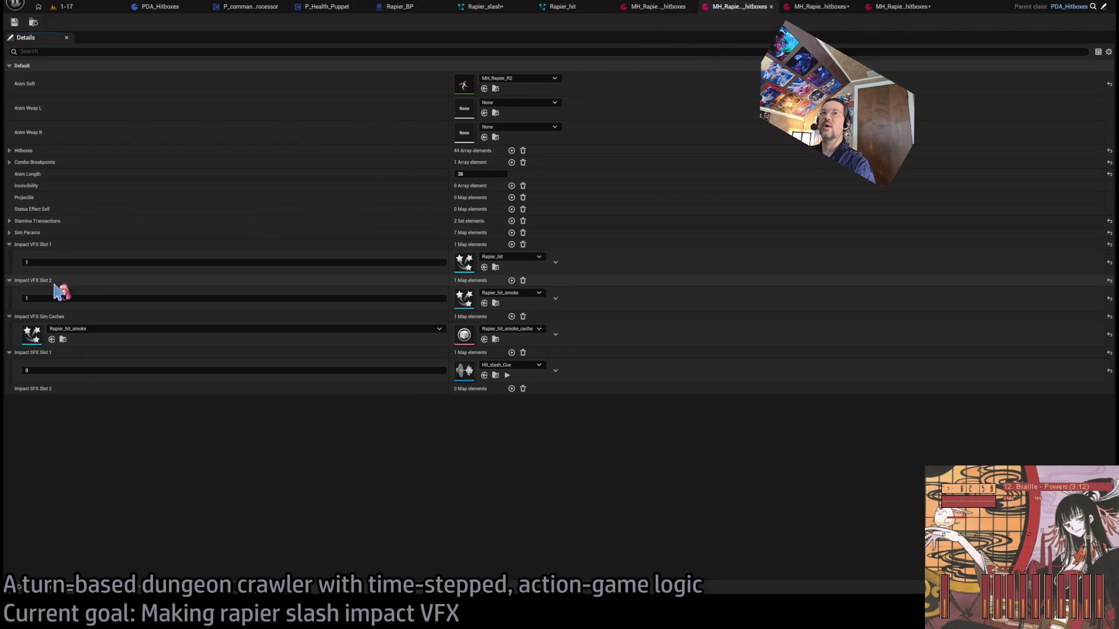
- On R1, set Impact VFX Slot 1 key to 0 and assign Rapier_hit_smoke to Slot 2
{"action": "left_click", "coordinate": [668, 11]}
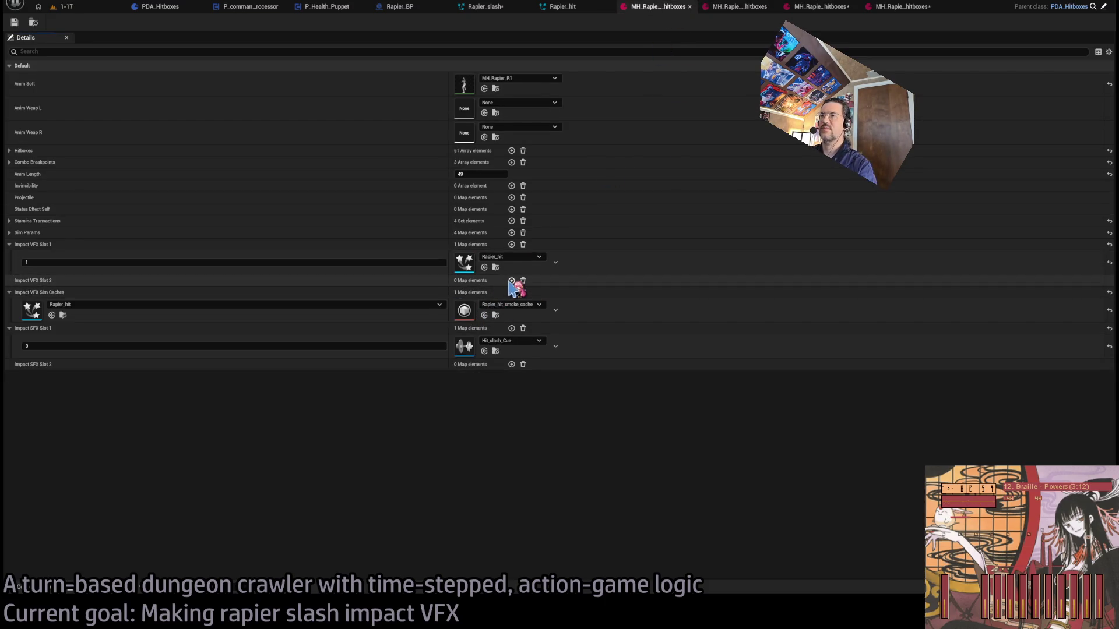
{"action": "left_click", "coordinate": [187, 262]}
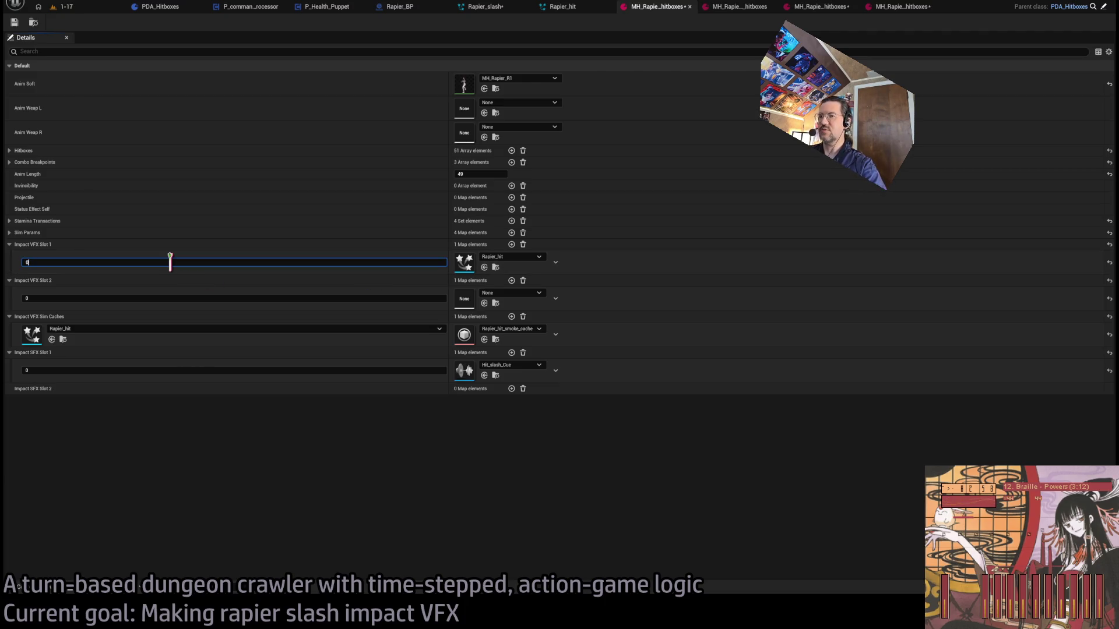
{"action": "left_click", "coordinate": [522, 301]}
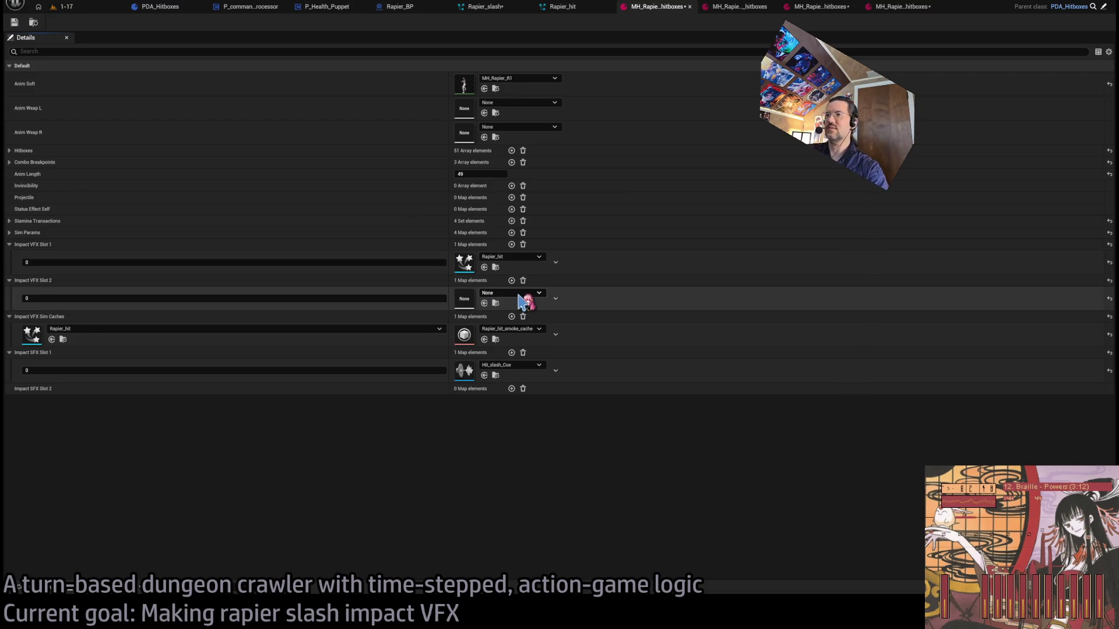
{"action": "left_click", "coordinate": [518, 298], "text": "shift"}
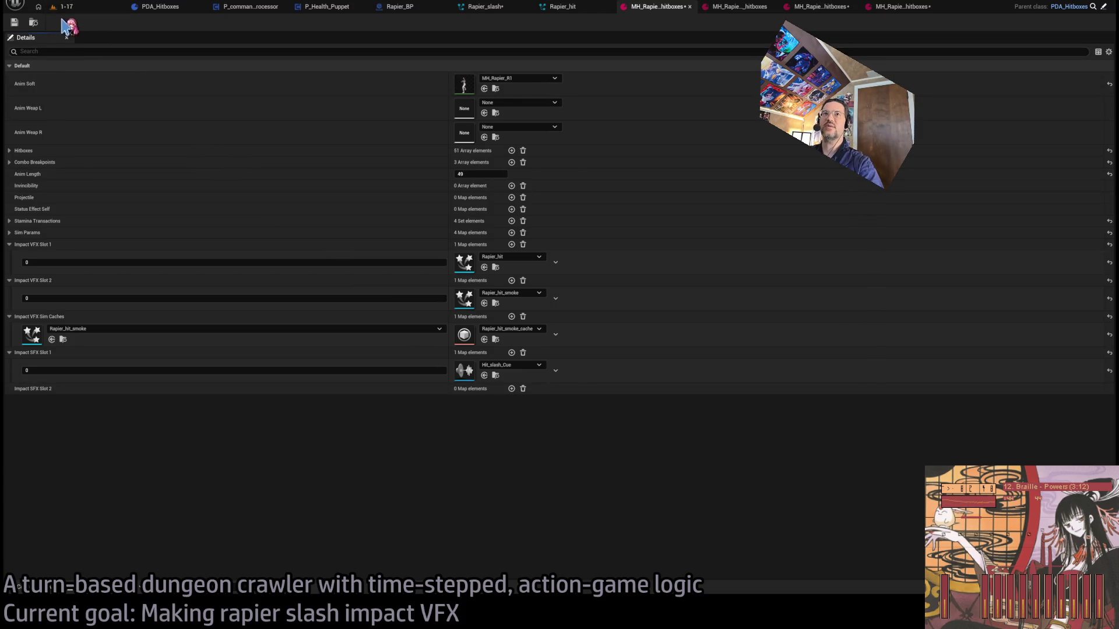
{"action": "left_click", "coordinate": [103, 8]}
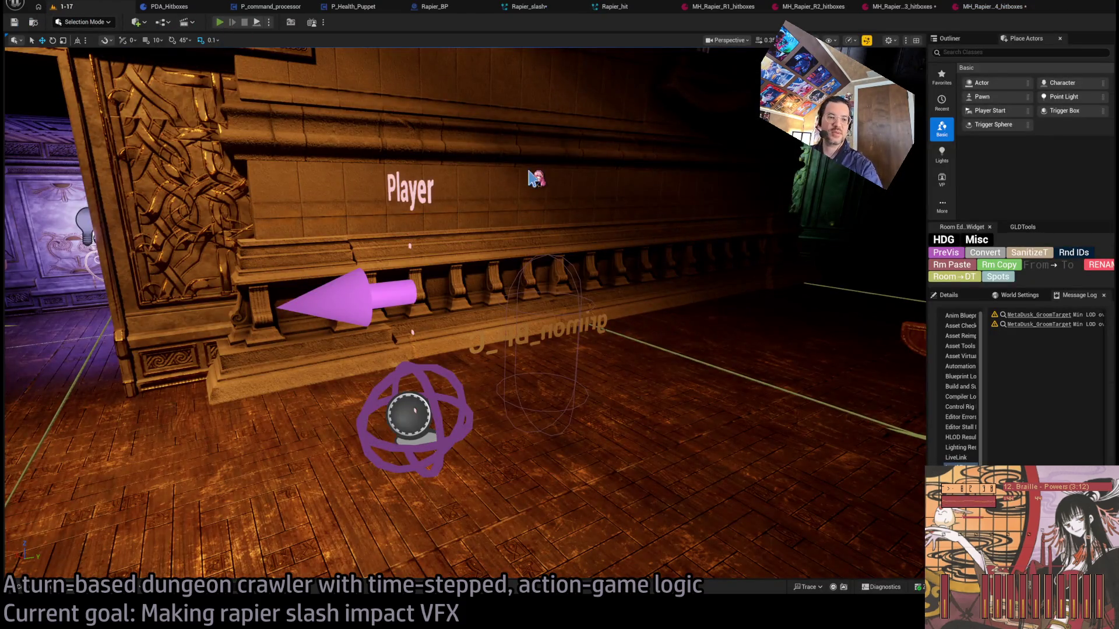
- Play-test the smoke hit (-5, -9), then check Rapier_hit and the R1 and R2 hitbox assets
{"action": "key", "text": "alt+p"}
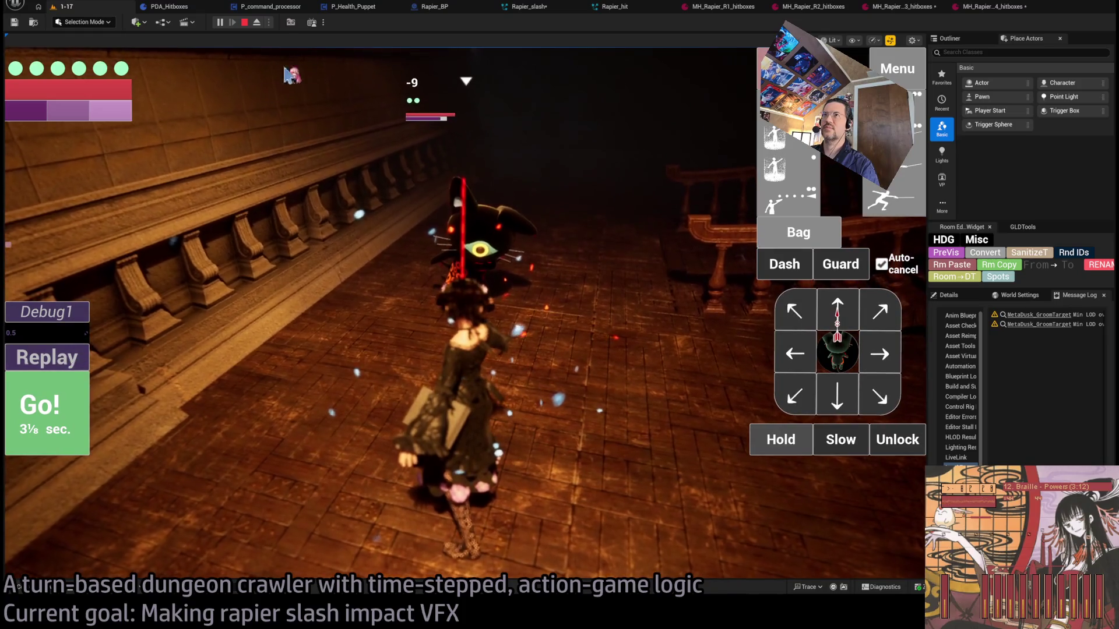
{"action": "left_click", "coordinate": [244, 22]}
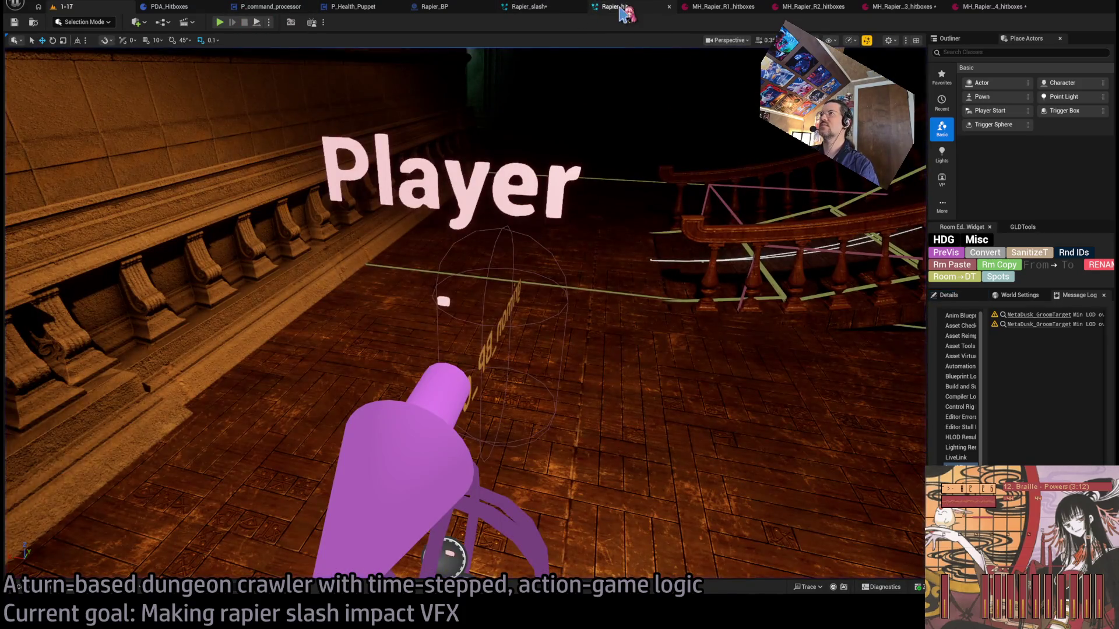
{"action": "left_click", "coordinate": [621, 11]}
{"action": "left_click", "coordinate": [707, 12]}
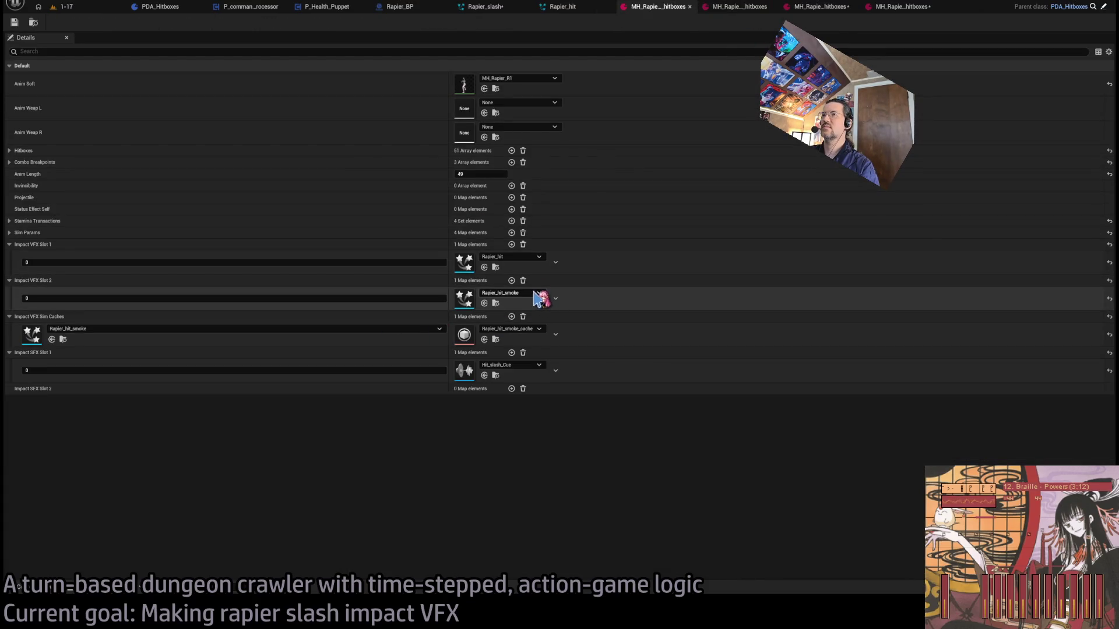
{"action": "left_click", "coordinate": [745, 9]}
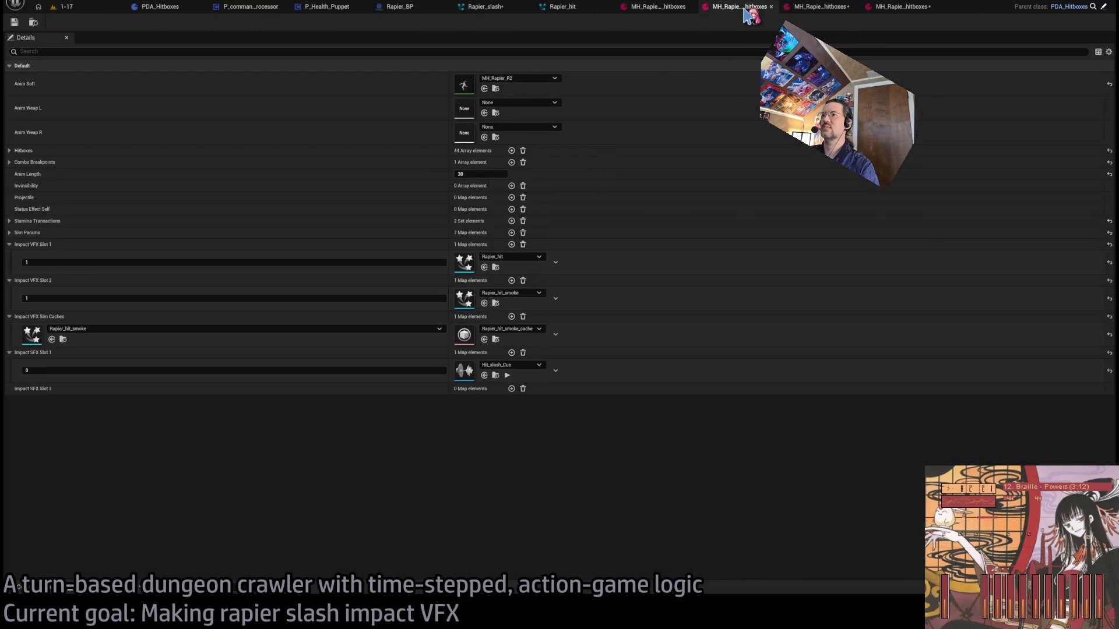
- On R3, add an Impact VFX Slot 1 entry at key 0 set to Rapier_hit
{"action": "left_click", "coordinate": [818, 9]}
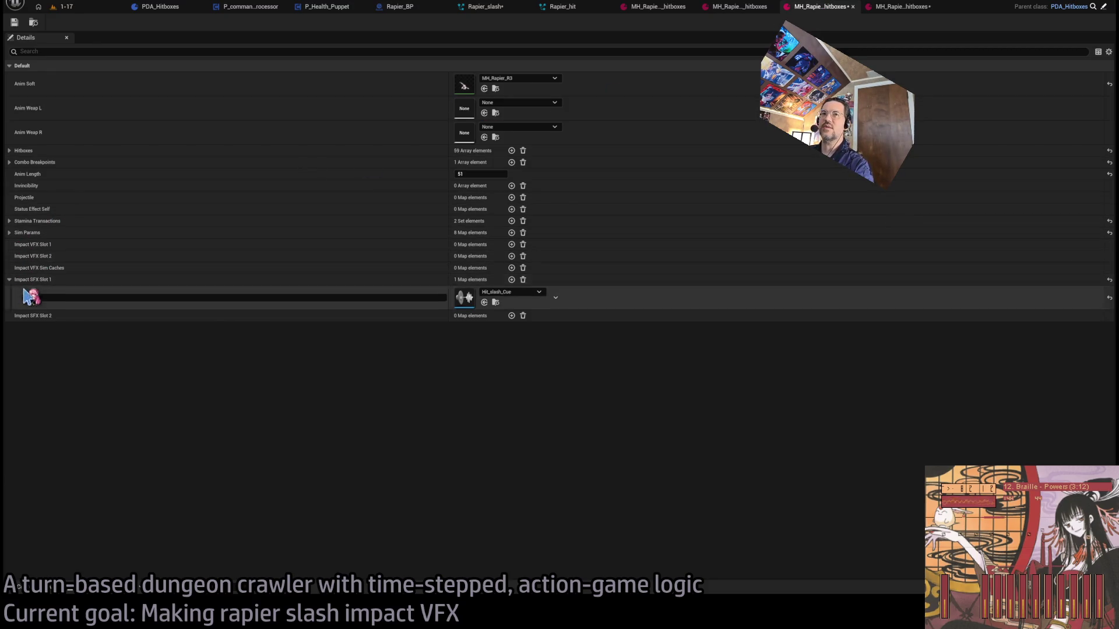
{"action": "left_click", "coordinate": [511, 245]}
{"action": "left_click", "coordinate": [338, 262]}
{"action": "type", "text": "1"}
{"action": "key", "text": "Return"}
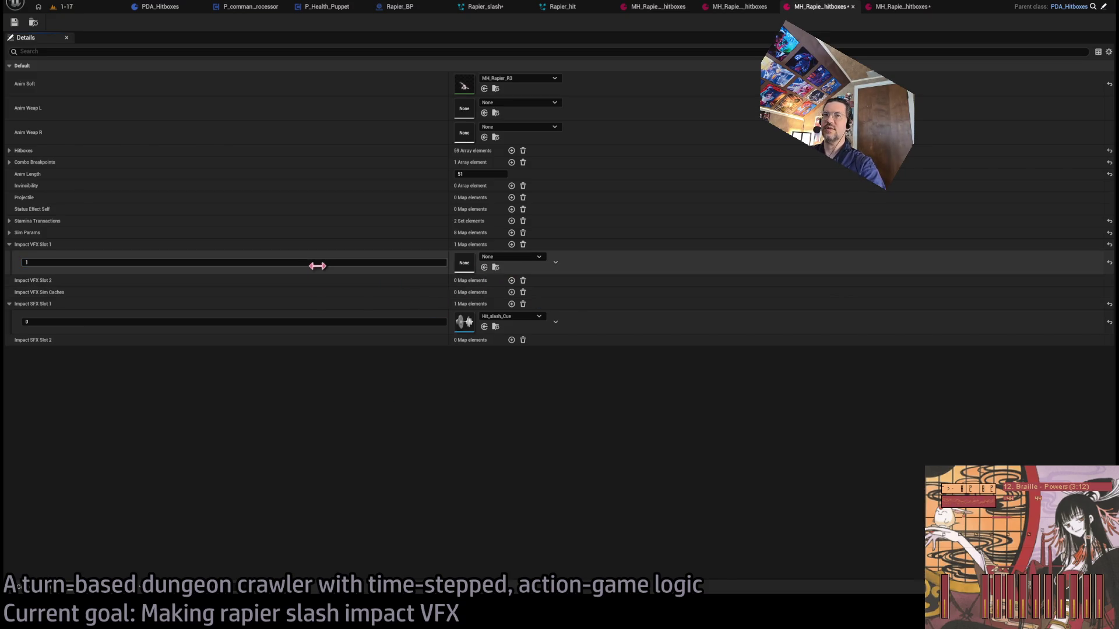
{"action": "left_click", "coordinate": [232, 263]}
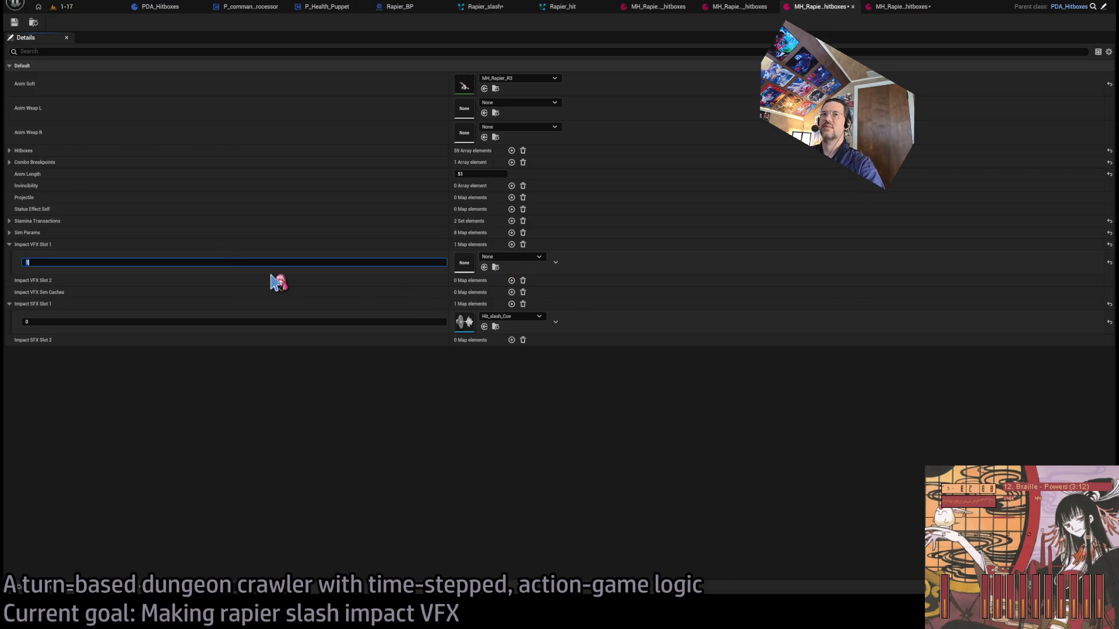
{"action": "key", "text": "Return"}
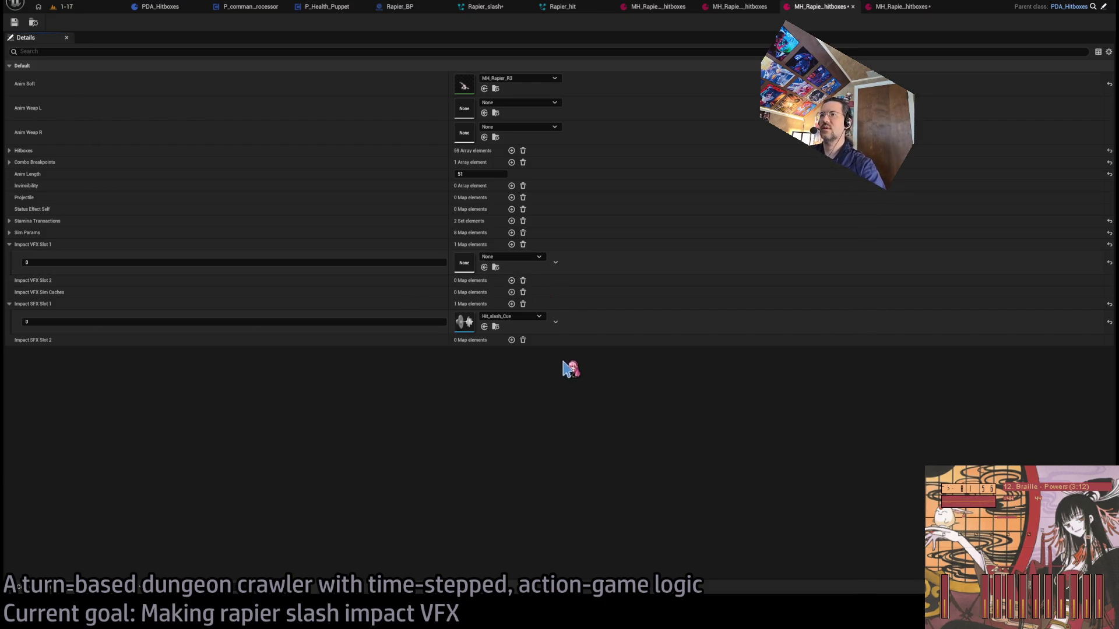
{"action": "key", "text": "ctrl+v"}
- Add Rapier_hit_smoke to Slot 2 and a sim cache mapping it to Rapier_hit_smoke_cache
{"action": "left_click", "coordinate": [511, 281]}
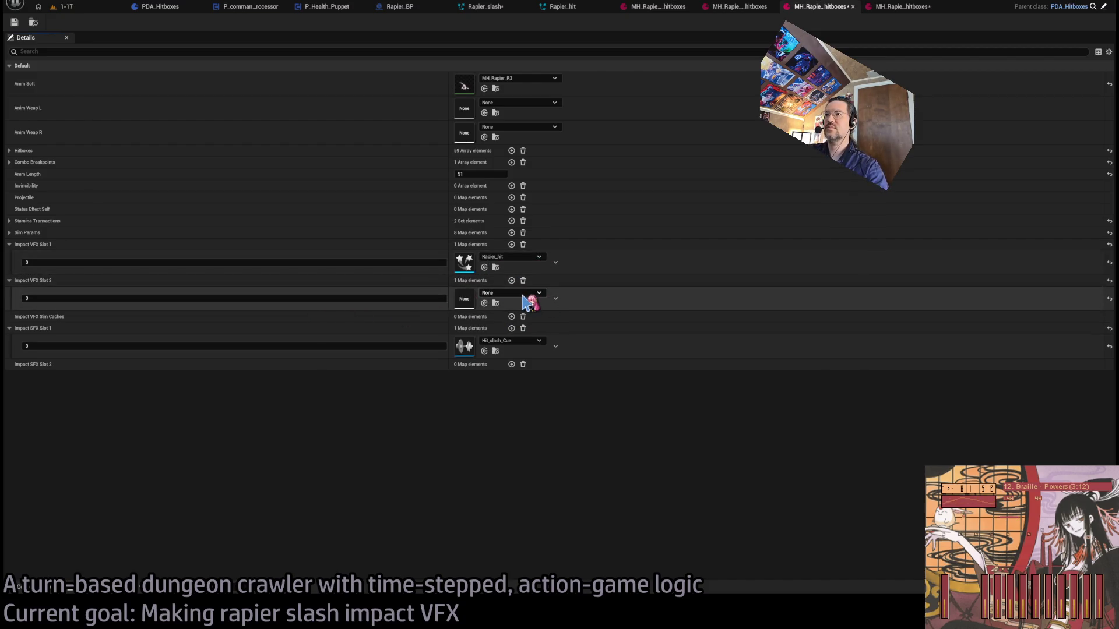
{"action": "key", "text": "ctrl+v"}
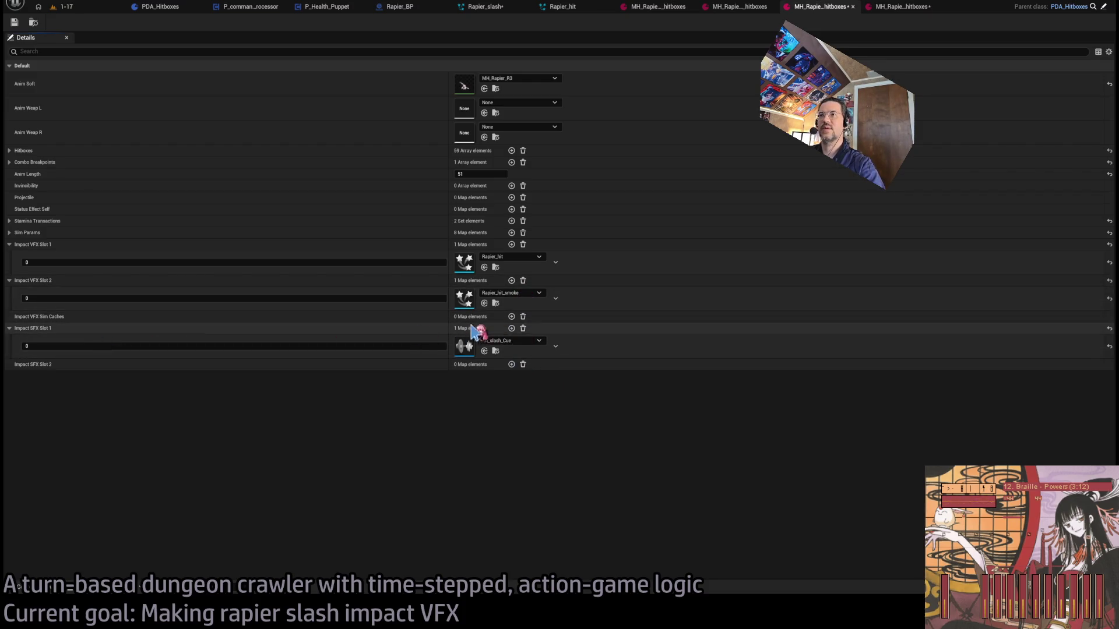
{"action": "left_click", "coordinate": [510, 316]}
{"action": "key", "text": "ctrl+v"}
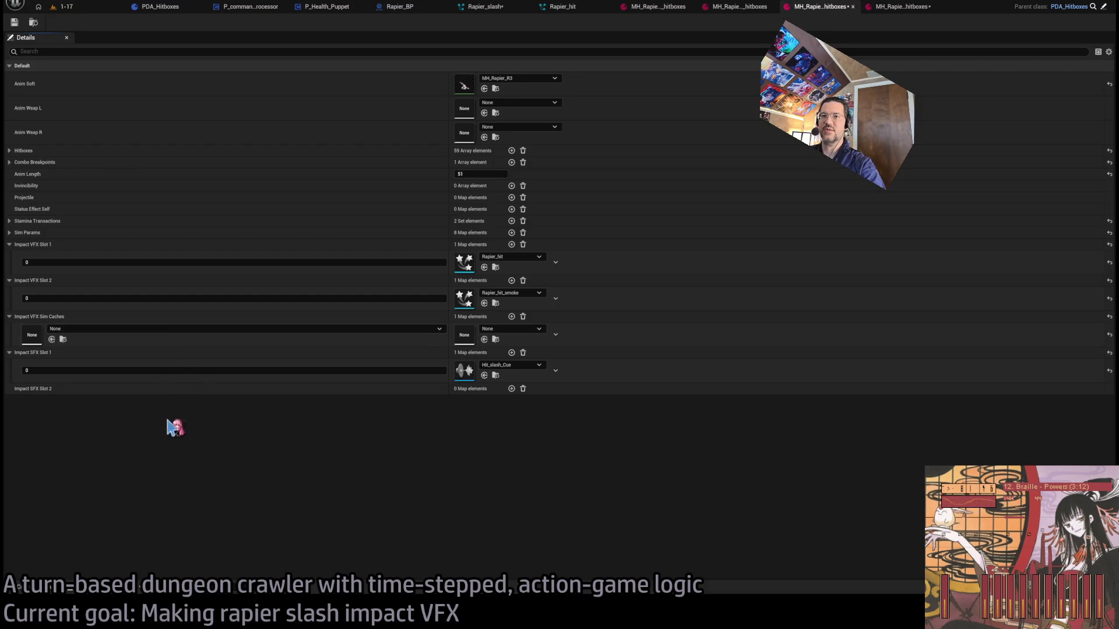
{"action": "key", "text": "ctrl+v"}
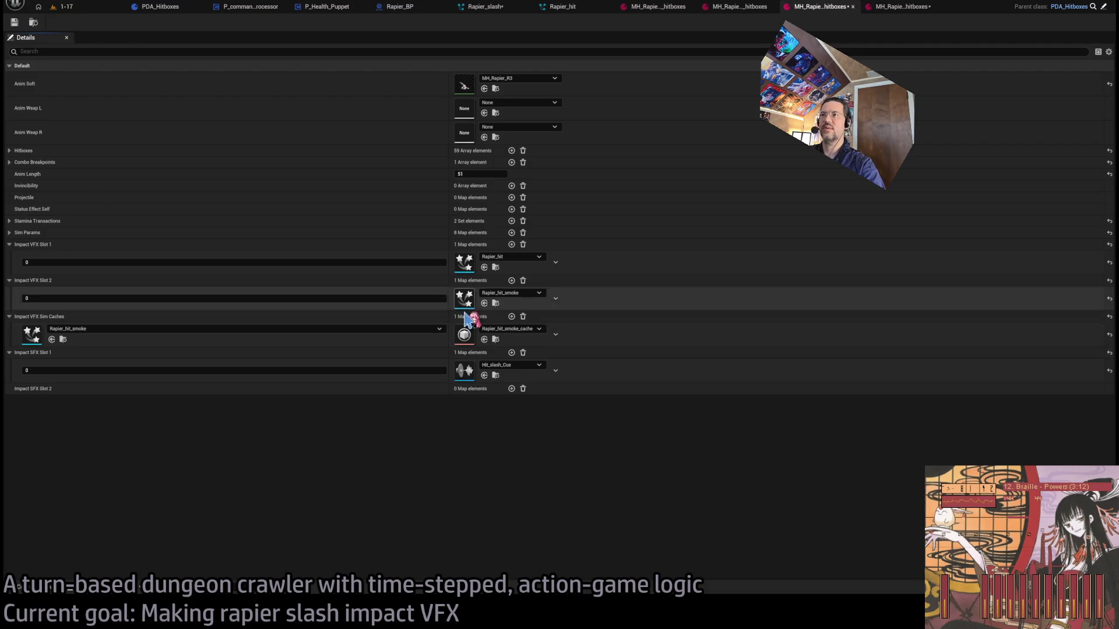
{"action": "left_click", "coordinate": [883, 12]}
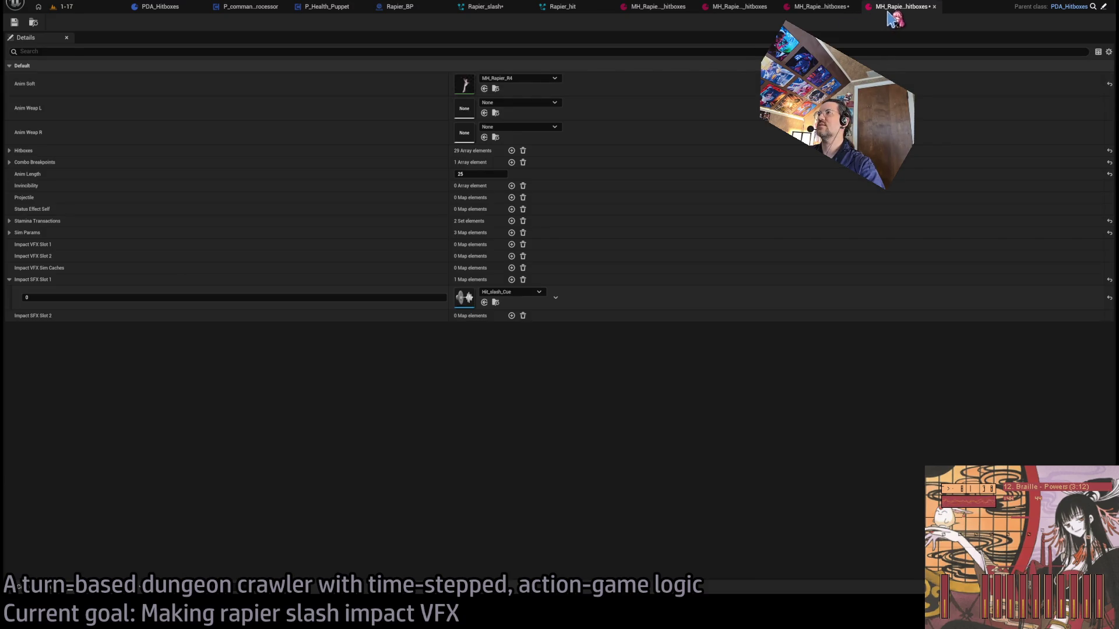
- Save all rapier assets and play-test the slash in level 1-17, landing -11 and -18 hits
{"action": "left_click", "coordinate": [61, 7]}
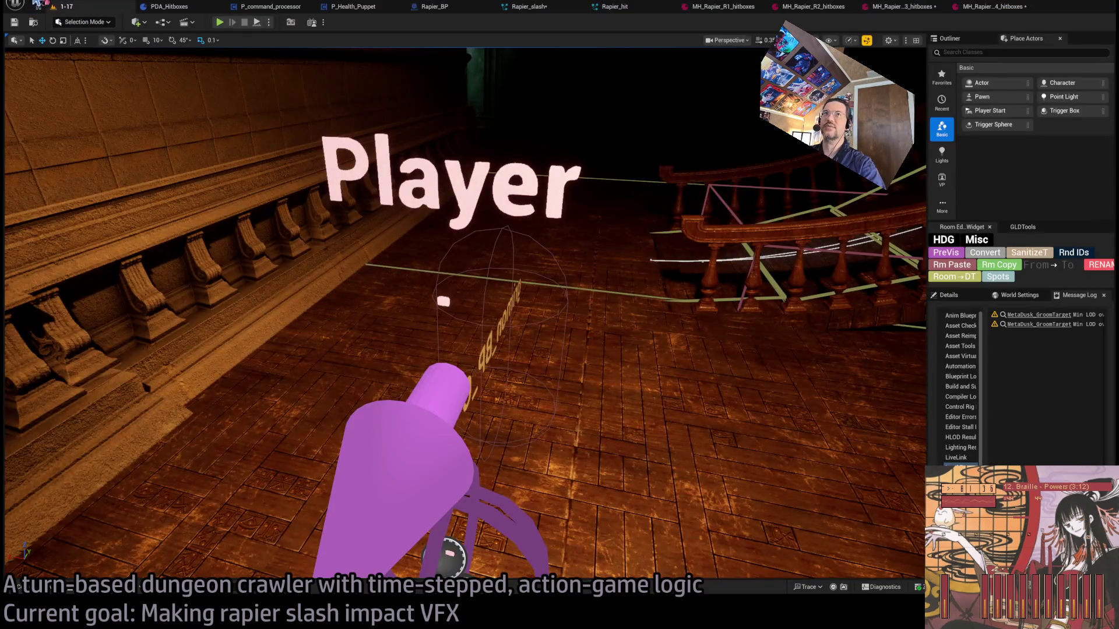
{"action": "key", "text": "ctrl+shift+s"}
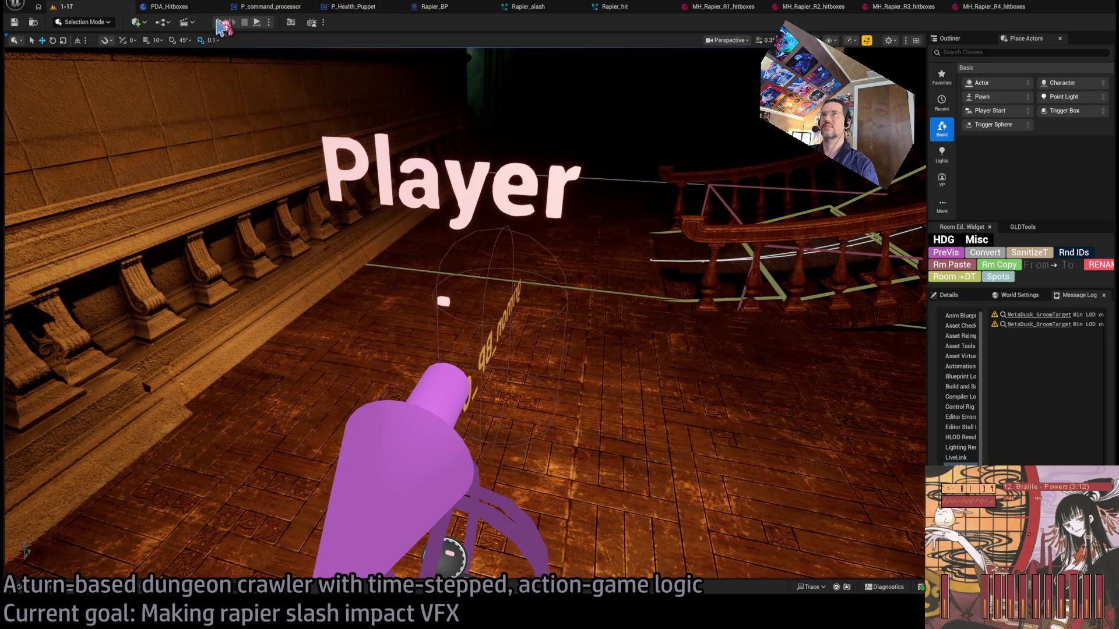
{"action": "key", "text": "alt+p"}
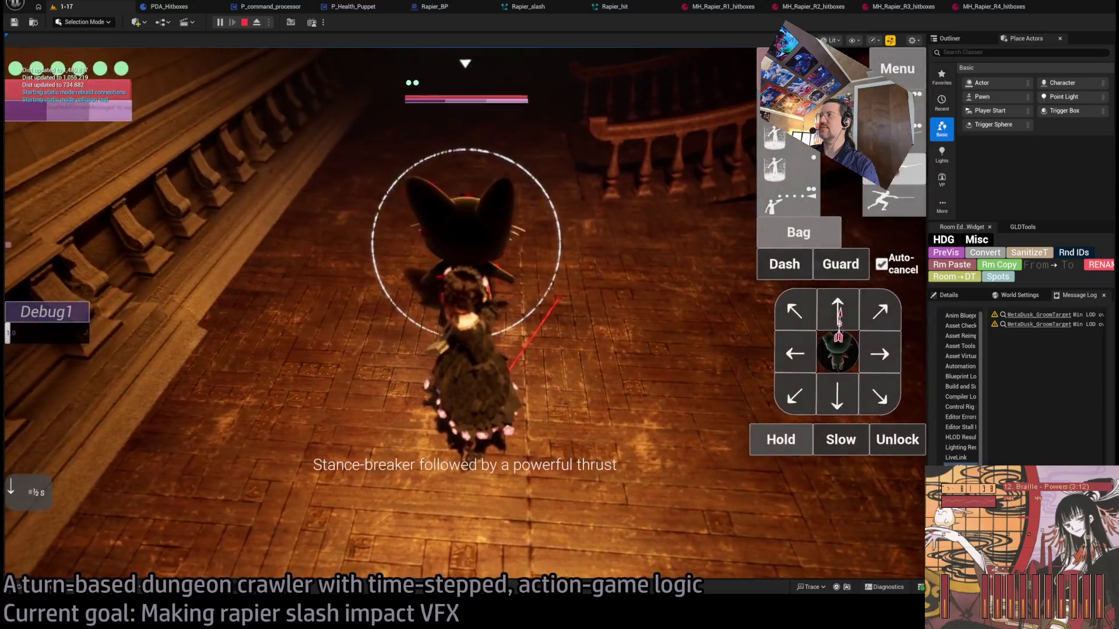
{"action": "left_click", "coordinate": [837, 319]}
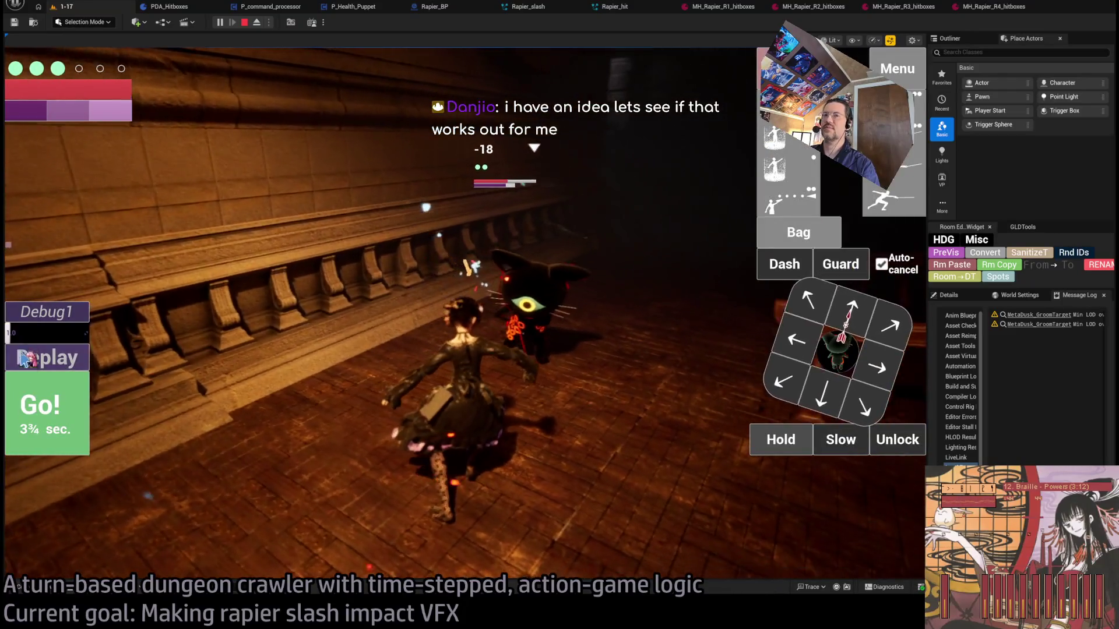
{"action": "left_click", "coordinate": [21, 359]}
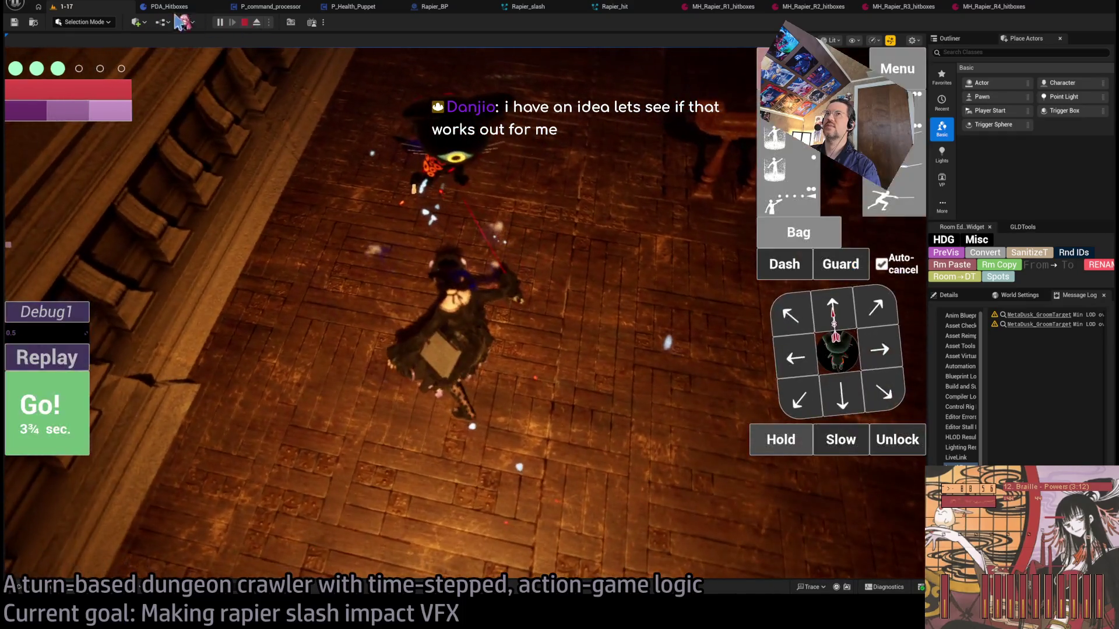
{"action": "key", "text": "Escape"}
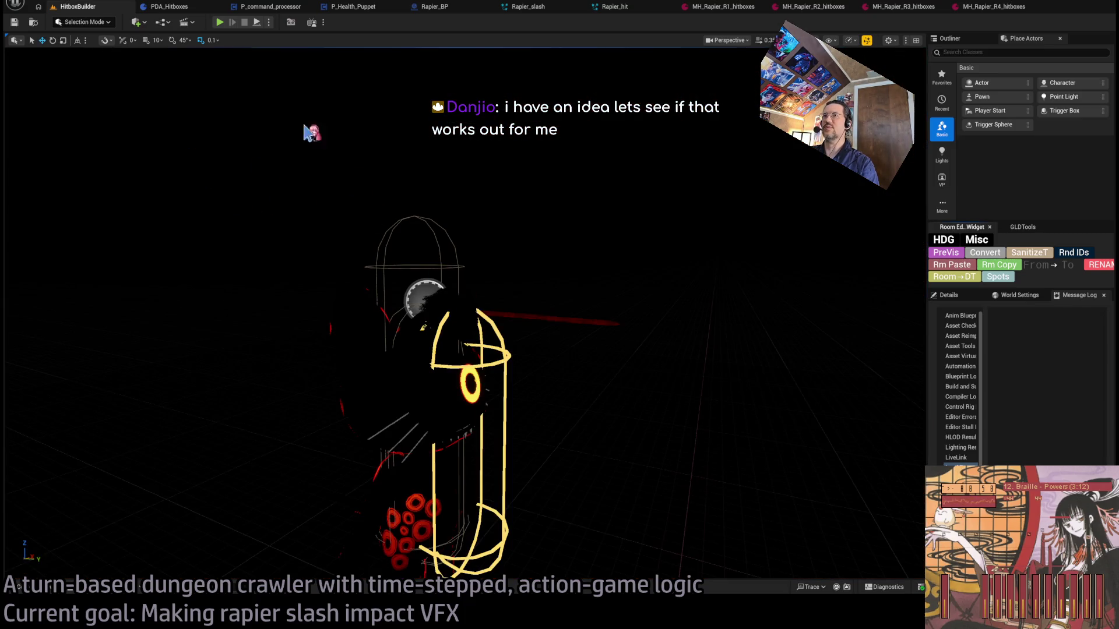
- Delete the HitboxBuilder_tool actor from the level via the Outliner
{"action": "left_click", "coordinate": [980, 34]}
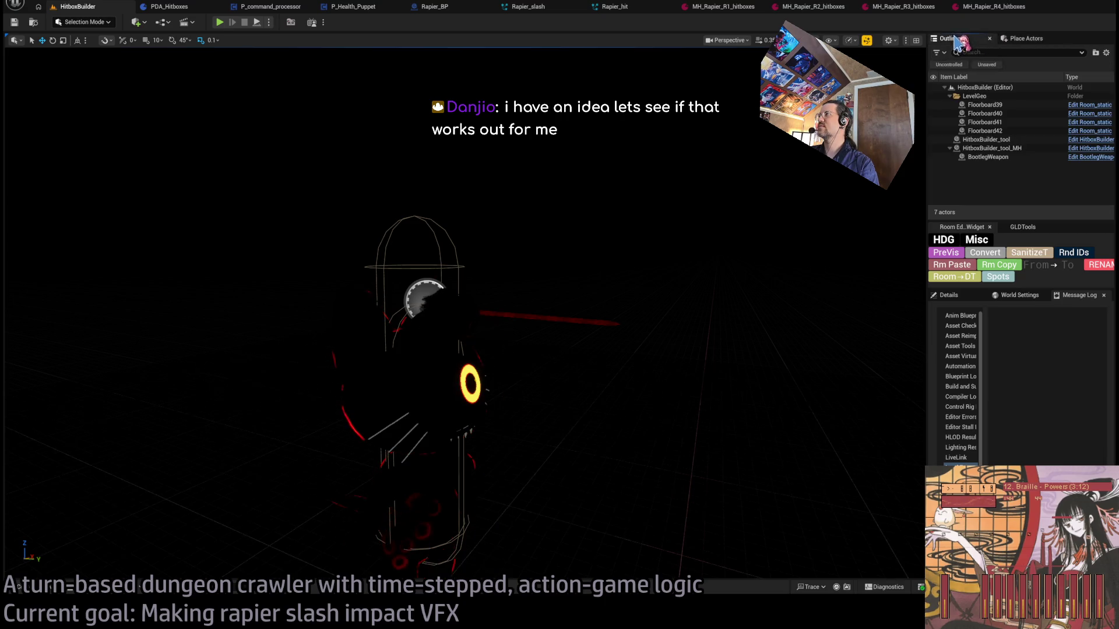
{"action": "left_click", "coordinate": [415, 369]}
{"action": "key", "text": "Delete"}
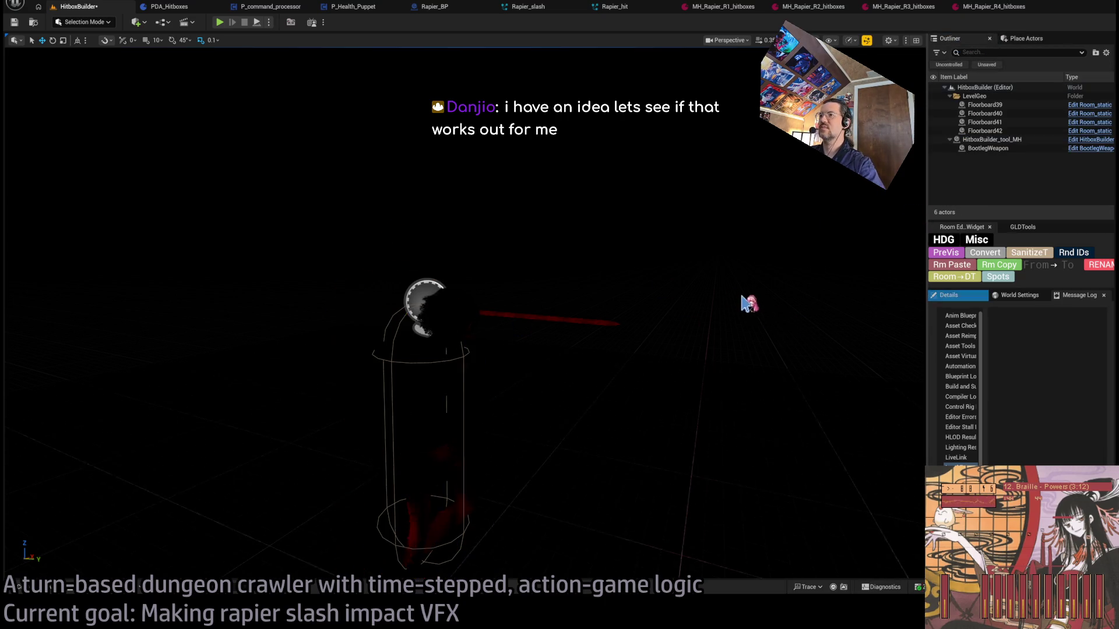
- Review HitboxBuilder_tool_MH's Details, then return to MH_Rapier_R3_hitboxes
{"action": "left_click", "coordinate": [520, 318]}
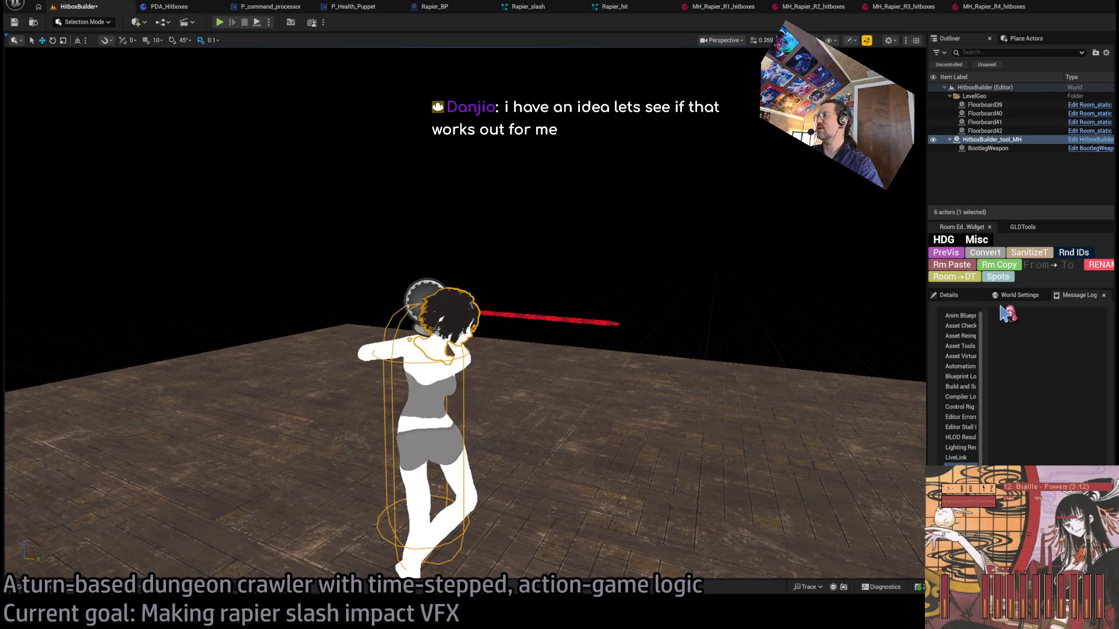
{"action": "left_click", "coordinate": [948, 295]}
{"action": "scroll", "coordinate": [1020, 431], "scroll_direction": "down", "scroll_amount": 2}
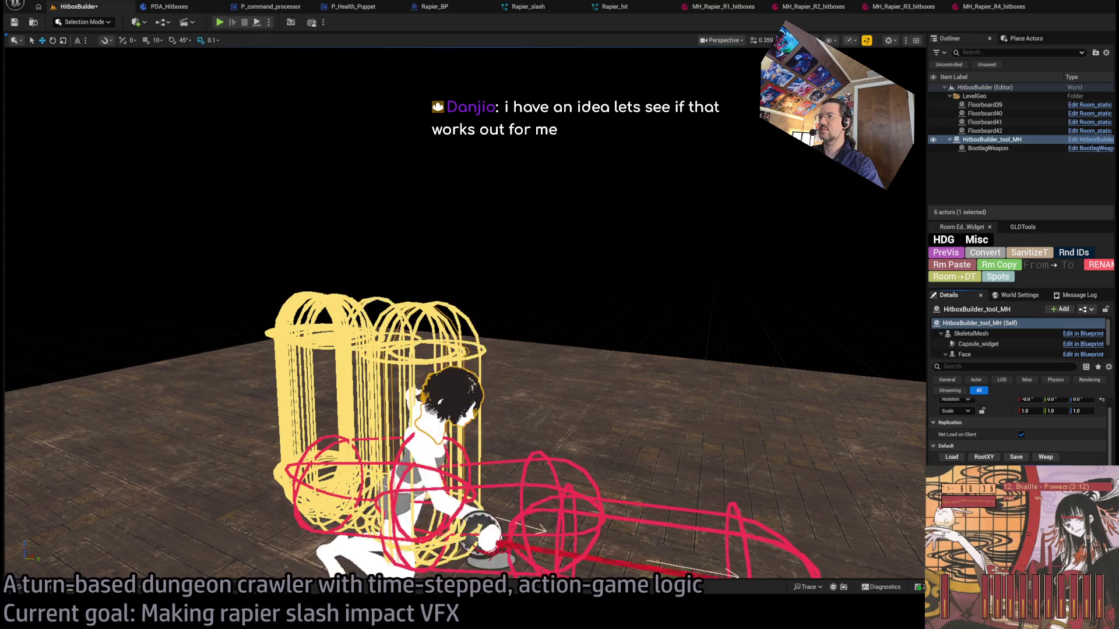
{"action": "scroll", "coordinate": [1019, 431], "scroll_direction": "up", "scroll_amount": 1}
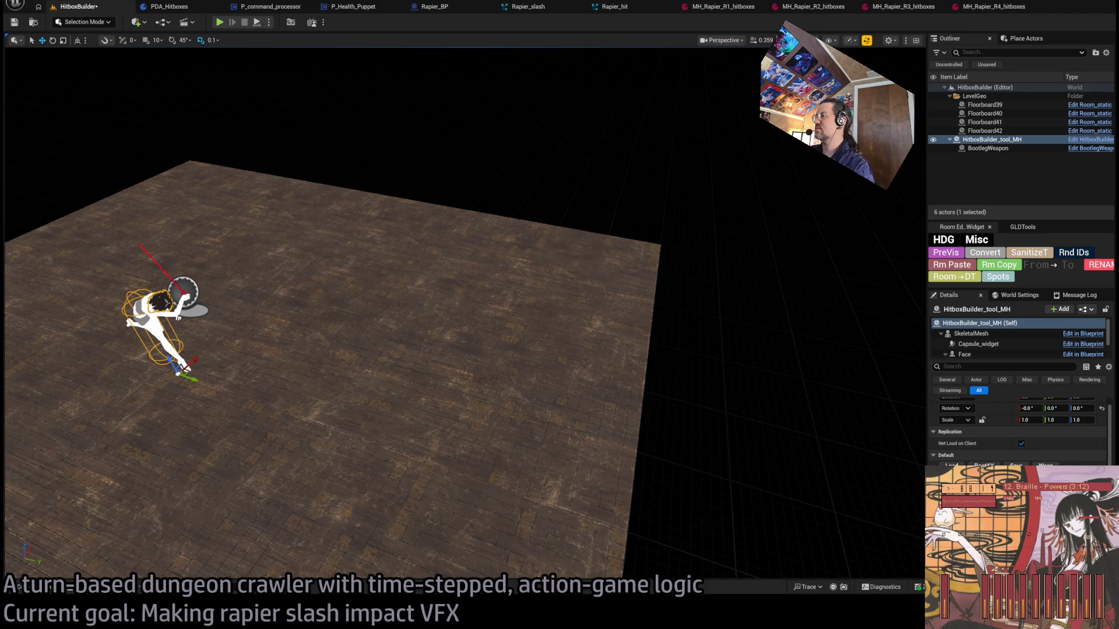
{"action": "left_click", "coordinate": [903, 6]}
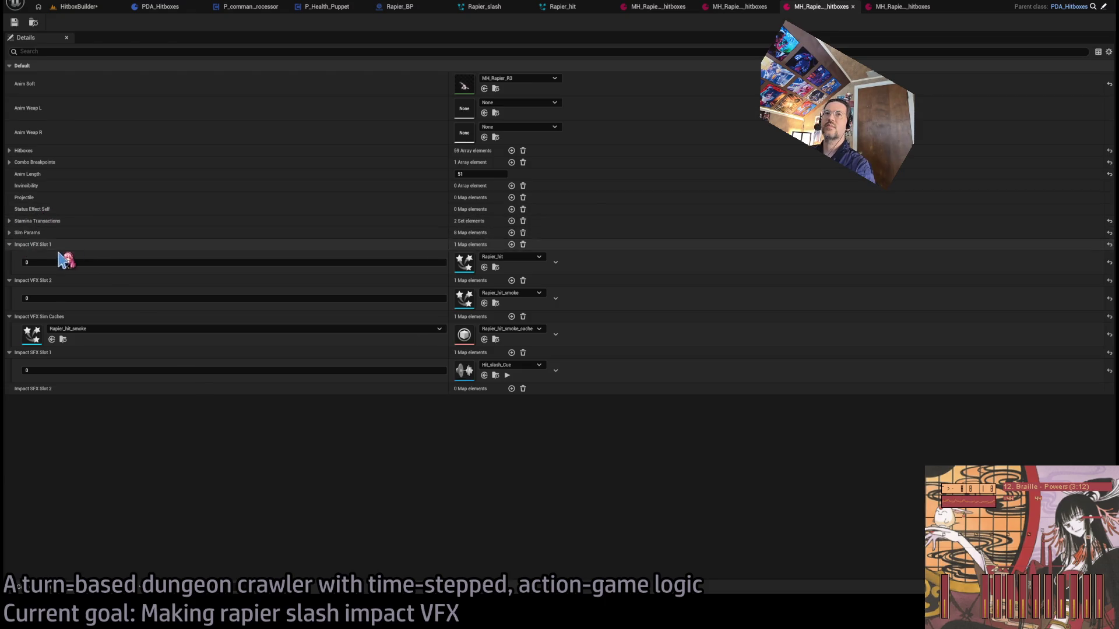
- Enable Index [36]'s direction override at 90.0 and check it in the HitboxBuilder level
{"action": "left_click", "coordinate": [9, 150]}
{"action": "scroll", "coordinate": [117, 437], "scroll_direction": "down", "scroll_amount": 3}
{"action": "scroll", "coordinate": [167, 439], "scroll_direction": "down", "scroll_amount": 3}
{"action": "left_click", "coordinate": [17, 339]}
{"action": "scroll", "coordinate": [172, 399], "scroll_direction": "down", "scroll_amount": 2}
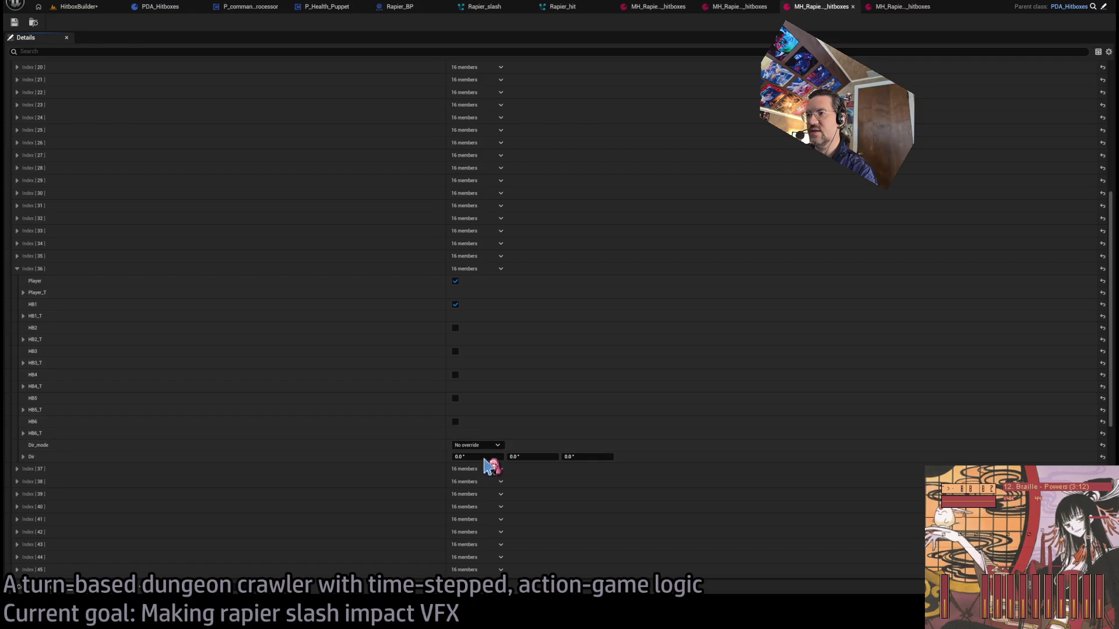
{"action": "left_click", "coordinate": [485, 466]}
{"action": "type", "text": "90"}
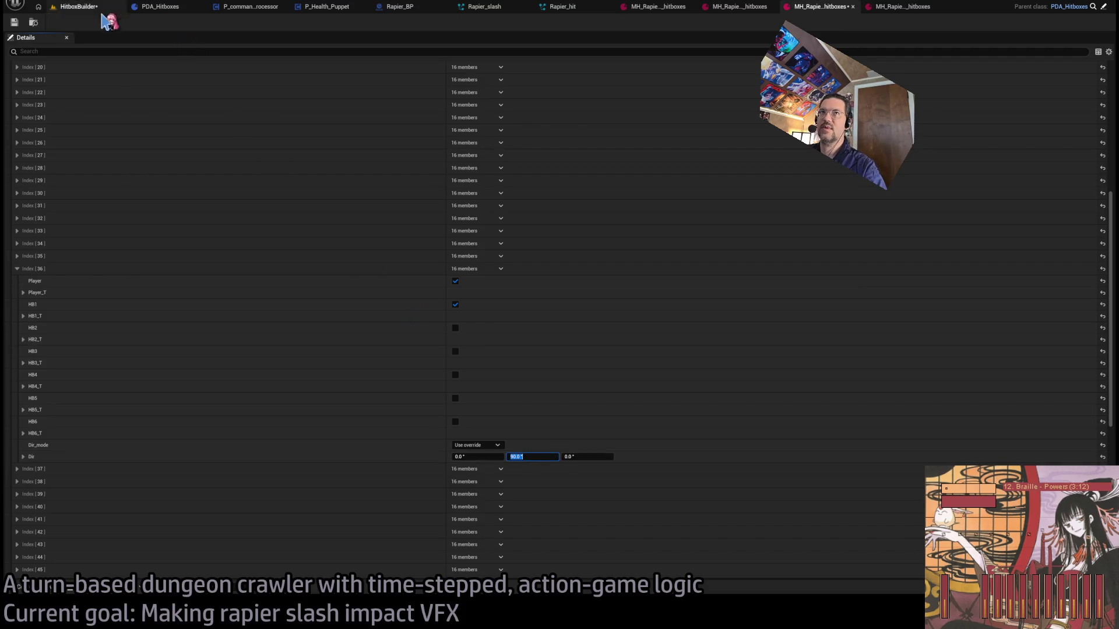
{"action": "left_click", "coordinate": [81, 8]}
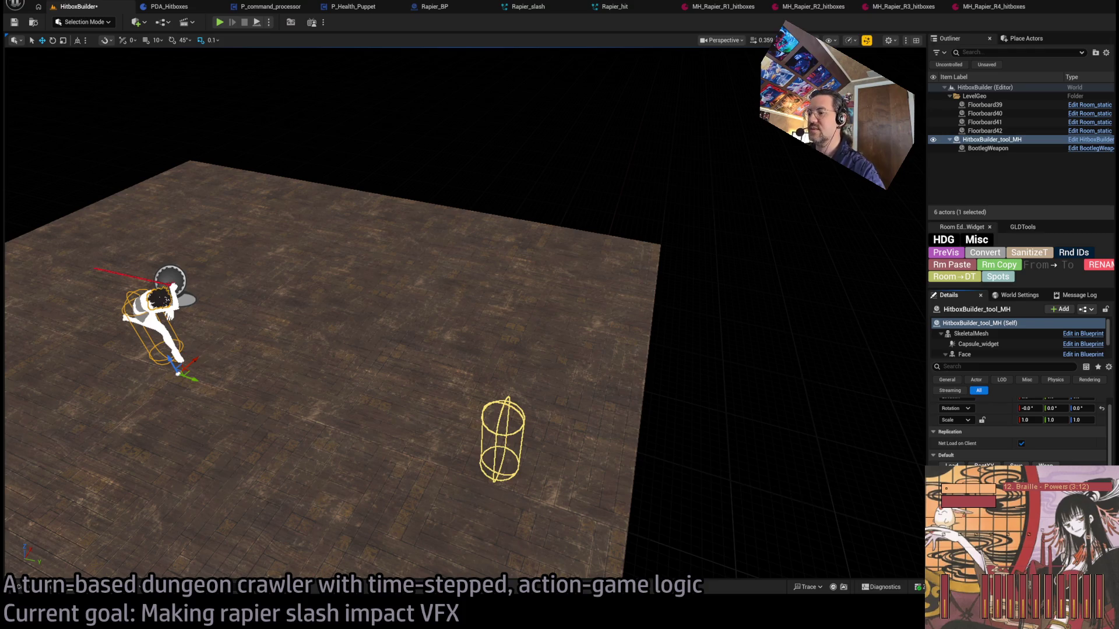
{"action": "left_click", "coordinate": [979, 7]}
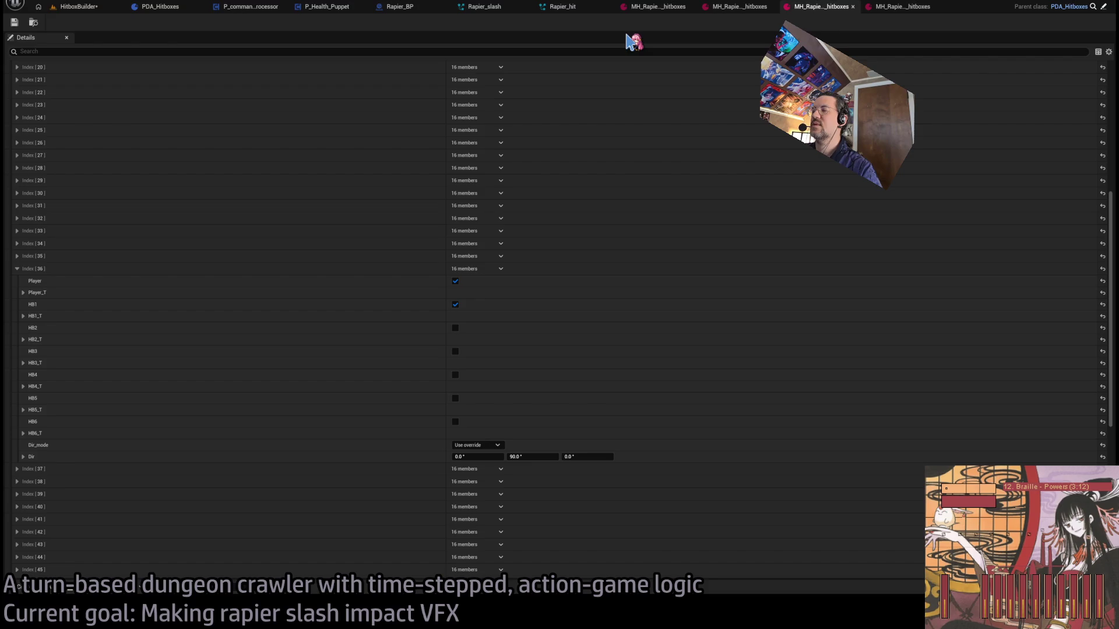
{"action": "left_click", "coordinate": [555, 458]}
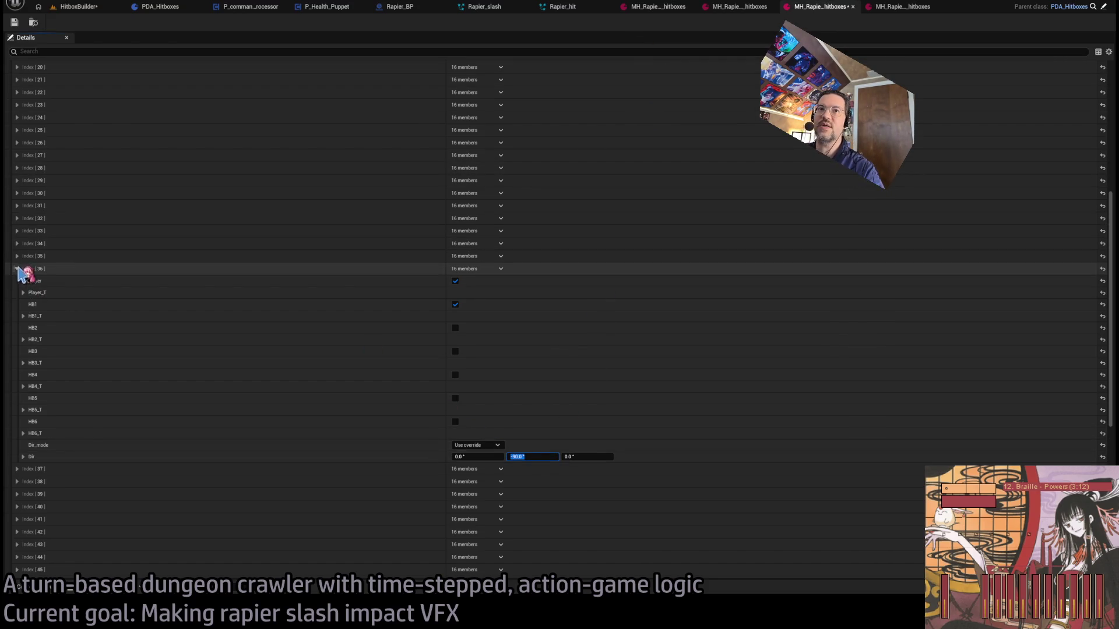
{"action": "left_click", "coordinate": [17, 269]}
- Enable Index [37]'s direction override with -90.0 and preview it in HitboxBuilder
{"action": "left_click", "coordinate": [17, 282]}
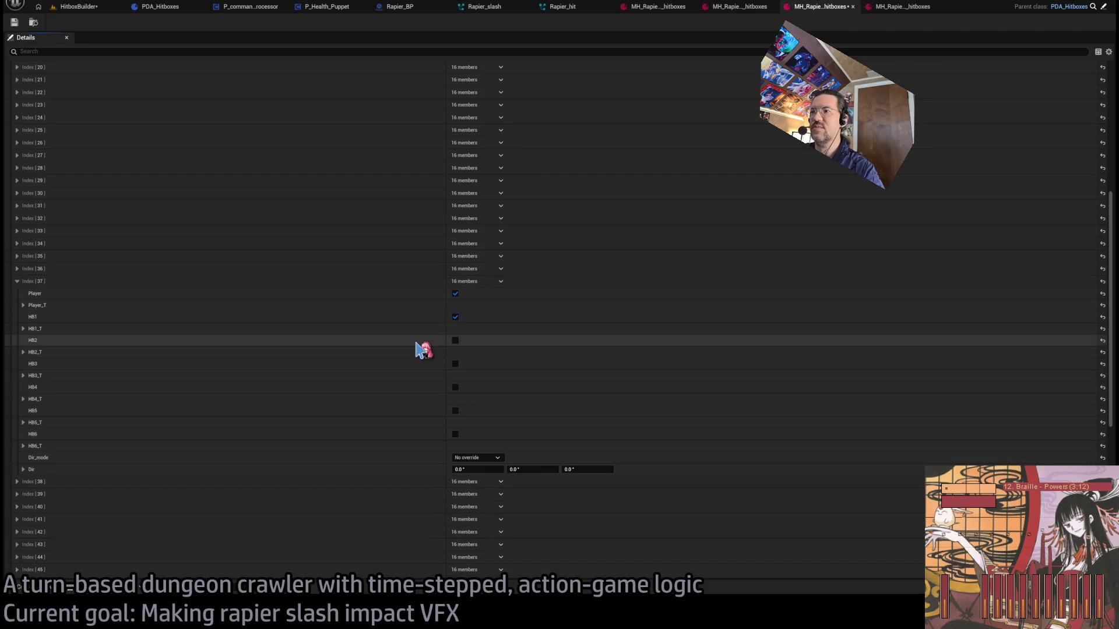
{"action": "left_click", "coordinate": [476, 457]}
{"action": "left_click", "coordinate": [489, 479]}
{"action": "left_click", "coordinate": [552, 469]}
{"action": "type", "text": "-90"}
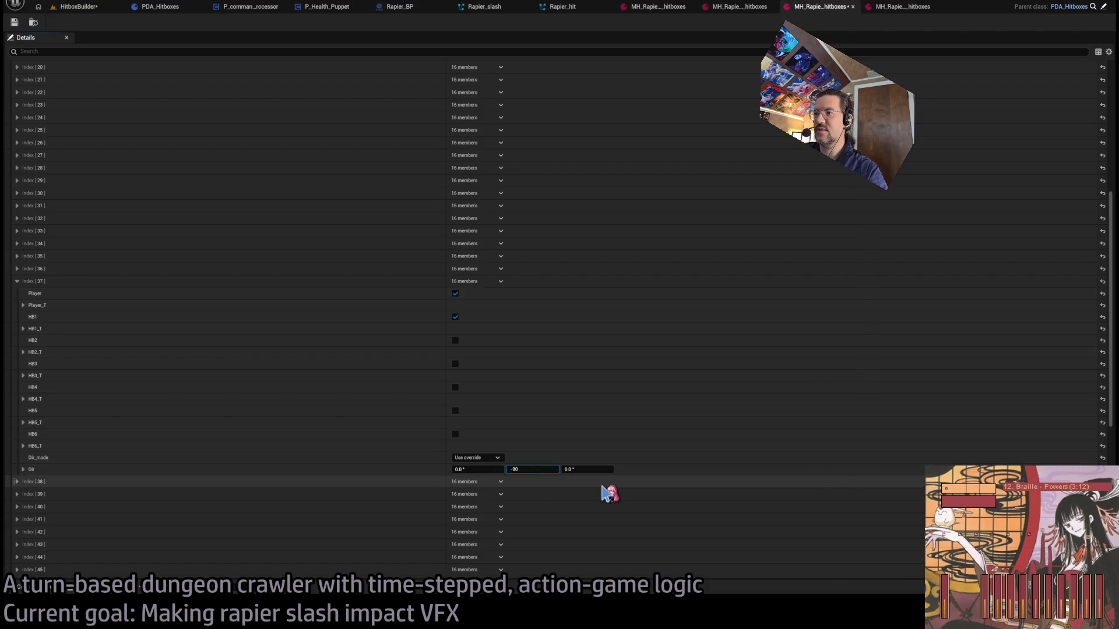
{"action": "key", "text": "Return"}
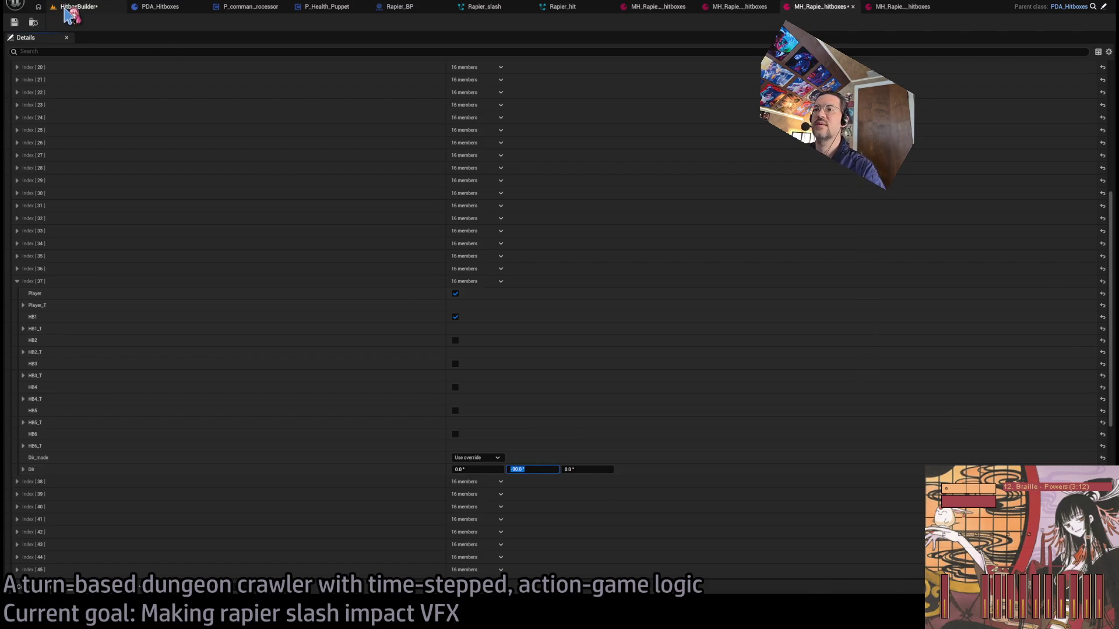
{"action": "left_click", "coordinate": [66, 8]}
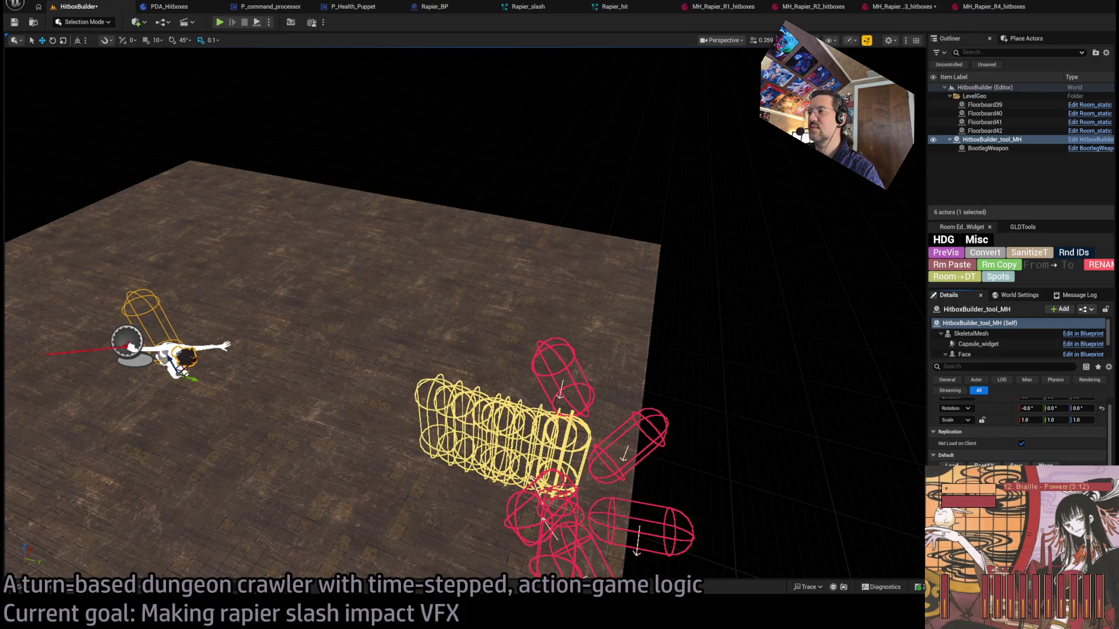
{"action": "left_click_drag", "start_coordinate": [779, 415], "coordinate": [813, 370]}
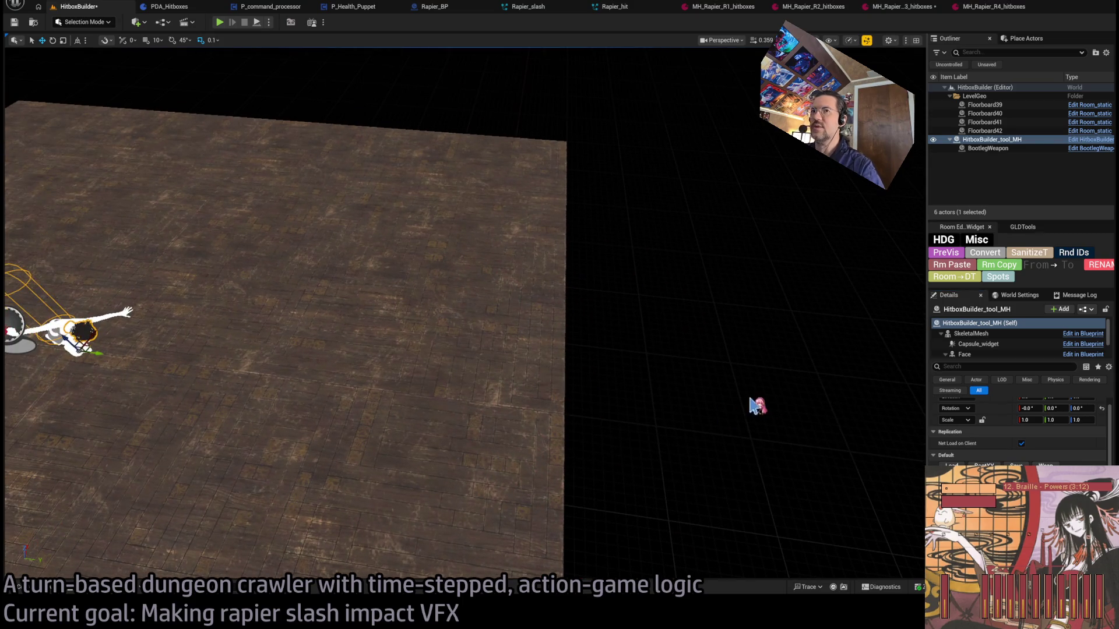
{"action": "left_click", "coordinate": [904, 9]}
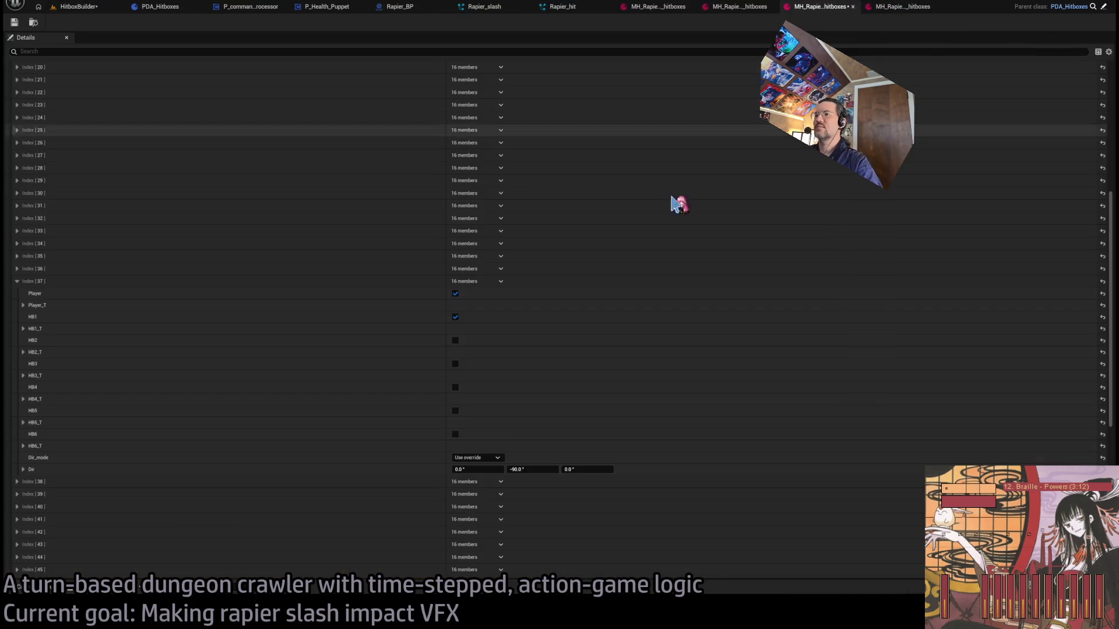
{"action": "left_click", "coordinate": [18, 282]}
- Override Index [39]'s direction to -135, preview it, and open MH_Rapier_R4_hitboxes
{"action": "left_click", "coordinate": [17, 307]}
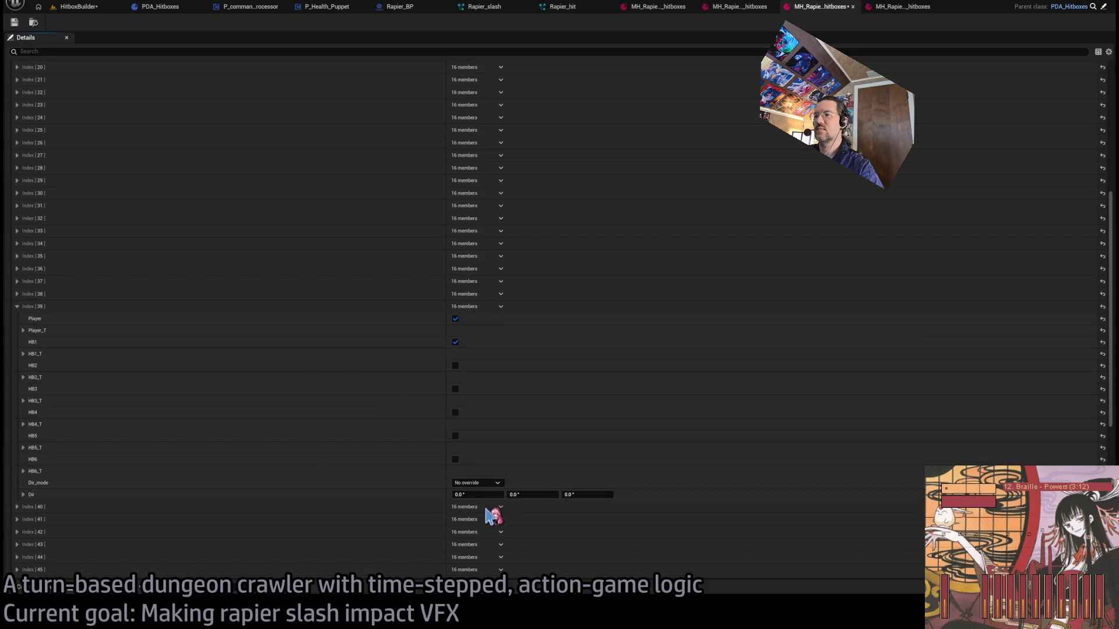
{"action": "left_click", "coordinate": [531, 495]}
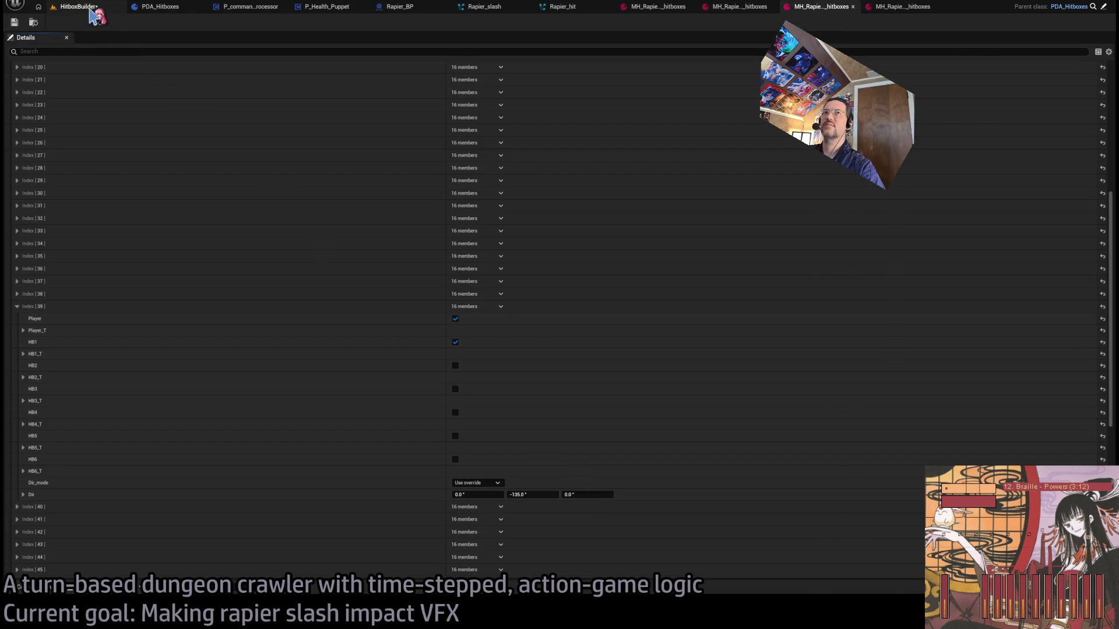
{"action": "left_click", "coordinate": [87, 7]}
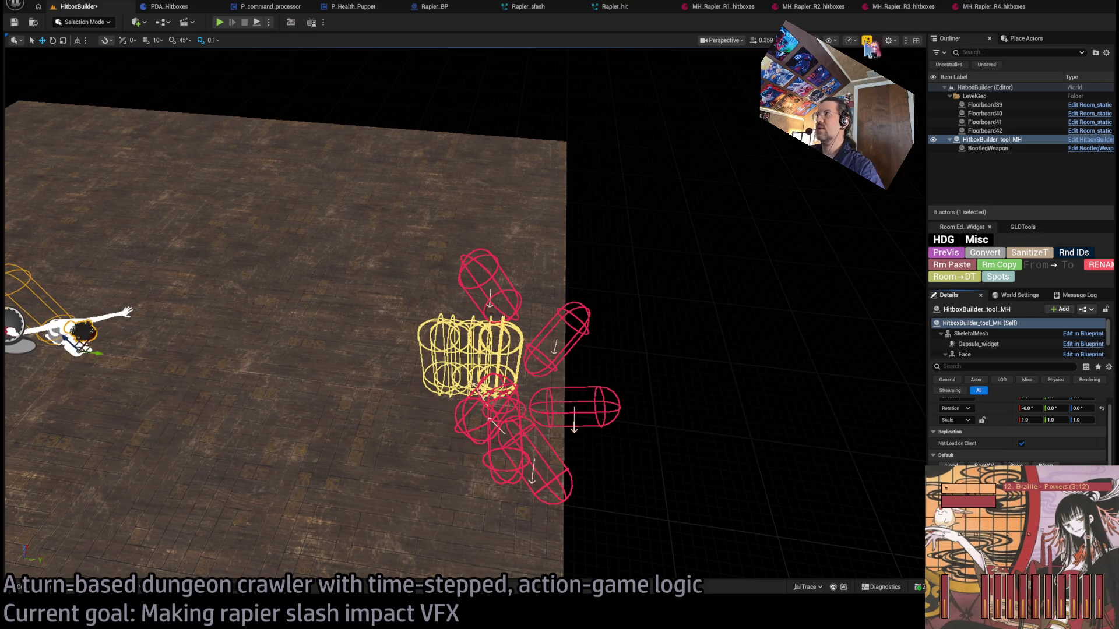
{"action": "left_click", "coordinate": [994, 6]}
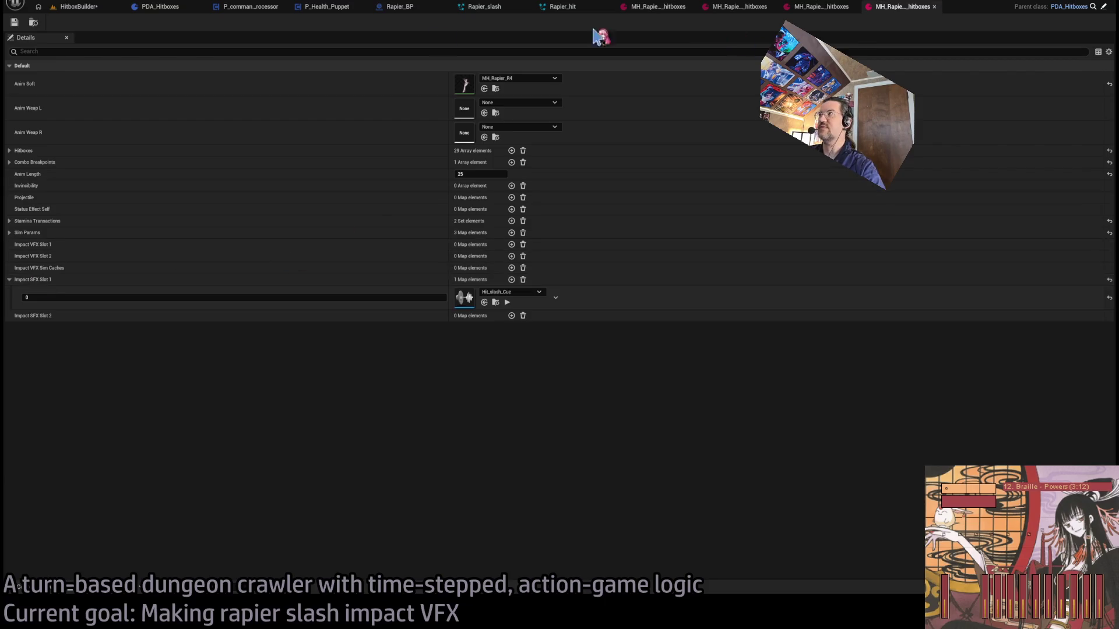
{"action": "left_click", "coordinate": [79, 7]}
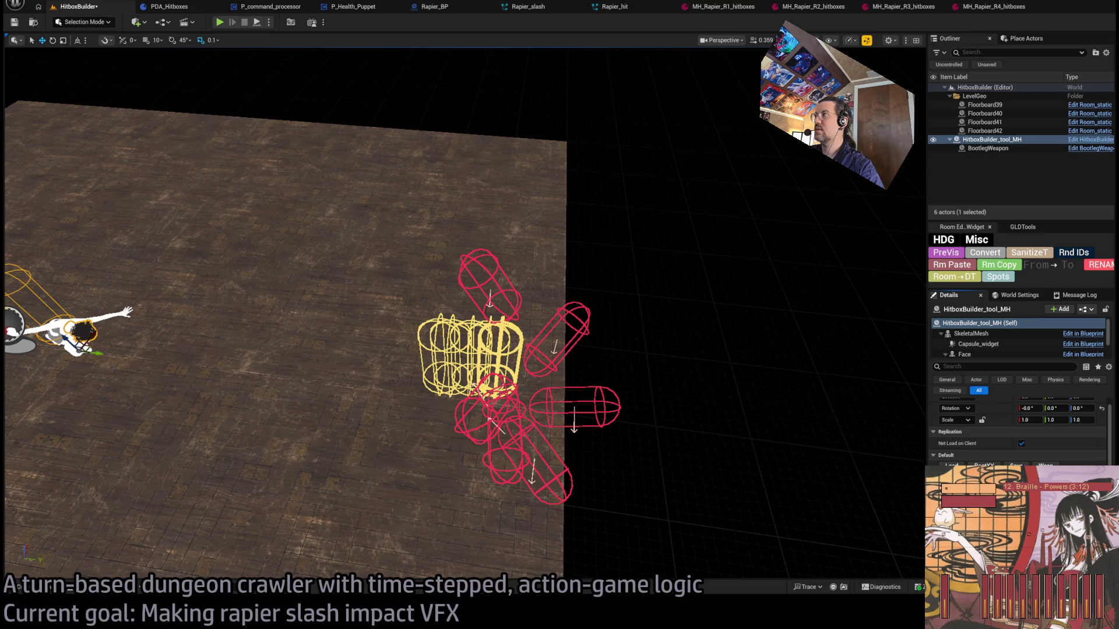
{"action": "left_click", "coordinate": [993, 6]}
- Set Index [41] to Use override with Dir Y -135 and save the hitbox asset
{"action": "left_click", "coordinate": [821, 6]}
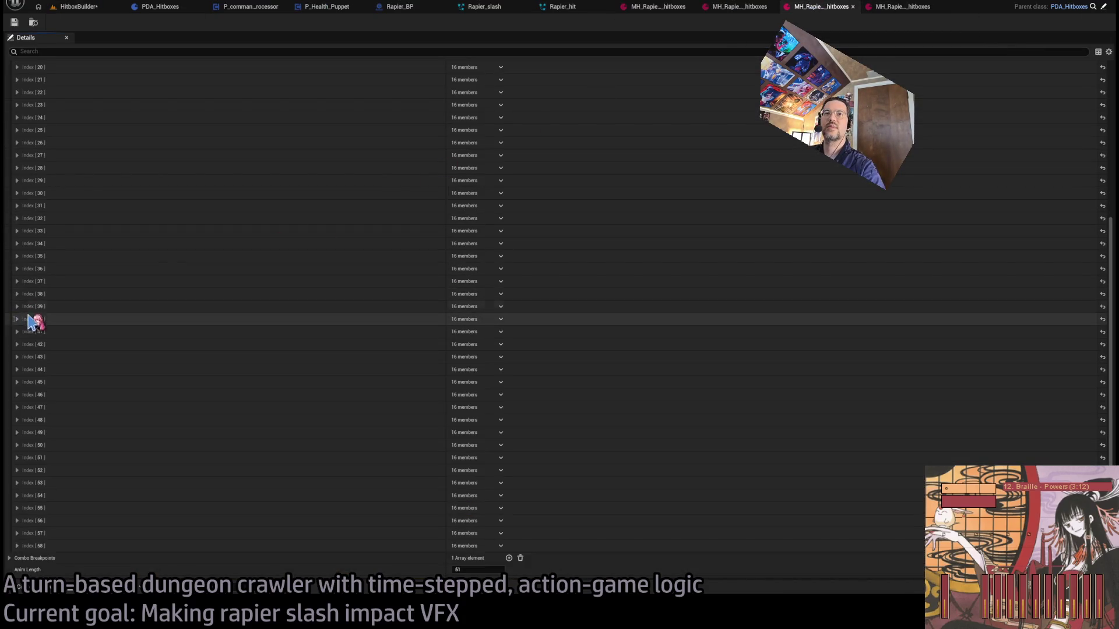
{"action": "left_click", "coordinate": [17, 332]}
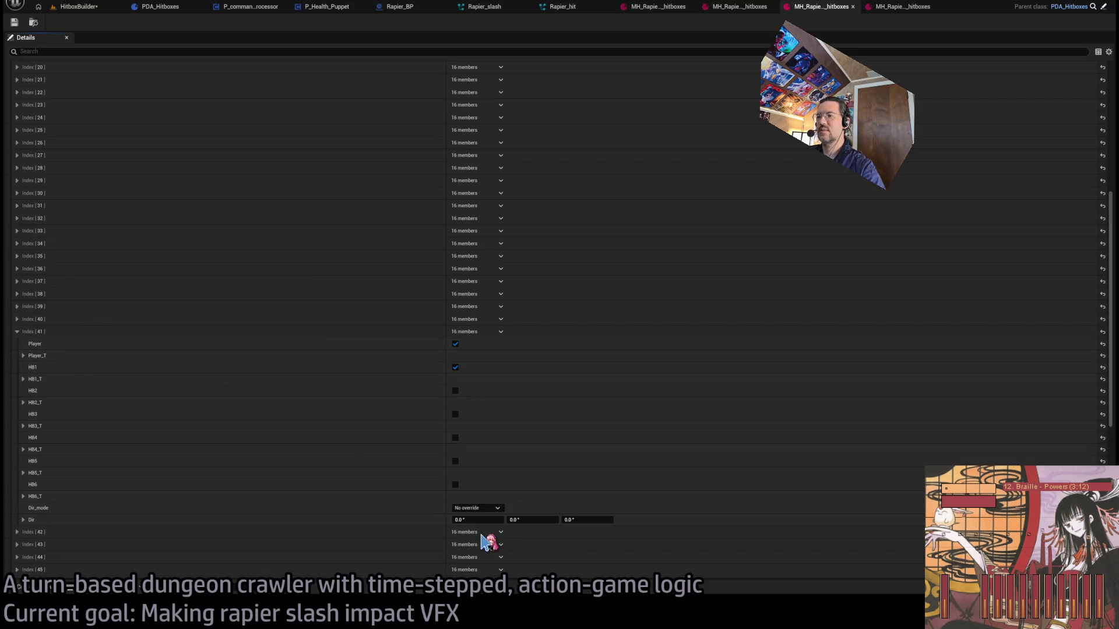
{"action": "left_click", "coordinate": [477, 508]}
{"action": "left_click", "coordinate": [472, 528]}
{"action": "type", "text": "-135"}
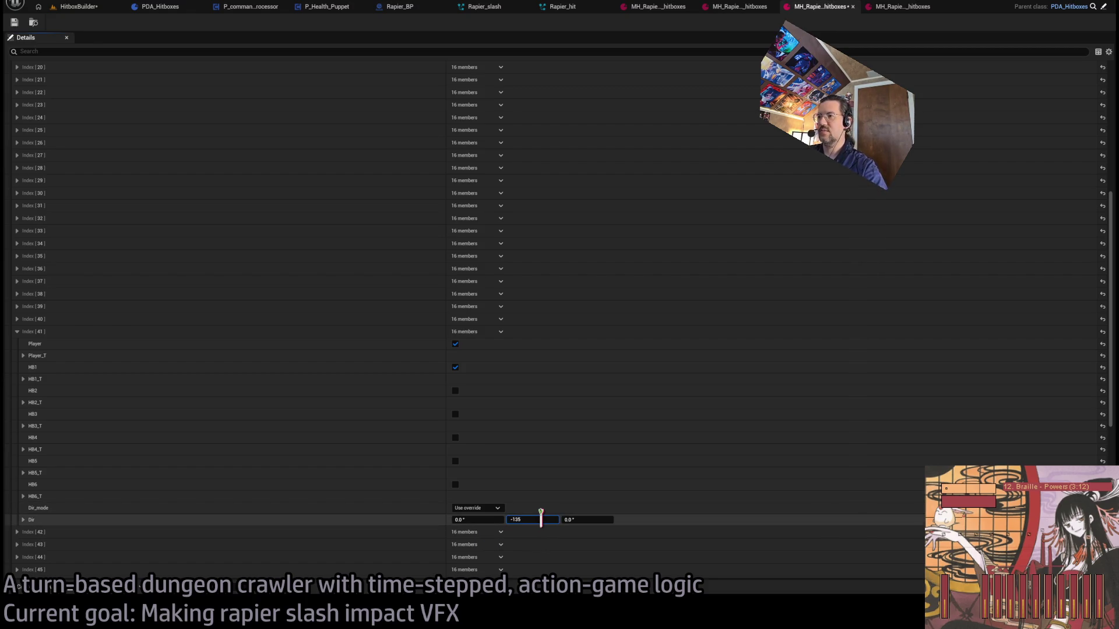
{"action": "key", "text": "Return"}
{"action": "left_click", "coordinate": [14, 22]}
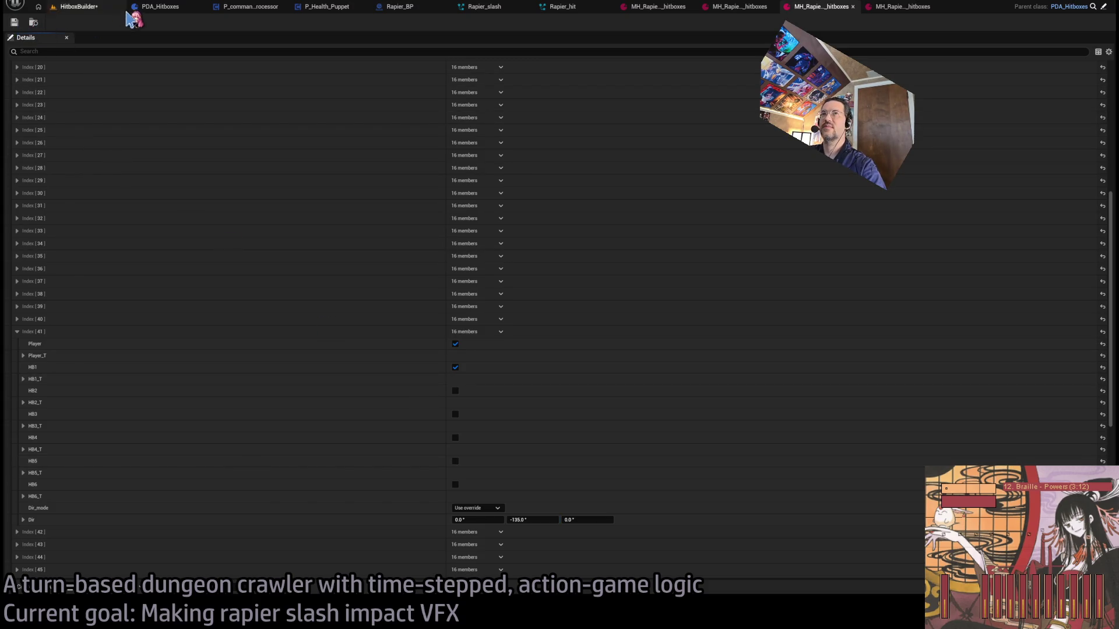
- Preview hitbox frames 43, 38 and 41 in the HitboxBuilder level
{"action": "left_click", "coordinate": [79, 6]}
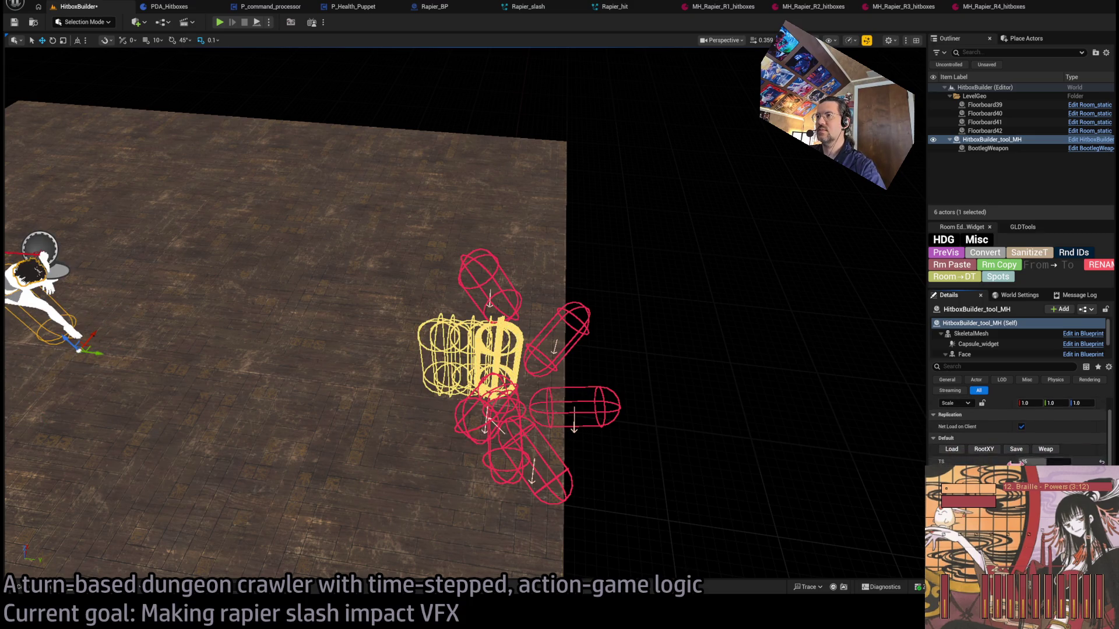
{"action": "left_click_drag", "start_coordinate": [1046, 460], "coordinate": [1053, 459]}
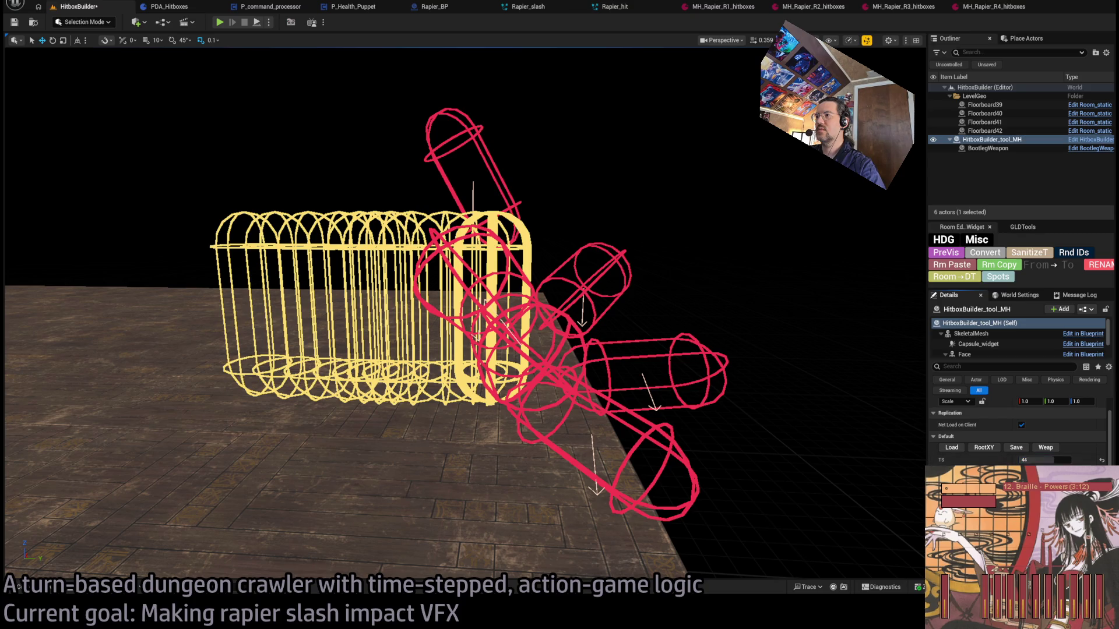
{"action": "key", "text": "f"}
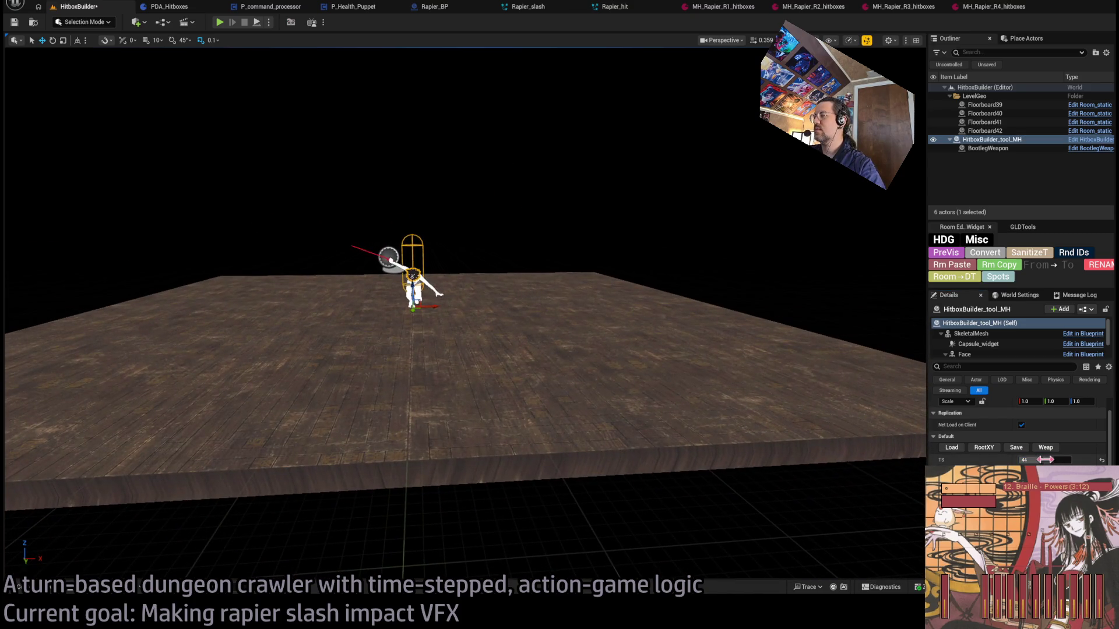
{"action": "left_click_drag", "start_coordinate": [1044, 460], "coordinate": [1042, 459]}
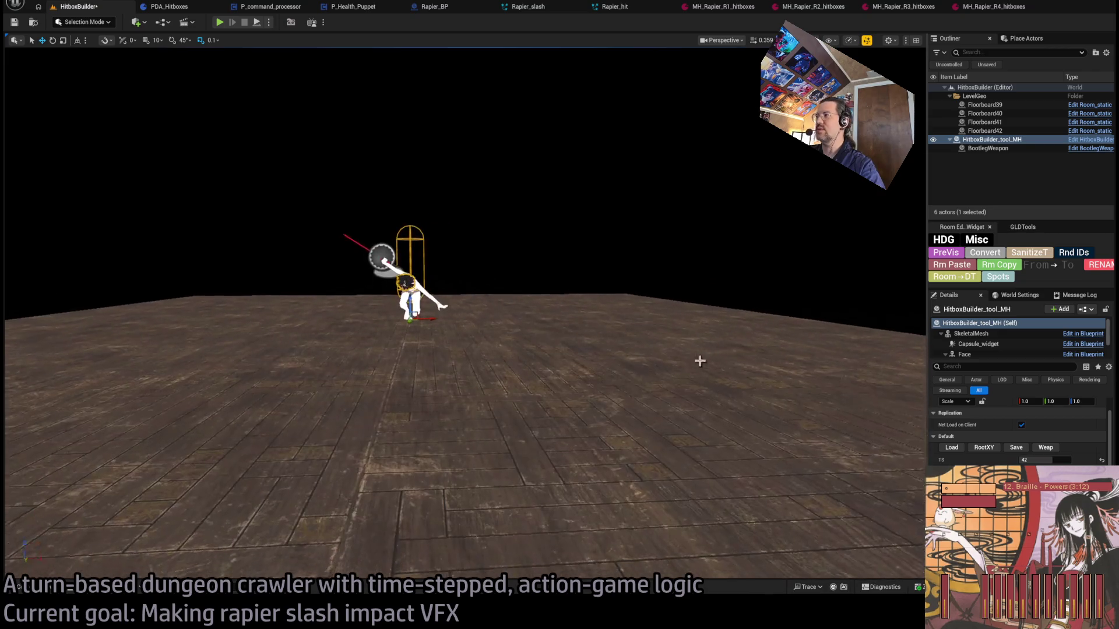
{"action": "left_click_drag", "start_coordinate": [1063, 460], "coordinate": [1054, 460]}
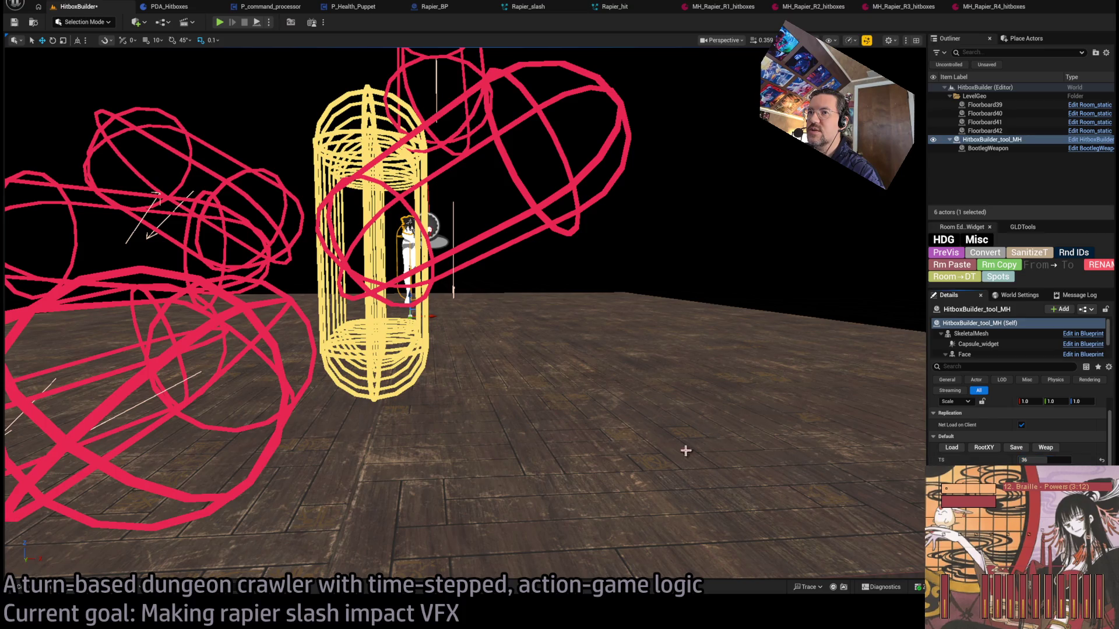
{"action": "scroll", "coordinate": [699, 449], "scroll_direction": "down", "scroll_amount": 6}
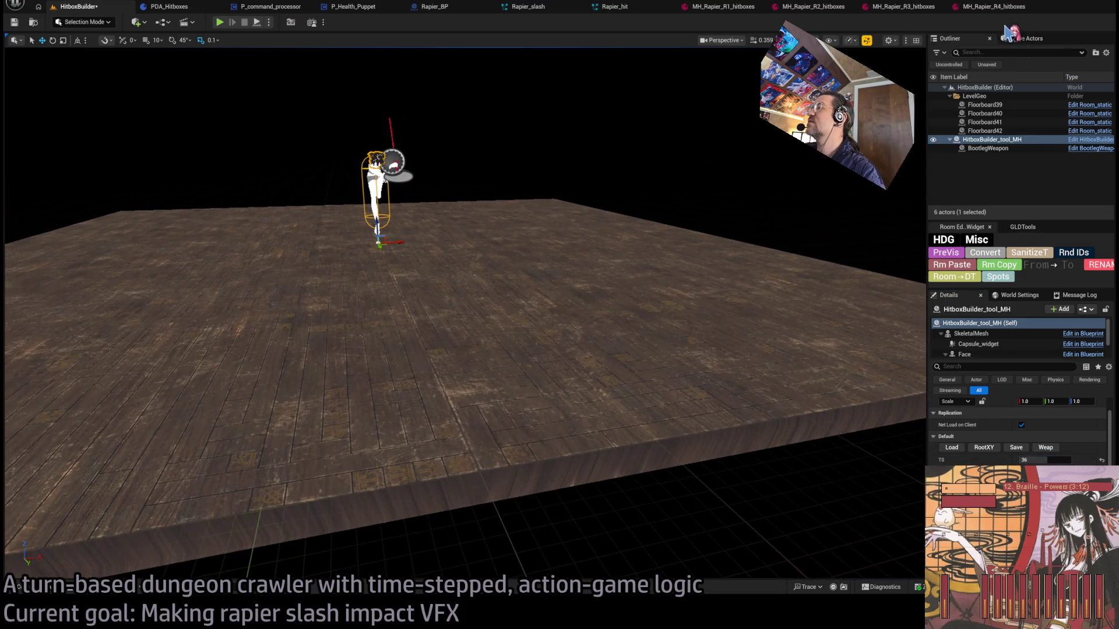
{"action": "left_click", "coordinate": [994, 6]}
{"action": "left_click", "coordinate": [810, 7]}
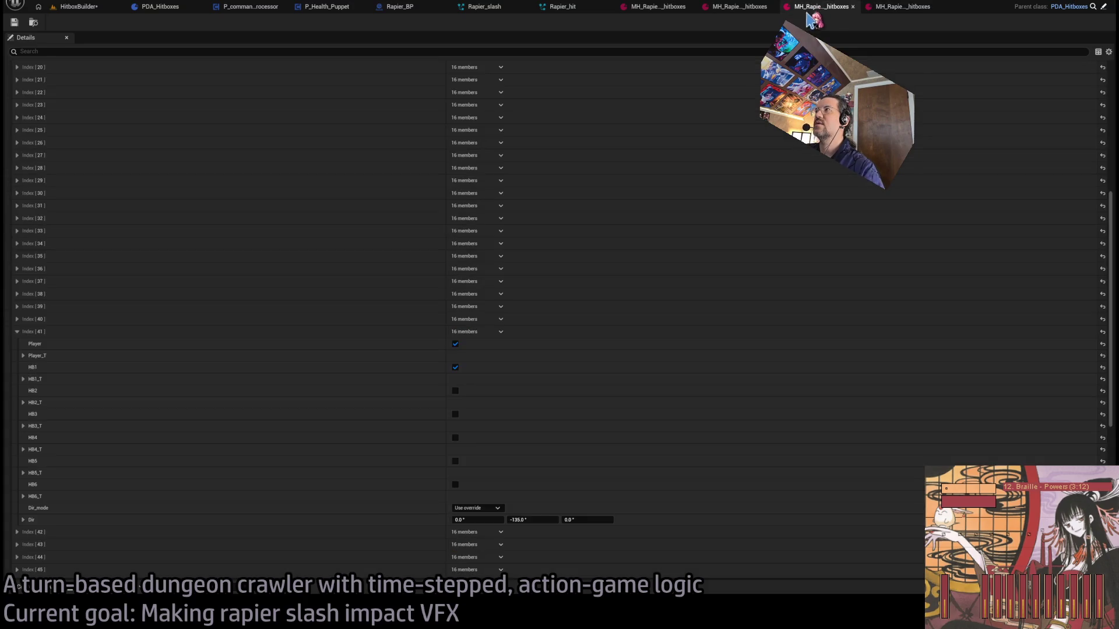
- Look over the R2 and R1 hitbox assets, Rapier_BP and P_Health_Puppet's TakeDamage graph
{"action": "left_click", "coordinate": [728, 7]}
{"action": "left_click", "coordinate": [650, 8]}
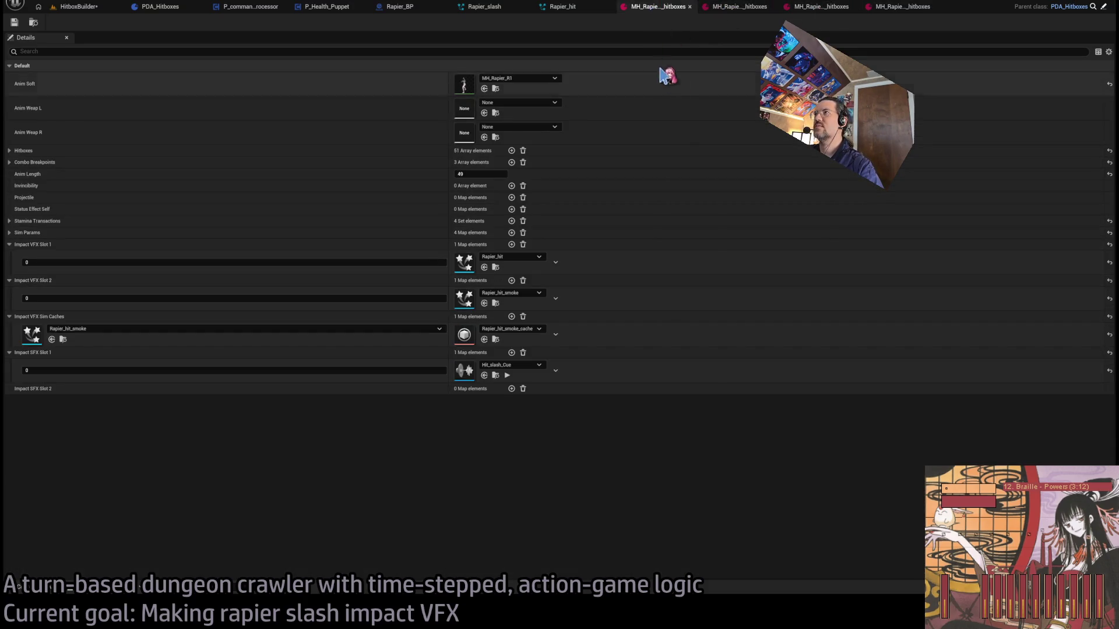
{"action": "left_click", "coordinate": [402, 7]}
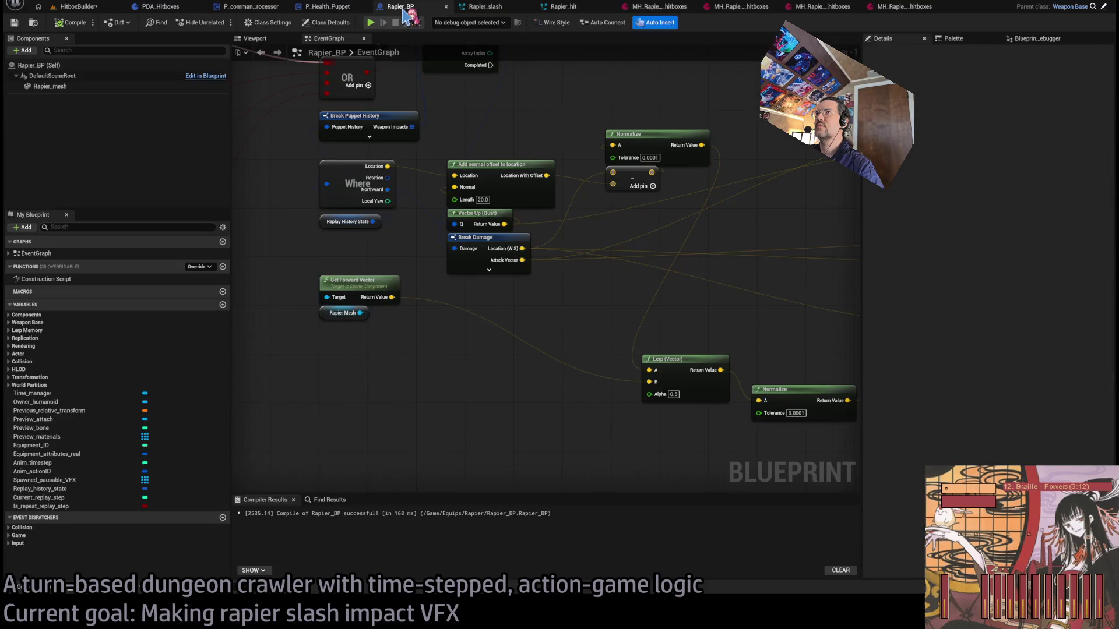
{"action": "left_click", "coordinate": [299, 12]}
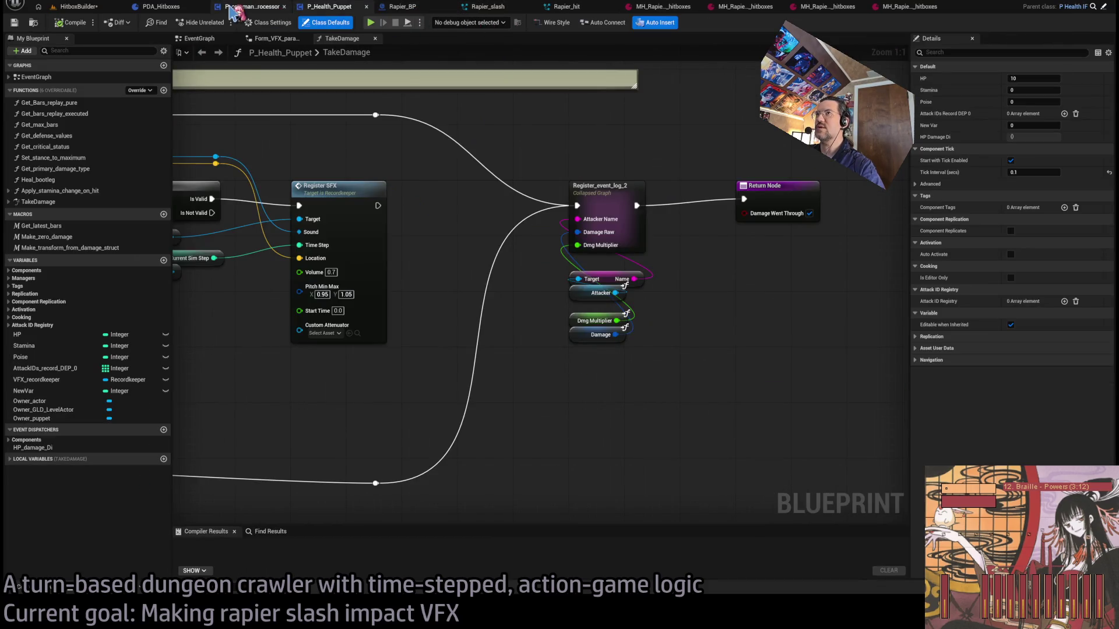
{"action": "left_click", "coordinate": [683, 8]}
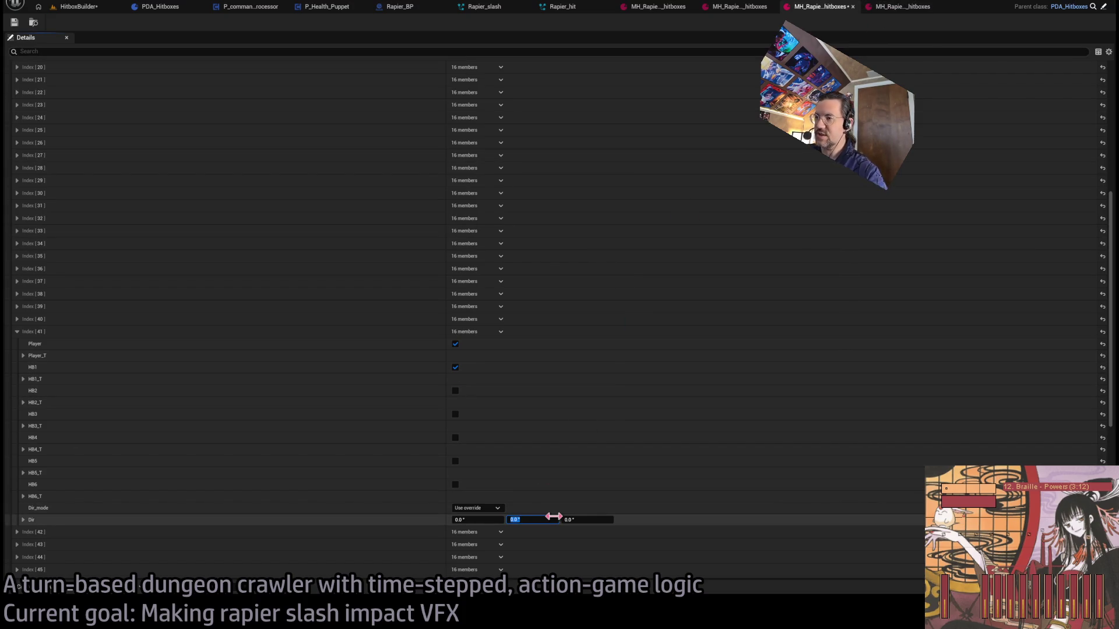
- Set Index [41]'s direction to 0, 0, -90 and enable Index [40]'s override with Z -90
{"action": "left_click", "coordinate": [579, 520]}
{"action": "type", "text": "-90"}
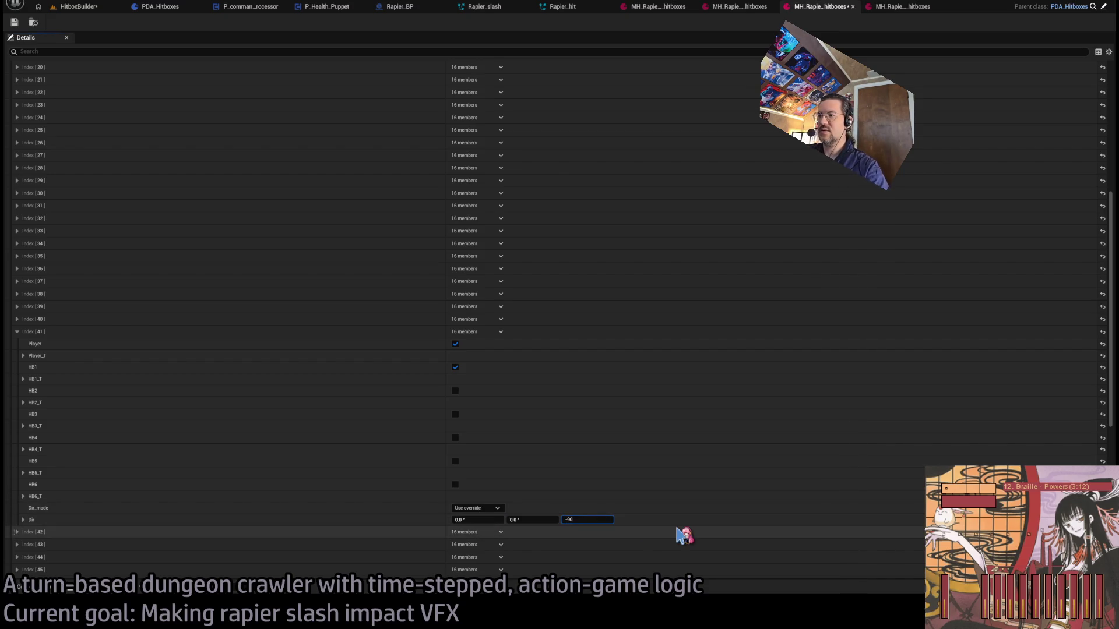
{"action": "left_click", "coordinate": [17, 331]}
{"action": "left_click", "coordinate": [17, 319]}
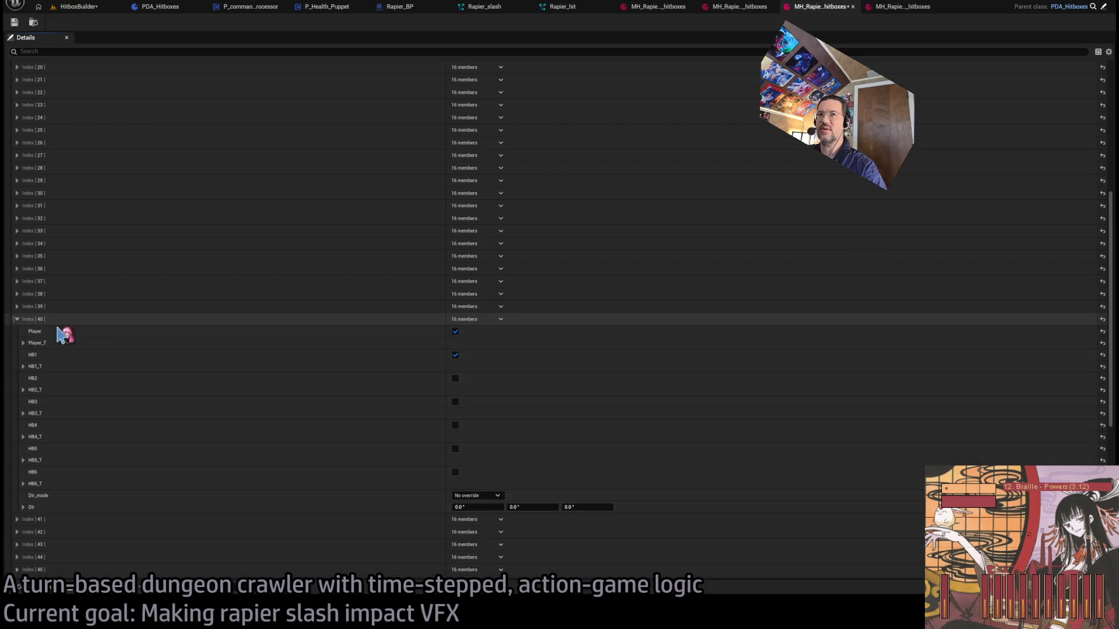
{"action": "left_click", "coordinate": [611, 510]}
{"action": "type", "text": "90"}
{"action": "key", "text": "Return"}
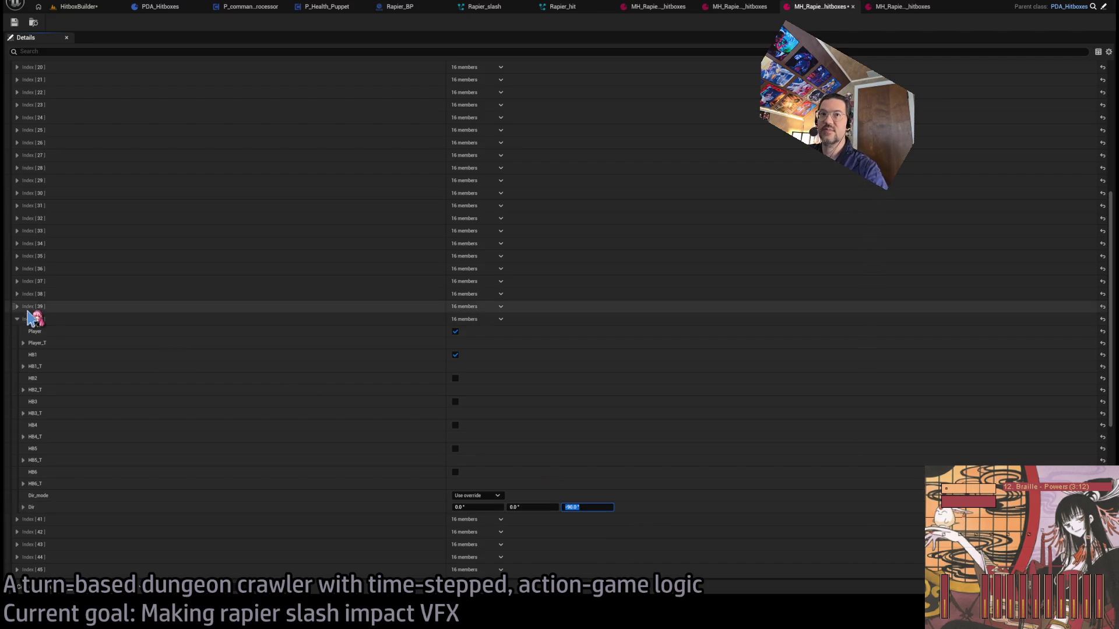
- Preview timestep 40 in HitboxBuilder while adjusting frame 40's Z direction
{"action": "left_click", "coordinate": [113, 8]}
{"action": "left_click", "coordinate": [1043, 459]}
{"action": "key", "text": "Return"}
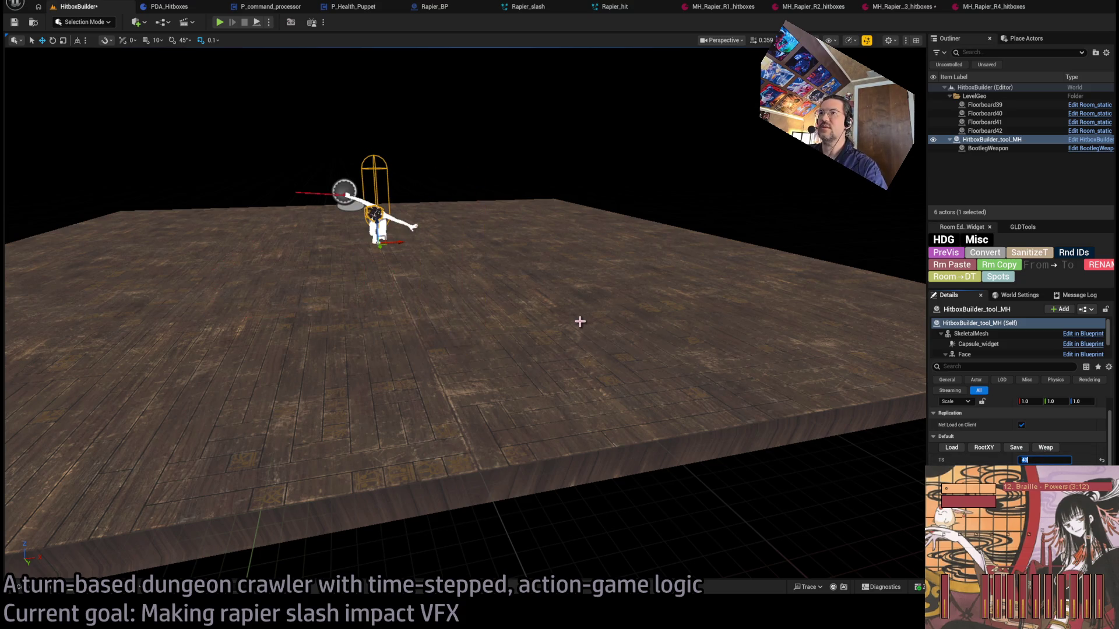
{"action": "left_click", "coordinate": [990, 7]}
{"action": "left_click", "coordinate": [816, 7]}
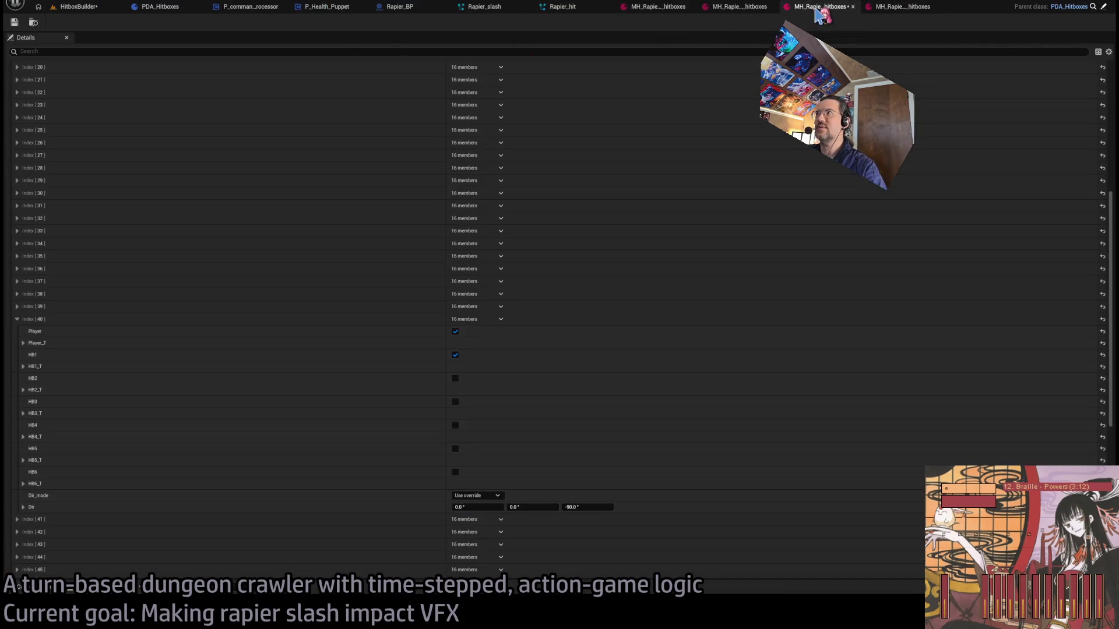
{"action": "left_click", "coordinate": [600, 507]}
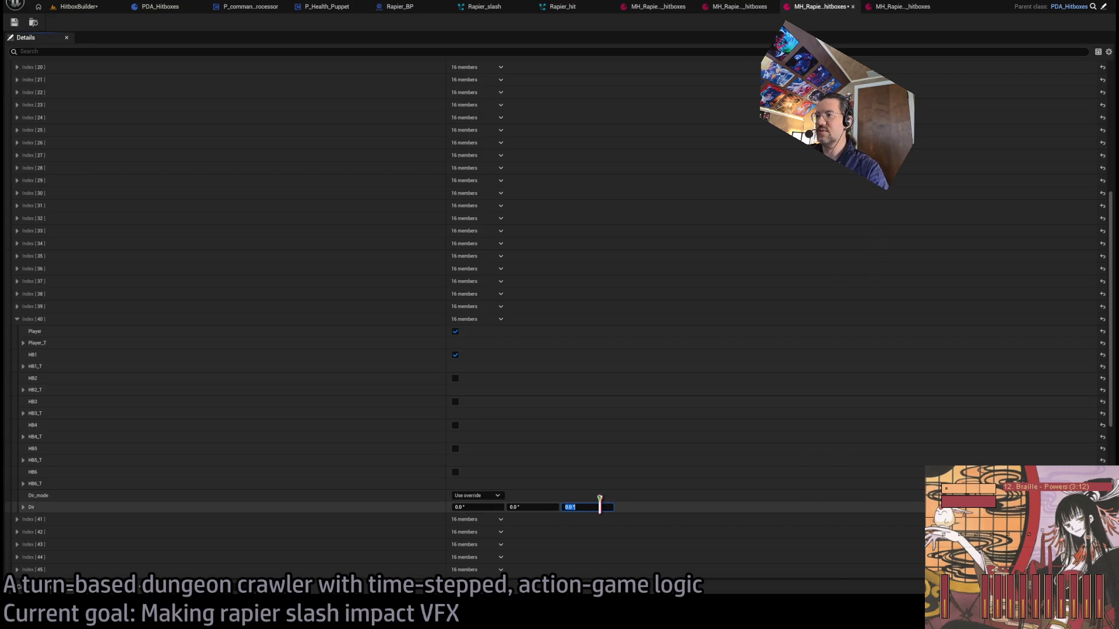
{"action": "left_click", "coordinate": [80, 6]}
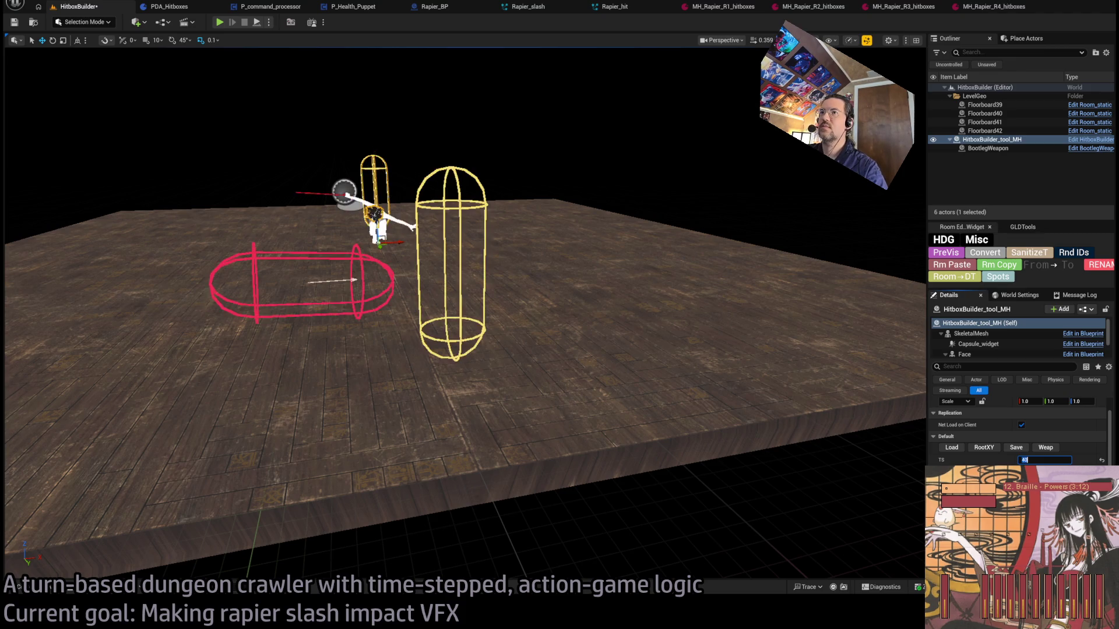
{"action": "left_click_drag", "start_coordinate": [796, 402], "coordinate": [796, 443]}
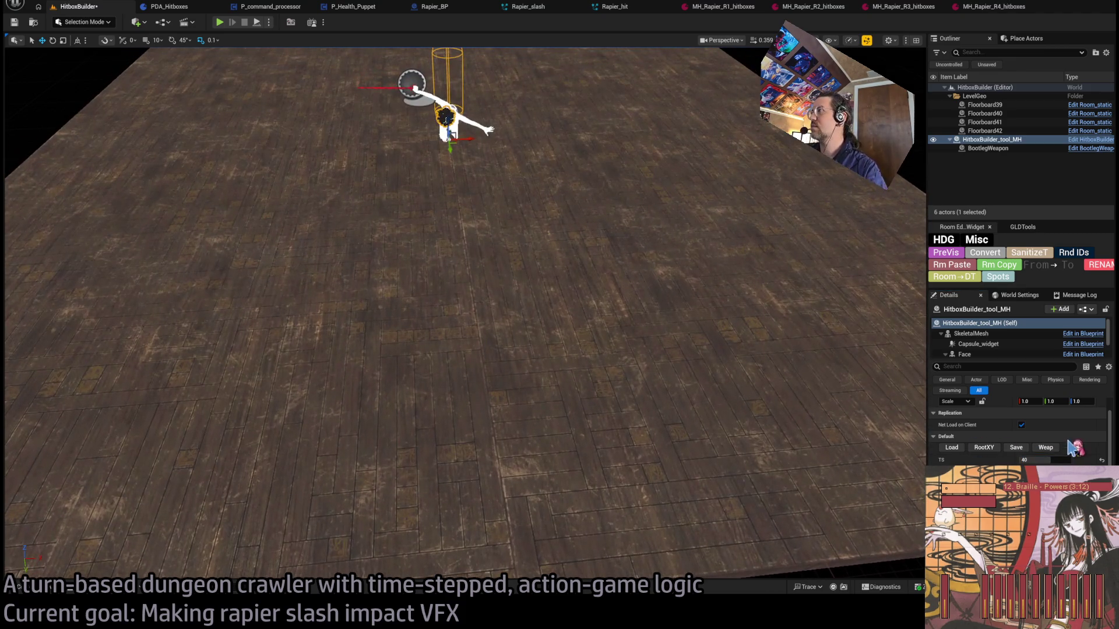
- Close the R4, R1 and R2 hitbox assets, leaving only MH_Rapier_R3_hitboxes open
{"action": "key", "text": "ctrl+Tab"}
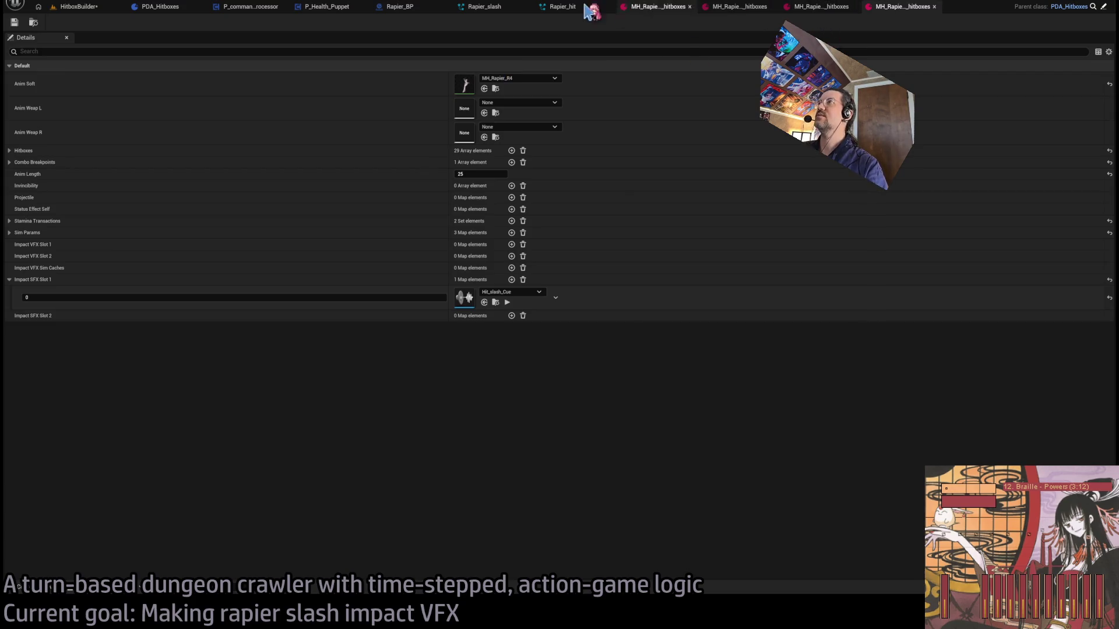
{"action": "left_click", "coordinate": [822, 7]}
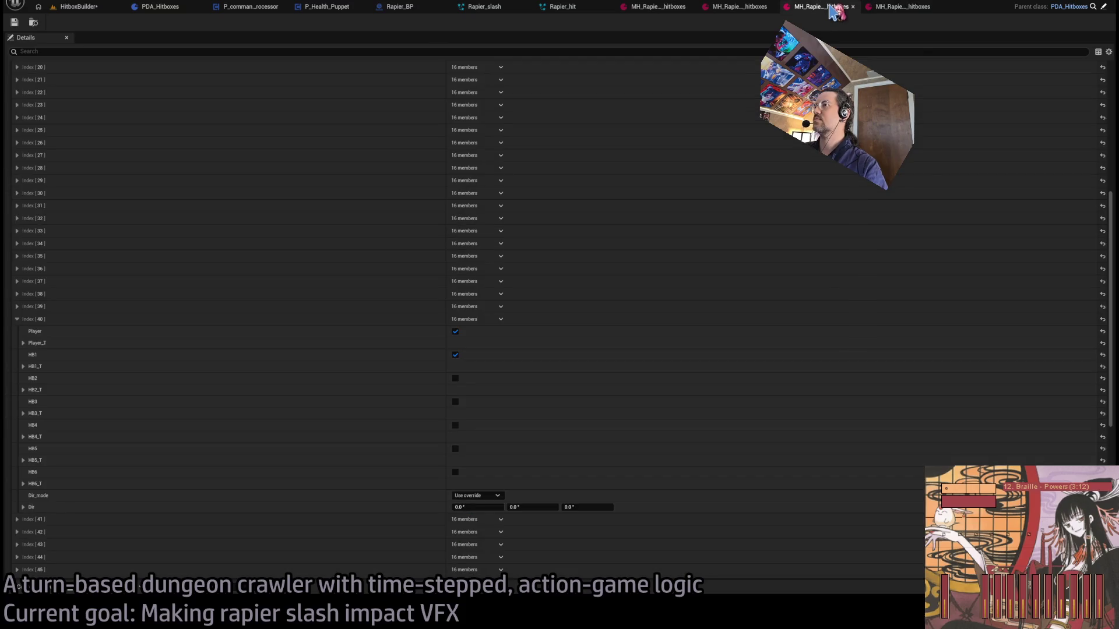
{"action": "left_click", "coordinate": [933, 7]}
{"action": "middle_click", "coordinate": [708, 9]}
{"action": "middle_click", "coordinate": [708, 8]}
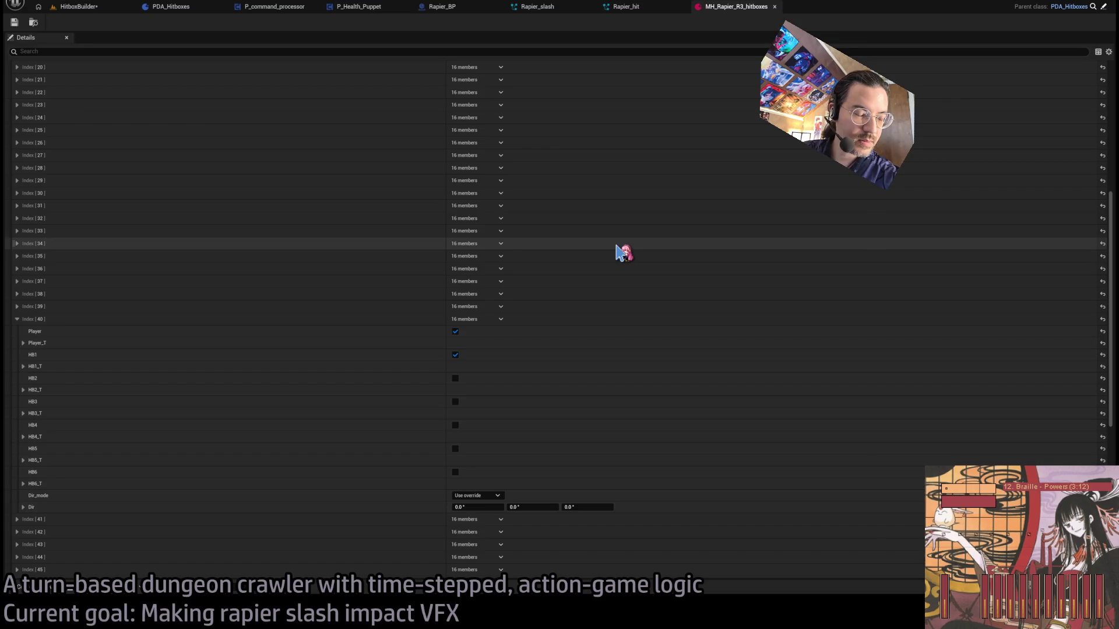
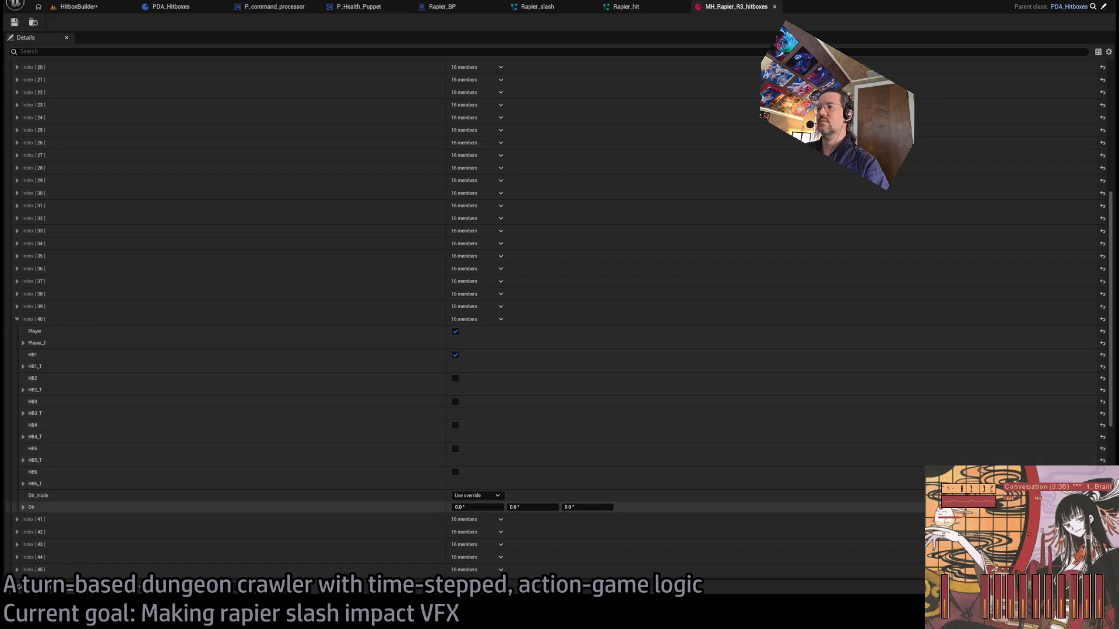
- Apply the 90° Z direction on Index 40 and scrub the HitboxBuilder preview to frame 34
{"action": "scroll", "coordinate": [509, 483], "scroll_direction": "down", "scroll_amount": 2}
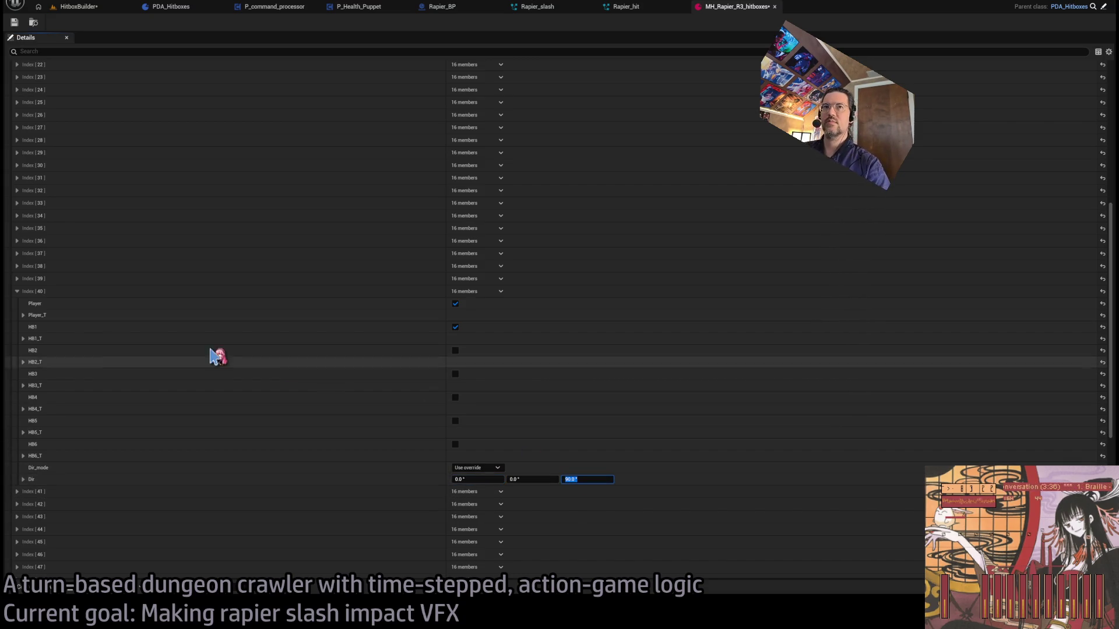
{"action": "left_click", "coordinate": [38, 21]}
{"action": "left_click", "coordinate": [117, 8]}
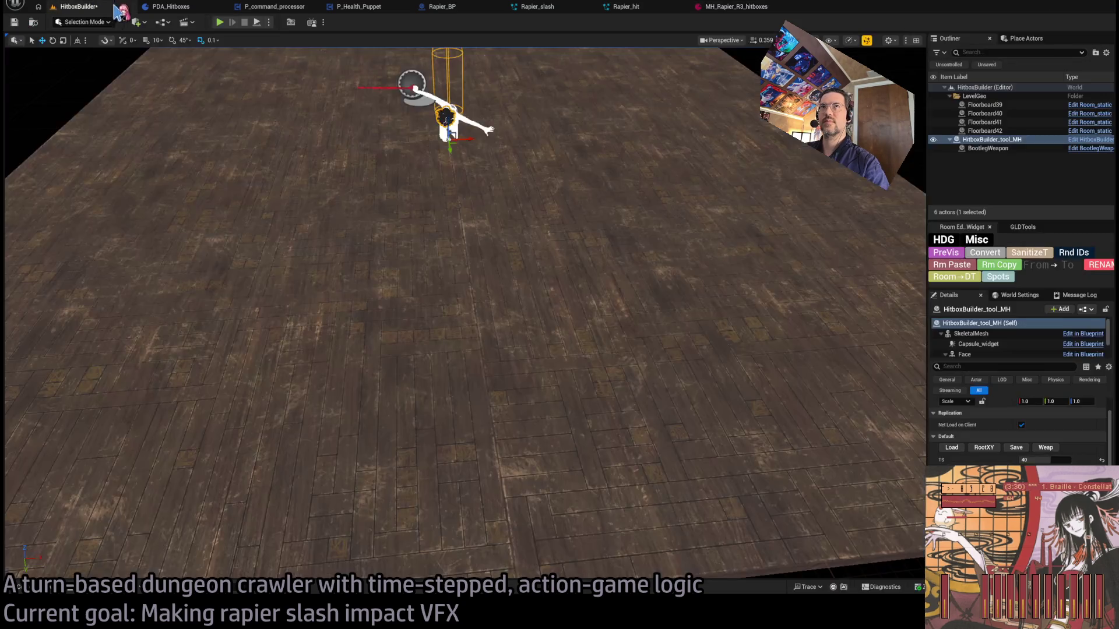
{"action": "left_click_drag", "start_coordinate": [1041, 458], "coordinate": [1051, 460]}
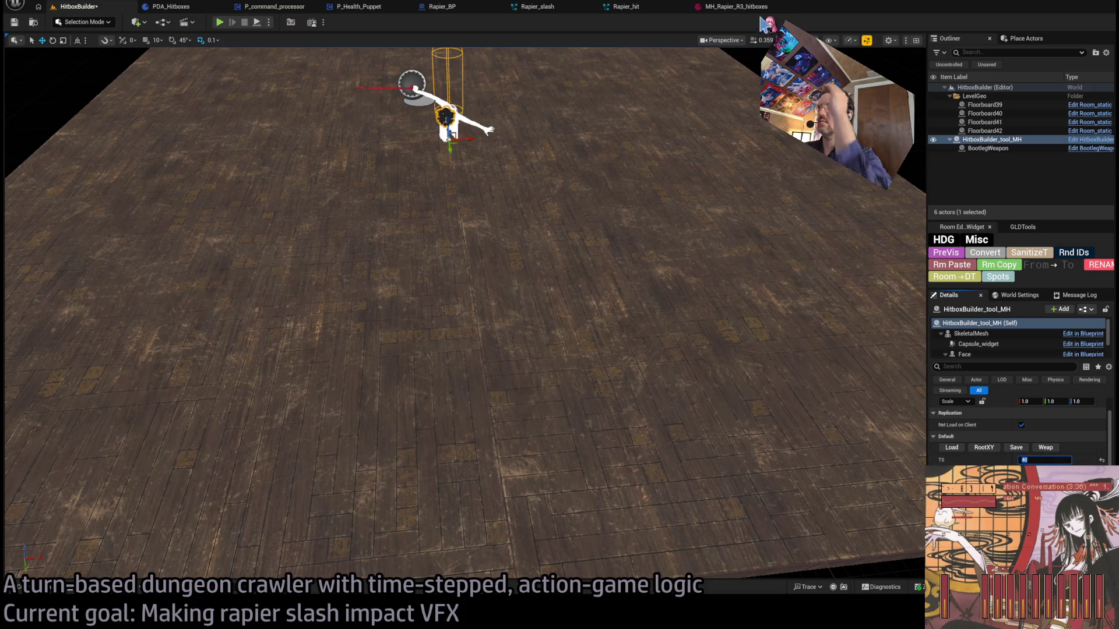
- Compare the Rapier_hit and Rapier_slash effects, ending back on MH_Rapier_R3_hitboxes
{"action": "left_click", "coordinate": [626, 6]}
{"action": "left_click", "coordinate": [728, 6]}
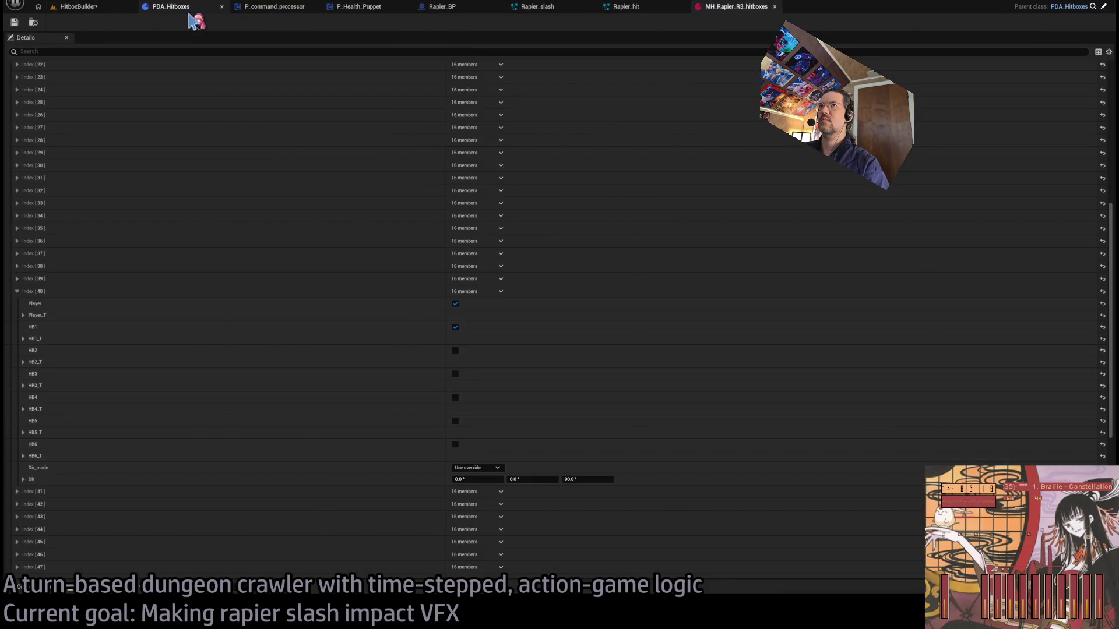
{"action": "left_click", "coordinate": [109, 8]}
{"action": "left_click", "coordinate": [629, 8]}
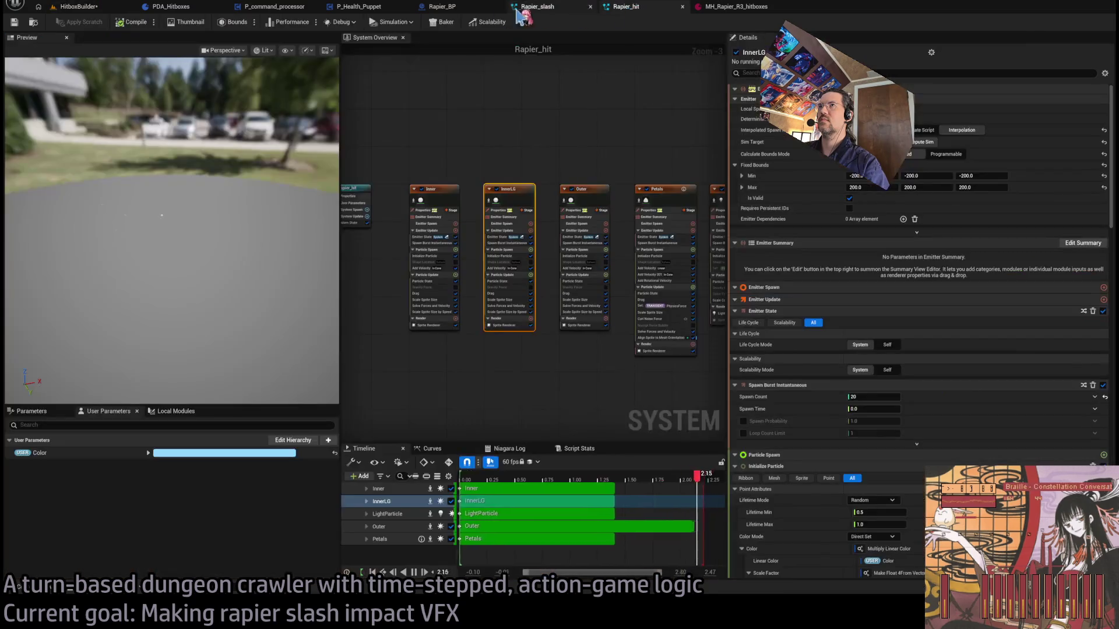
{"action": "left_click", "coordinate": [516, 7]}
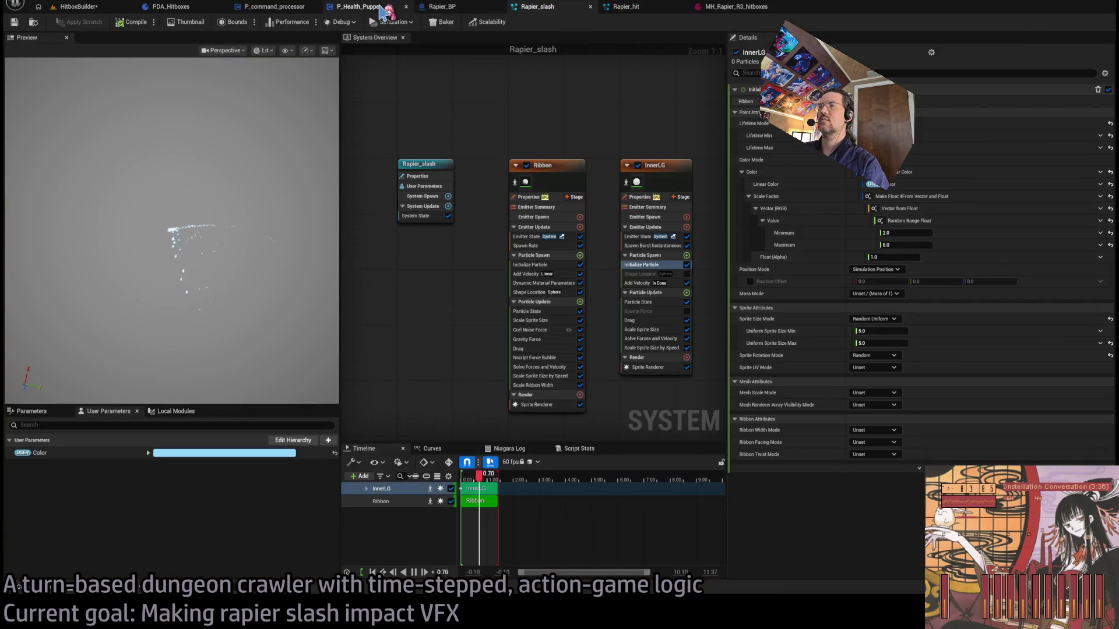
{"action": "left_click", "coordinate": [732, 7]}
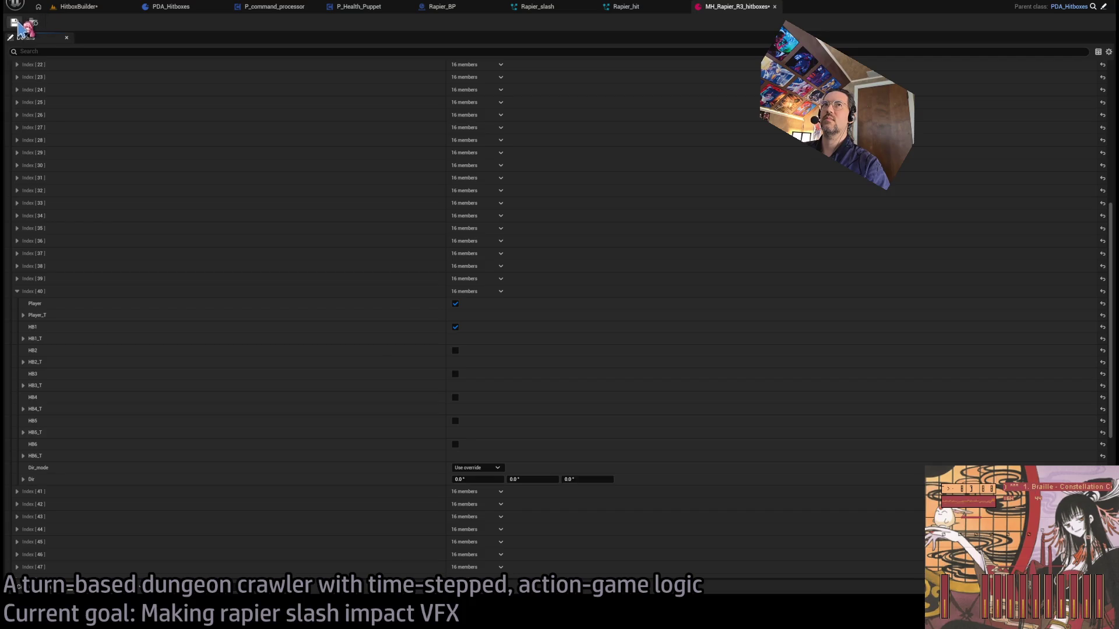
- Preview hitbox frames 40 and 25 in the HitboxBuilder level, checking the data asset between
{"action": "left_click", "coordinate": [78, 6]}
{"action": "left_click_drag", "start_coordinate": [1053, 458], "coordinate": [1048, 457]}
{"action": "type", "text": "40"}
{"action": "key", "text": "Return"}
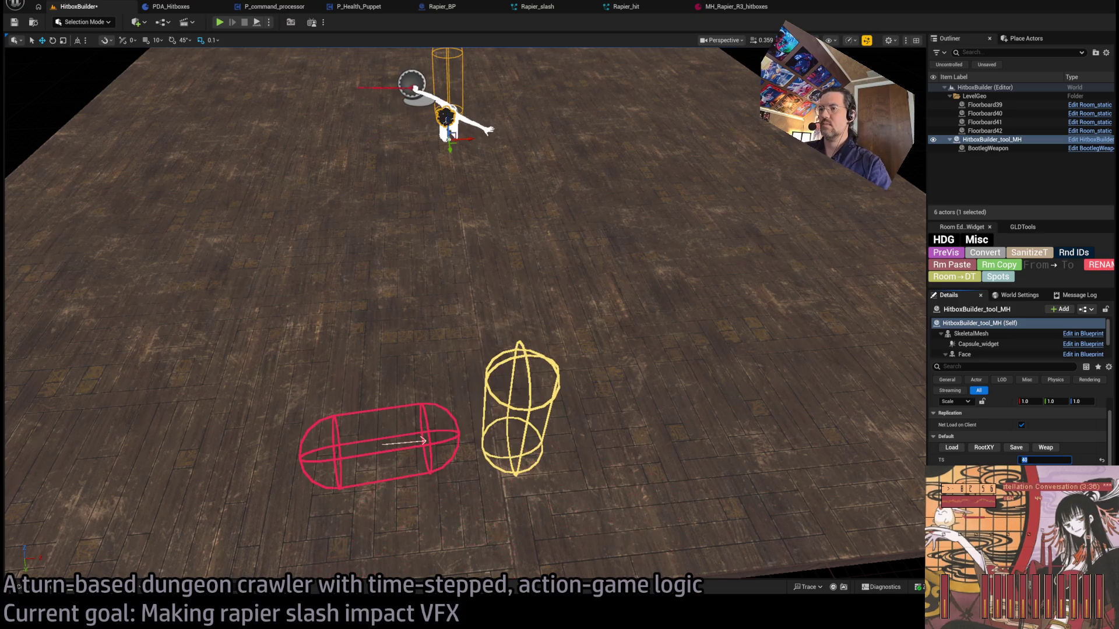
{"action": "left_click", "coordinate": [731, 7]}
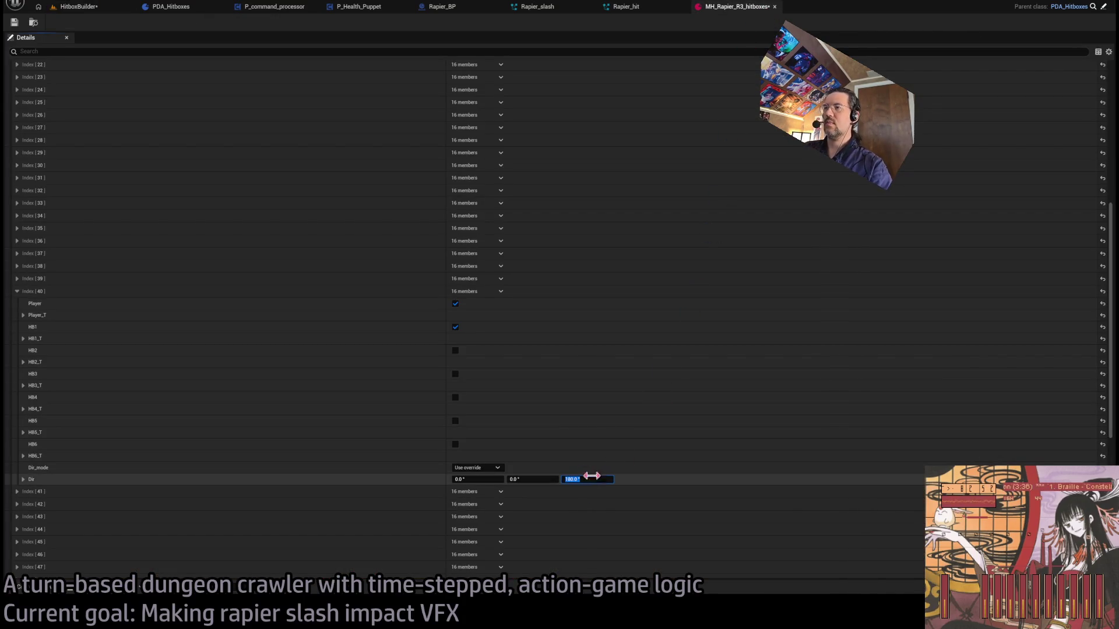
{"action": "left_click", "coordinate": [79, 7]}
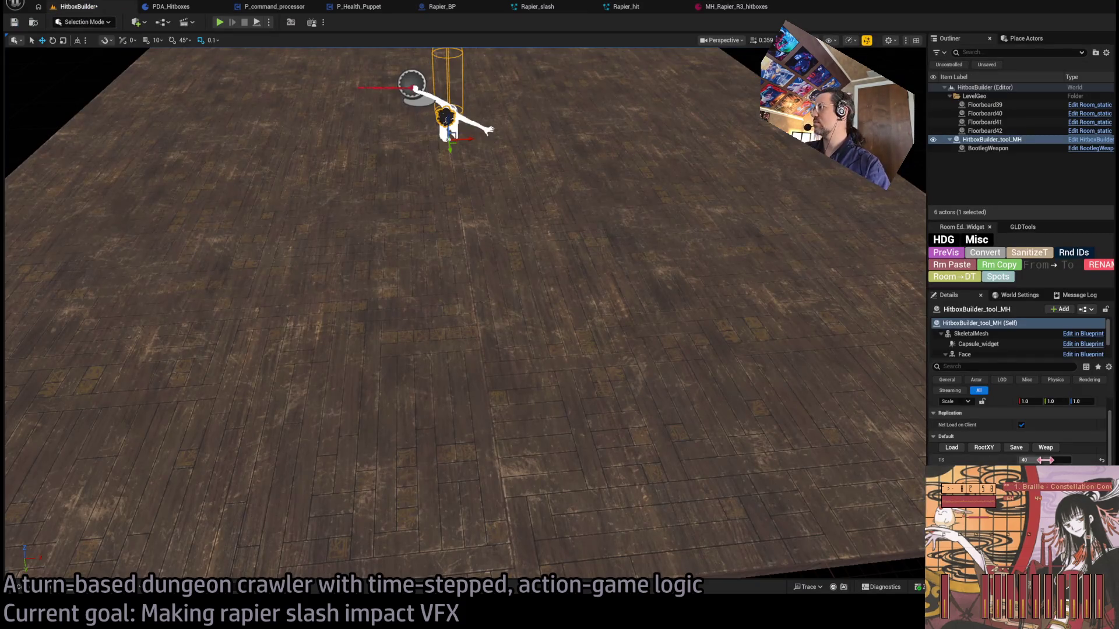
{"action": "type", "text": "25"}
{"action": "key", "text": "Return"}
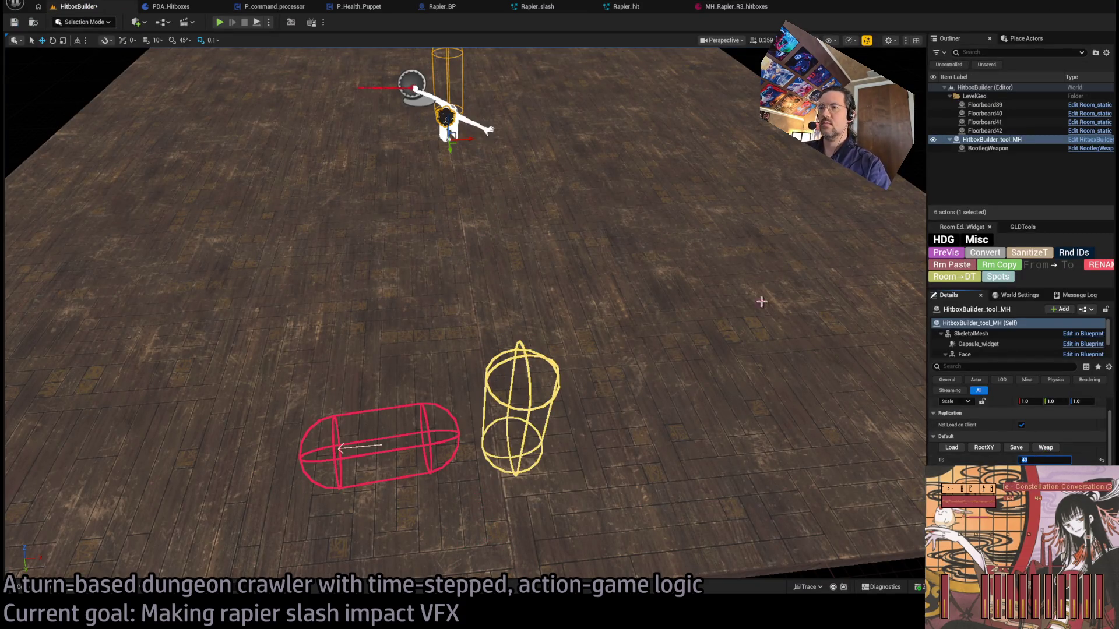
{"action": "left_click", "coordinate": [728, 8]}
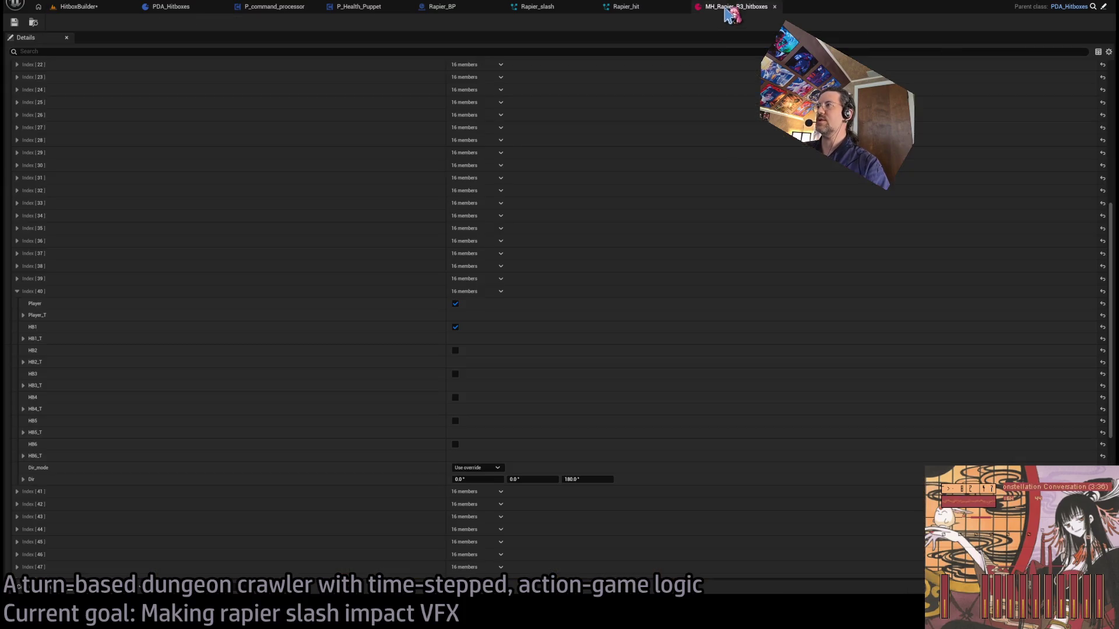
- Edit Index 39's Y direction and switch Index 38's Dir mode to Use override
{"action": "left_click", "coordinate": [17, 291]}
{"action": "left_click", "coordinate": [17, 279]}
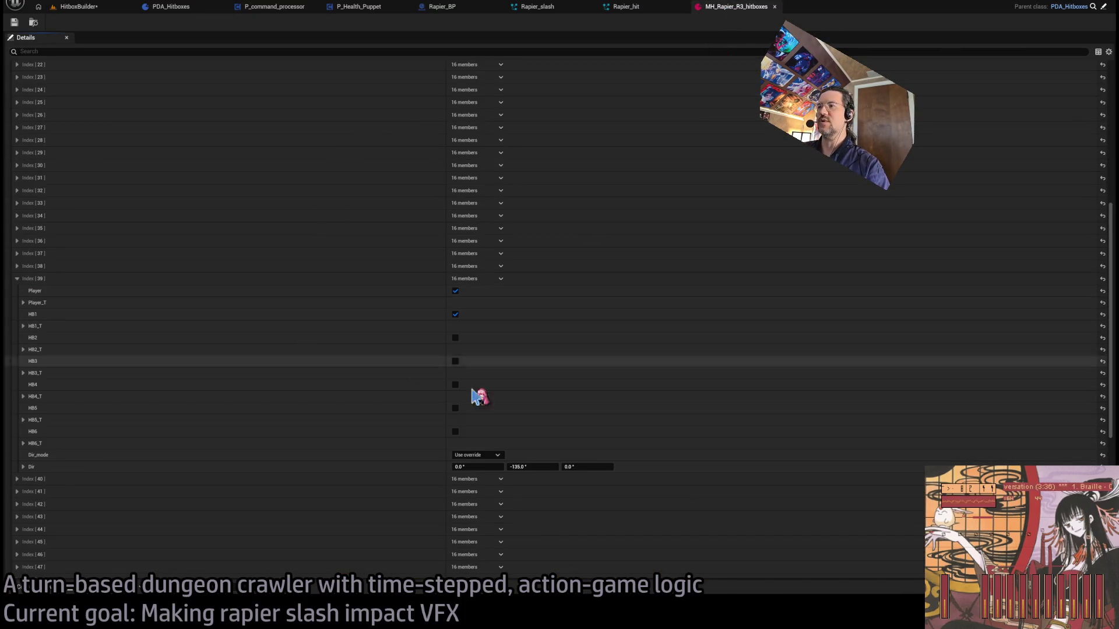
{"action": "left_click", "coordinate": [556, 466]}
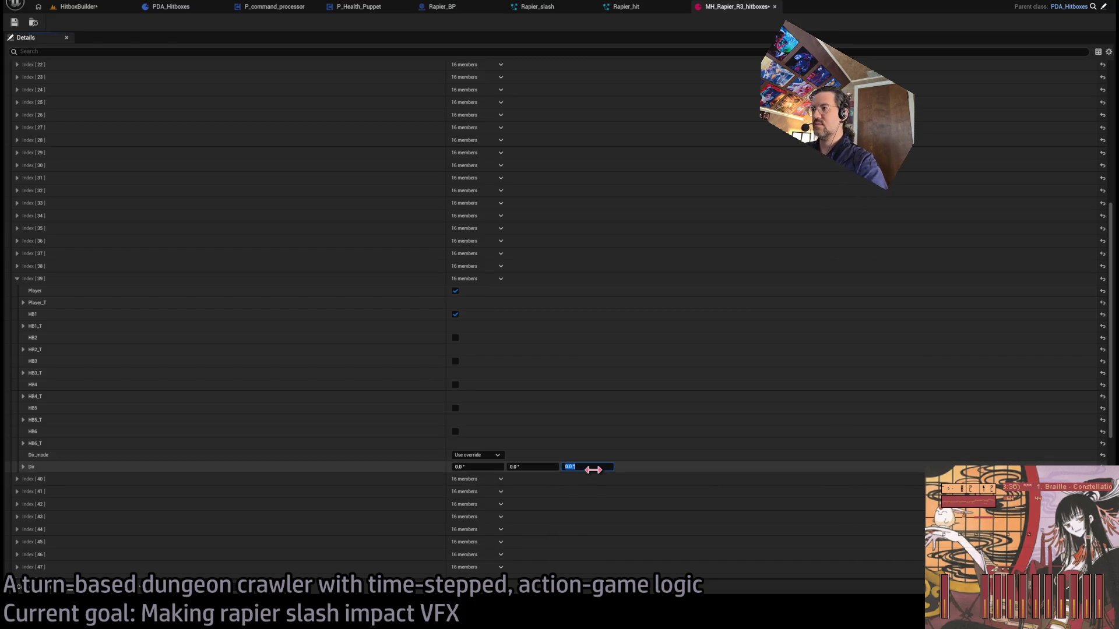
{"action": "left_click", "coordinate": [17, 279]}
{"action": "left_click", "coordinate": [17, 266]}
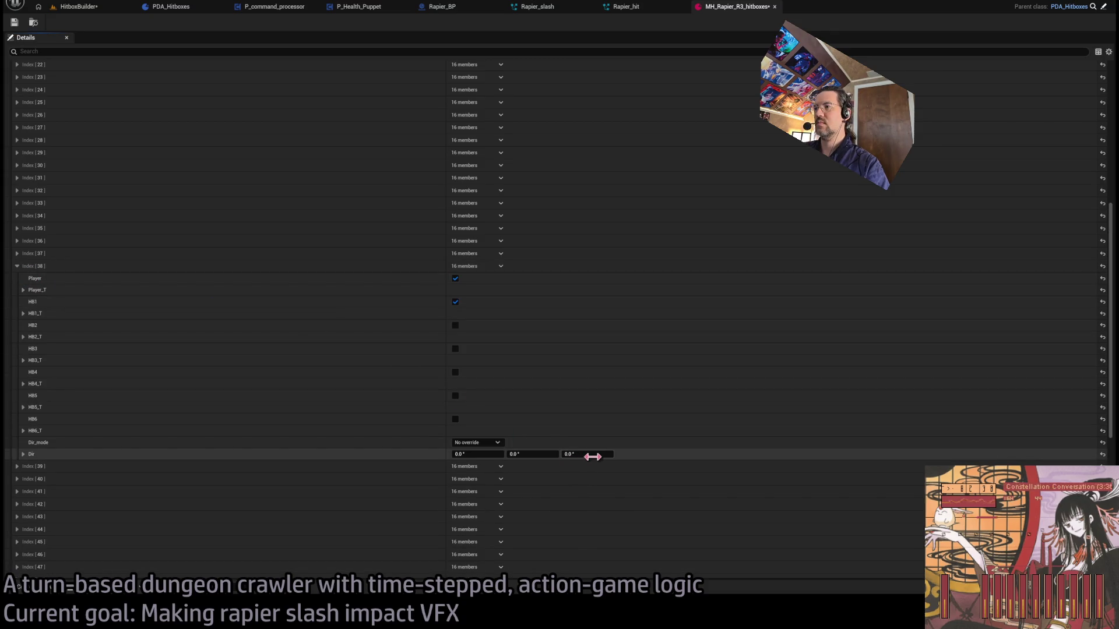
{"action": "left_click", "coordinate": [475, 443]}
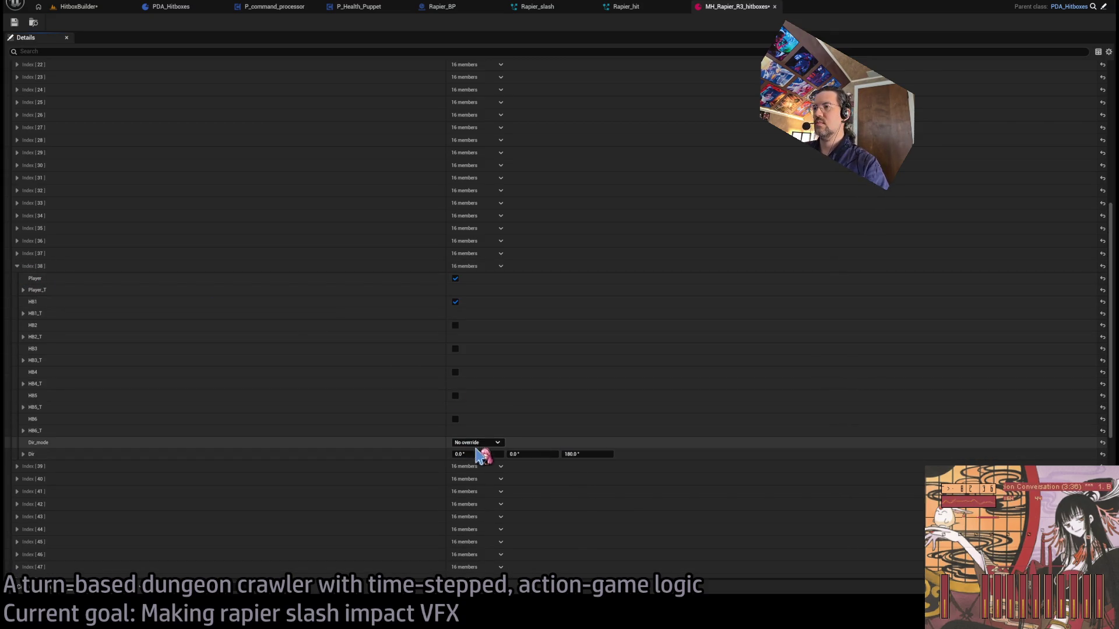
{"action": "left_click", "coordinate": [492, 465]}
- Review Indexes 37 and 36, set Index 41's Dir Z to 180, and save the asset
{"action": "left_click", "coordinate": [17, 267]}
{"action": "left_click", "coordinate": [17, 254]}
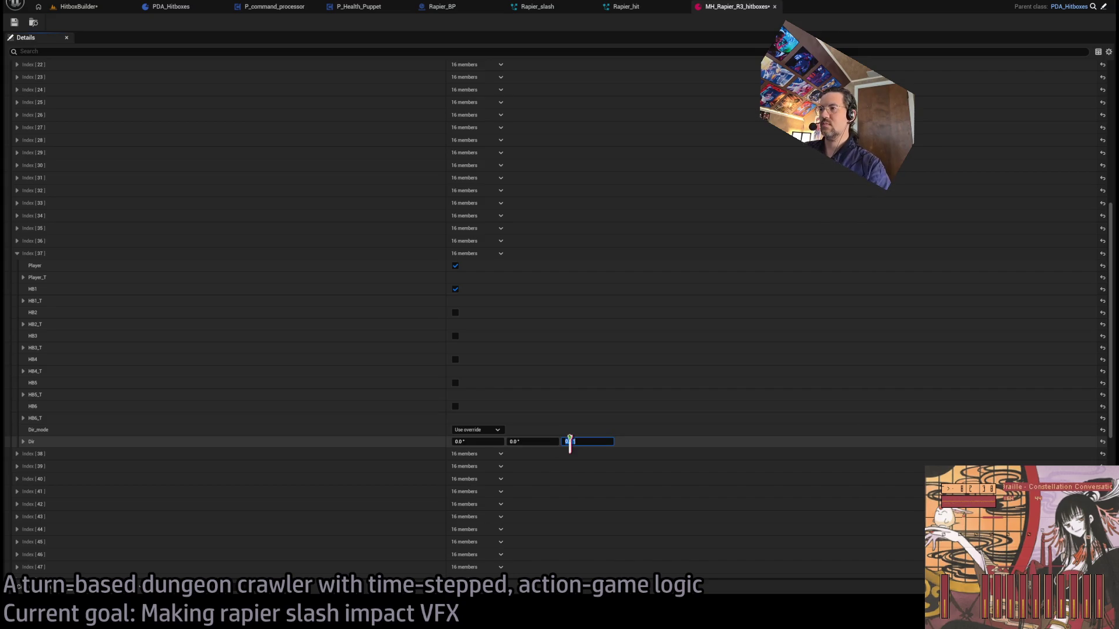
{"action": "left_click", "coordinate": [17, 254]}
{"action": "left_click", "coordinate": [17, 241]}
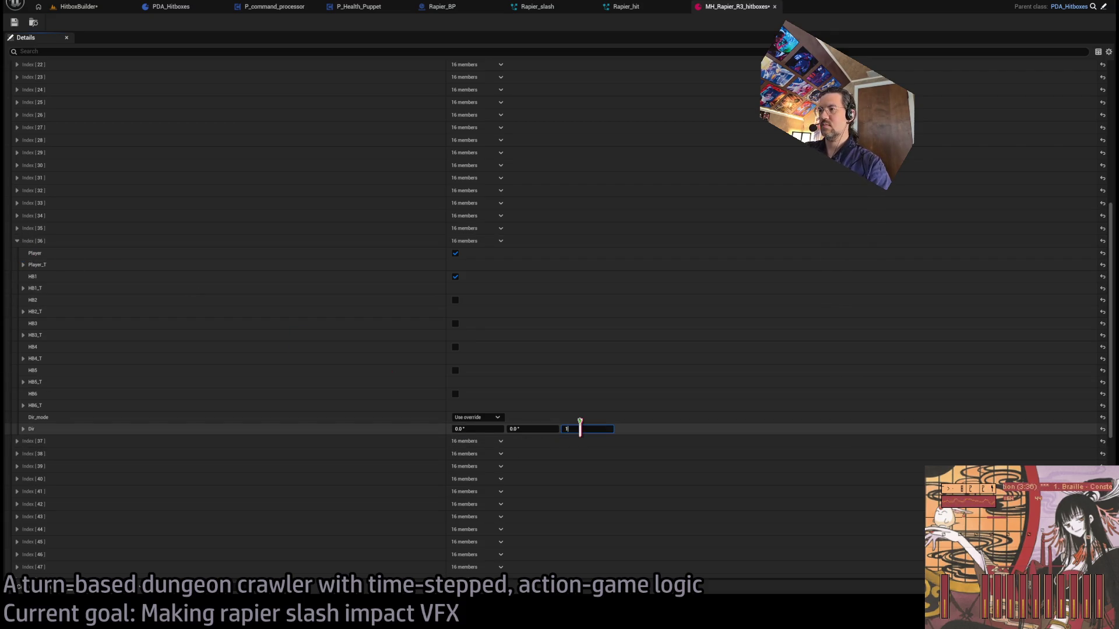
{"action": "left_click", "coordinate": [17, 241]}
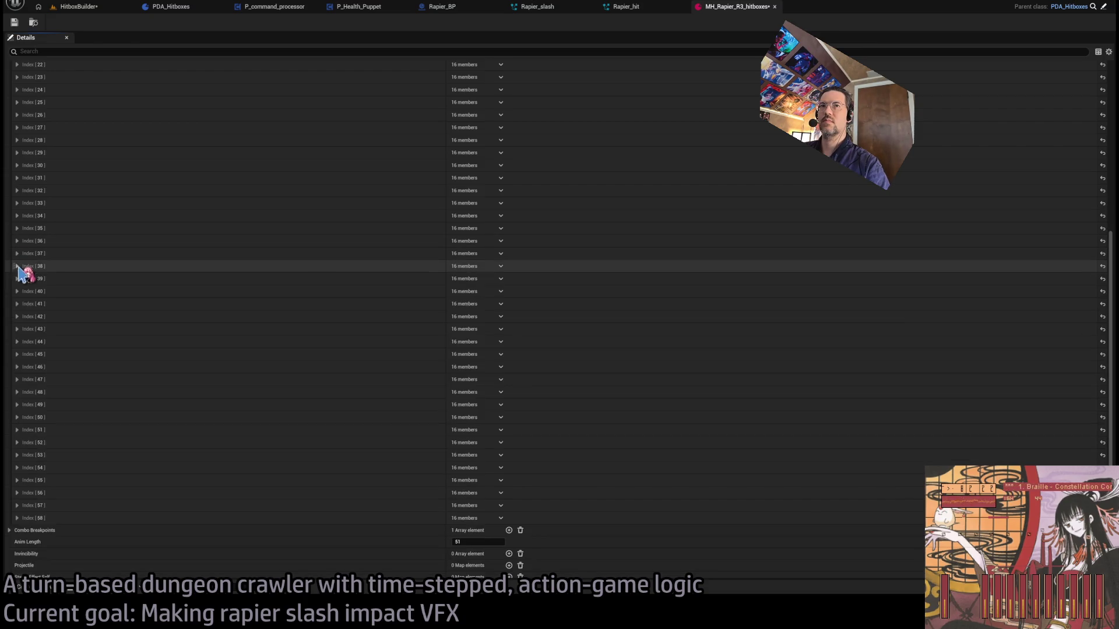
{"action": "left_click", "coordinate": [17, 304]}
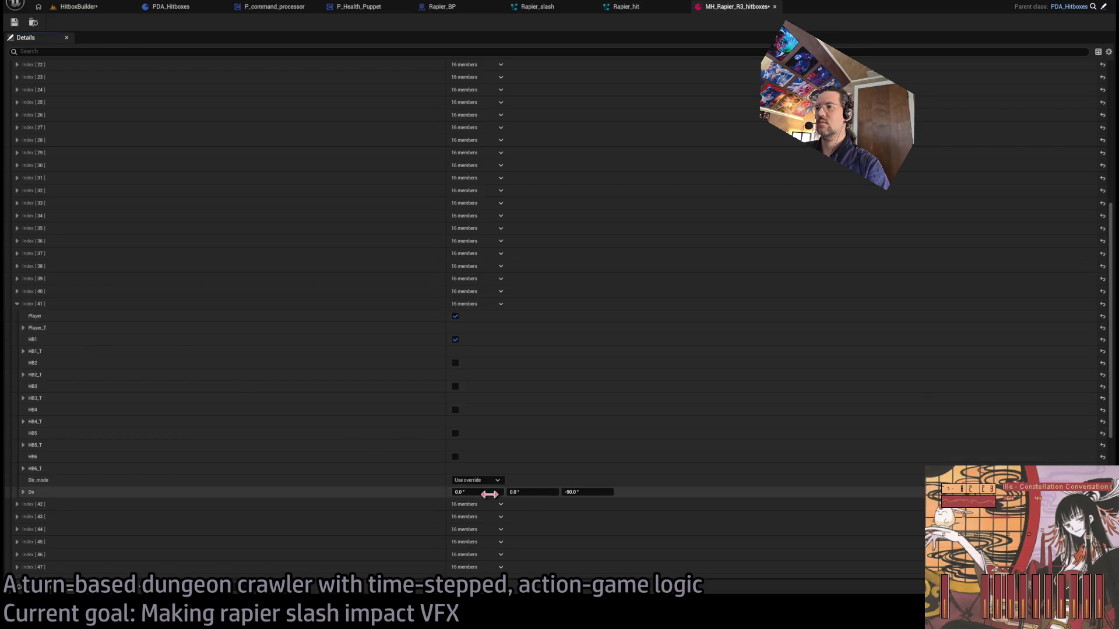
{"action": "type", "text": "180"}
{"action": "key", "text": "Return"}
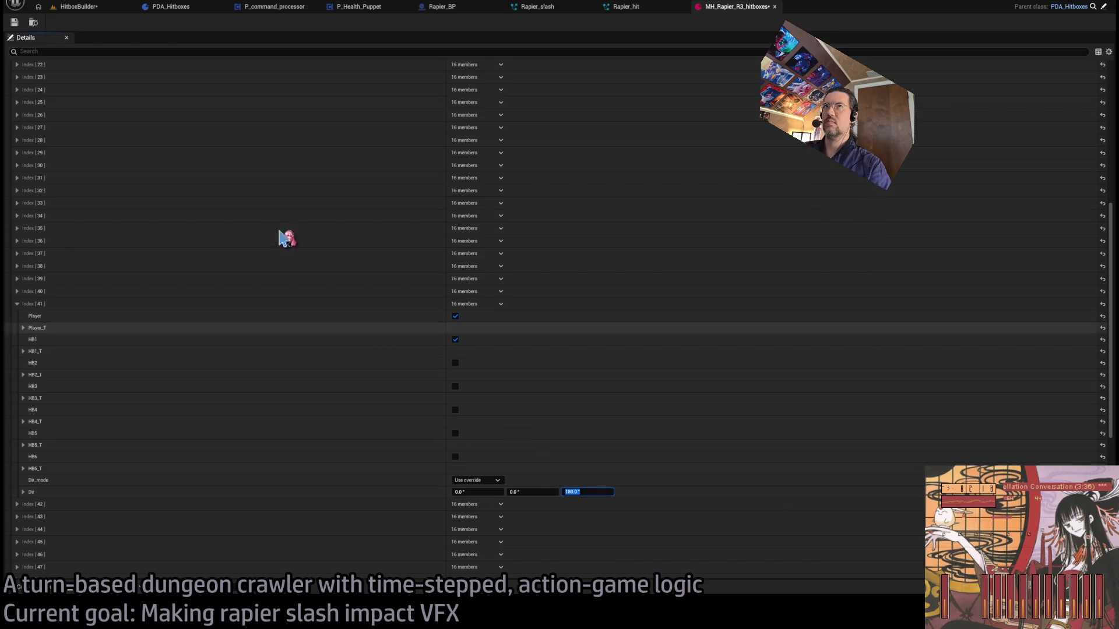
{"action": "left_click", "coordinate": [13, 21]}
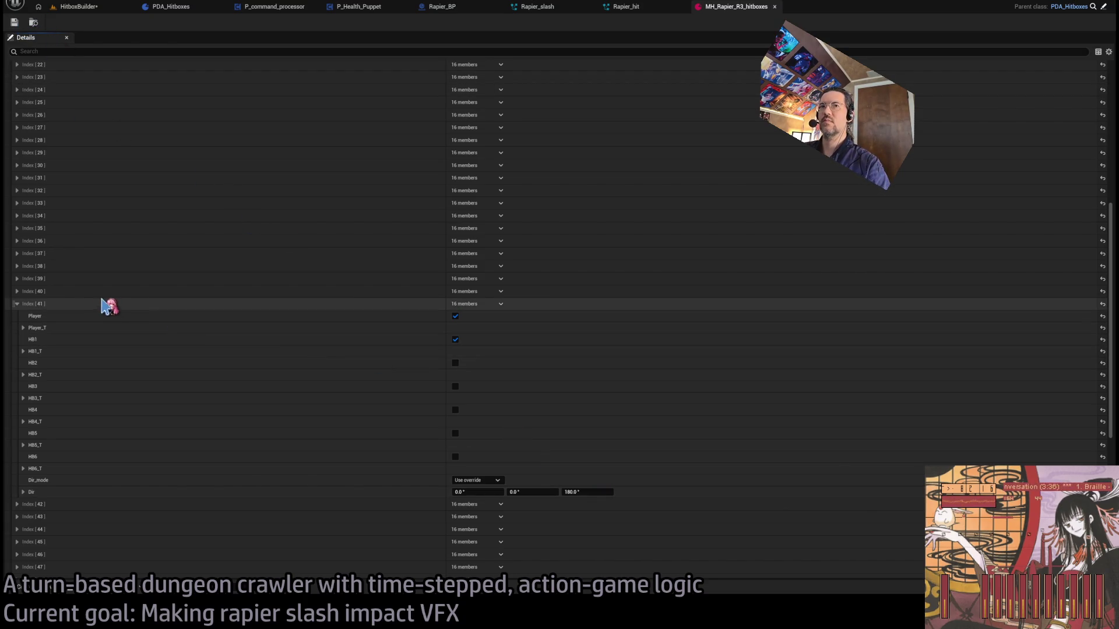
{"action": "left_click", "coordinate": [79, 7]}
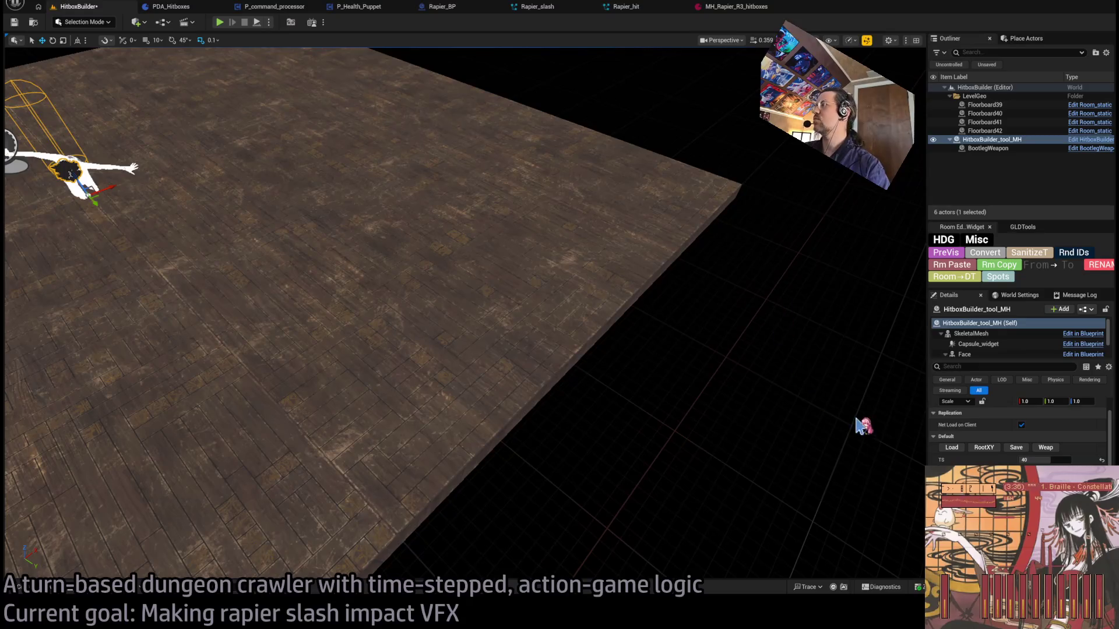
- Frame the character and scrub the hitbox preview through frames 31 to 42
{"action": "key", "text": "f"}
{"action": "left_click_drag", "start_coordinate": [1049, 460], "coordinate": [1042, 460]}
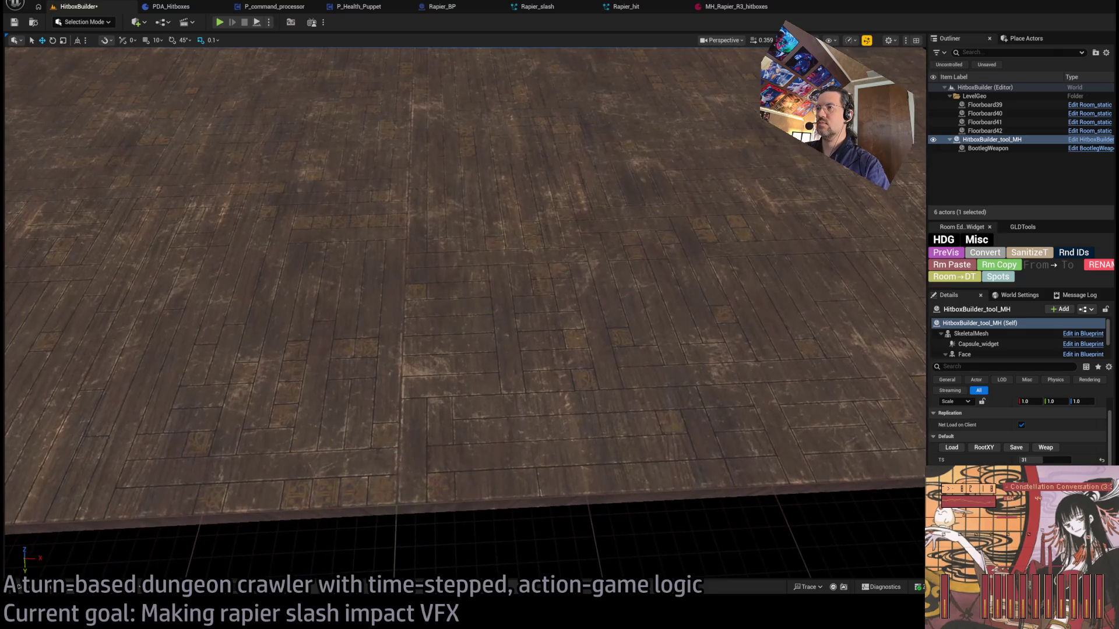
{"action": "mouse_move", "coordinate": [1043, 459]}
{"action": "left_mouse_down"}
{"action": "mouse_move", "coordinate": [1057, 460]}
{"action": "mouse_move", "coordinate": [1043, 460]}
{"action": "left_mouse_up"}
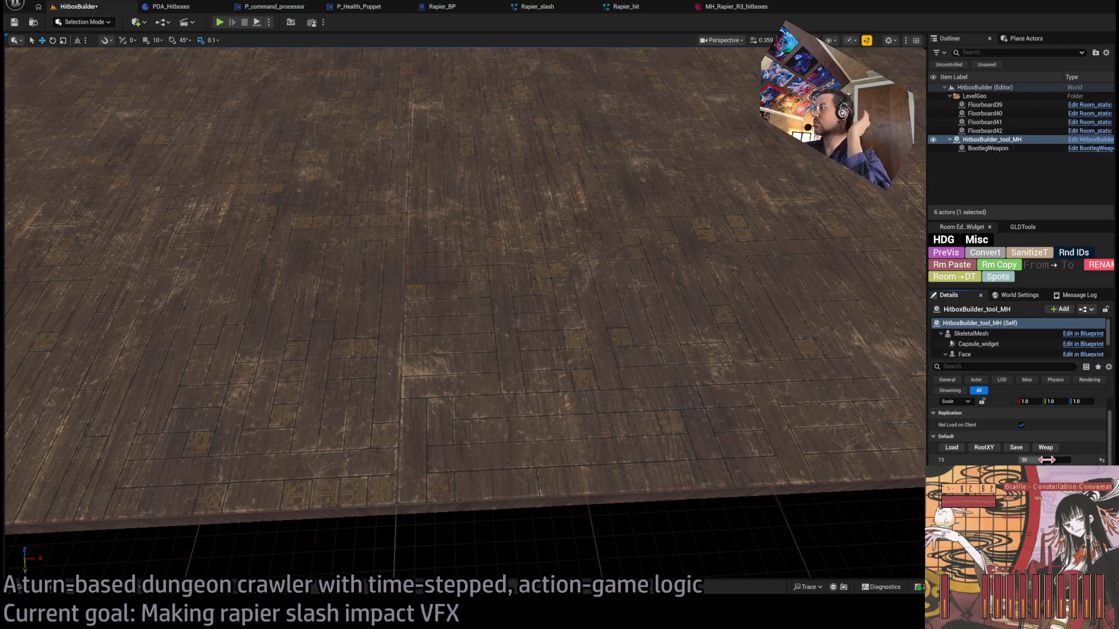
{"action": "key", "text": "Return"}
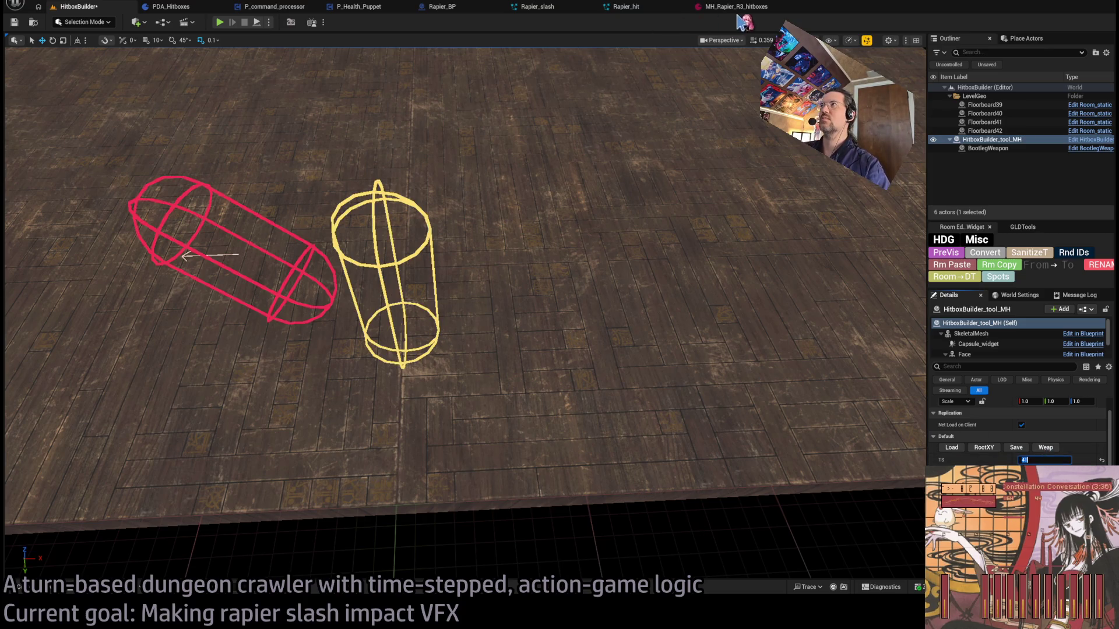
{"action": "left_click", "coordinate": [737, 7]}
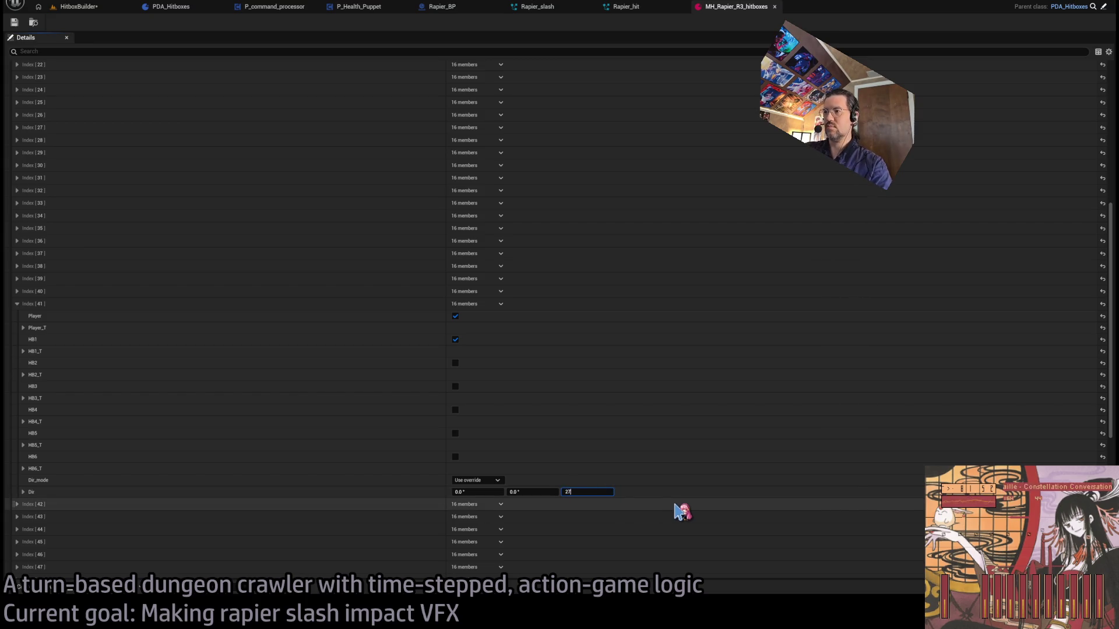
{"action": "left_click", "coordinate": [78, 7]}
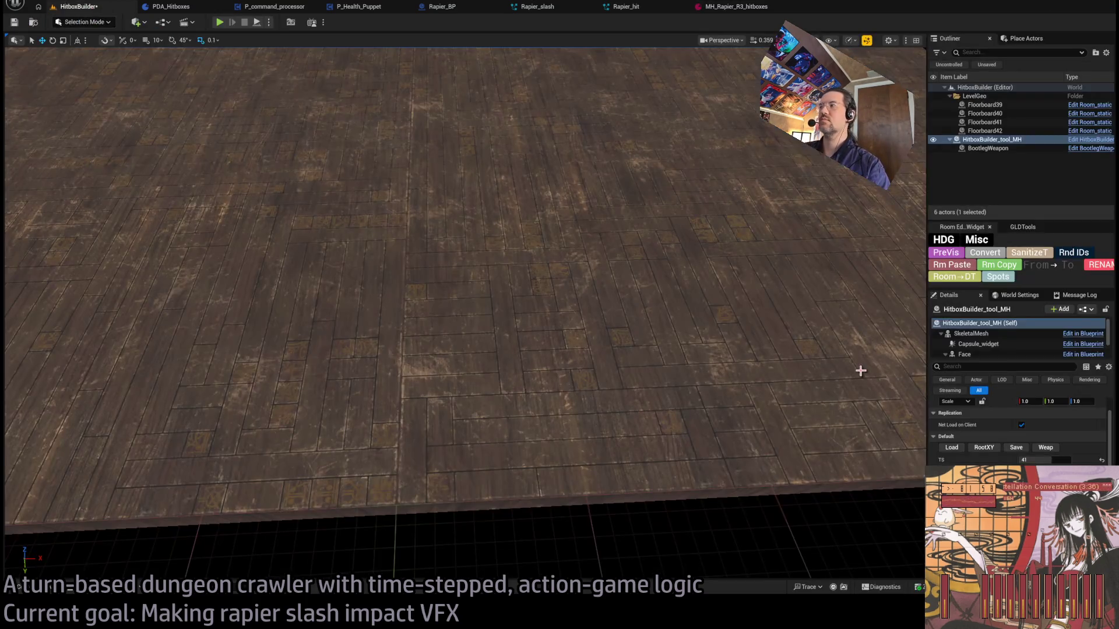
{"action": "left_click_drag", "start_coordinate": [1045, 460], "coordinate": [1048, 460]}
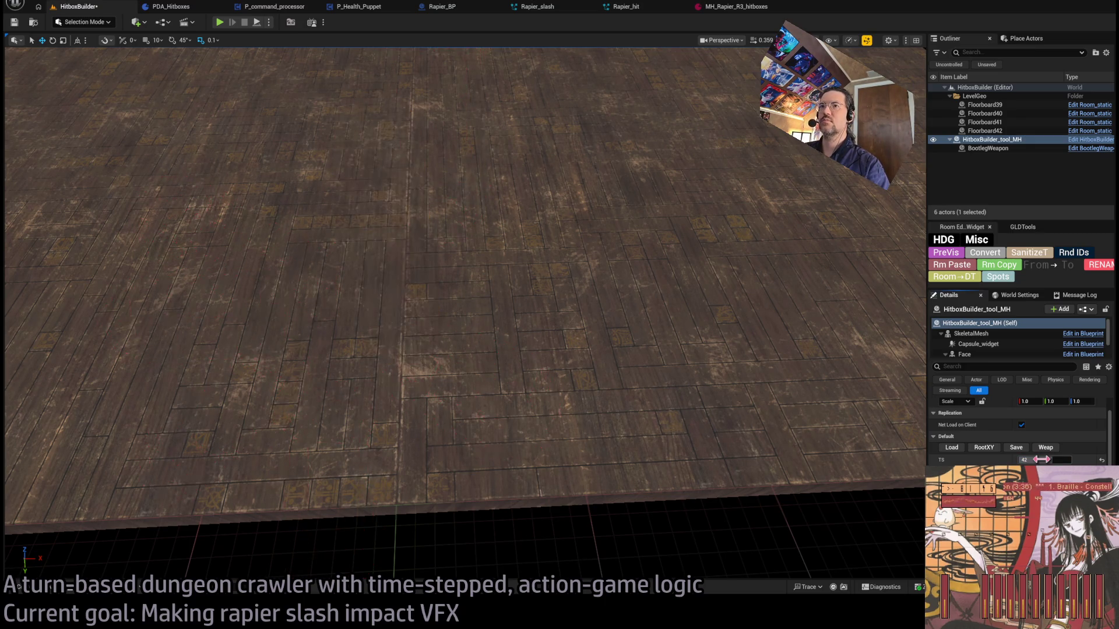
- Enter 180 for Index 40's Dir Z, then go back to the HitboxBuilder level
{"action": "left_click", "coordinate": [736, 6]}
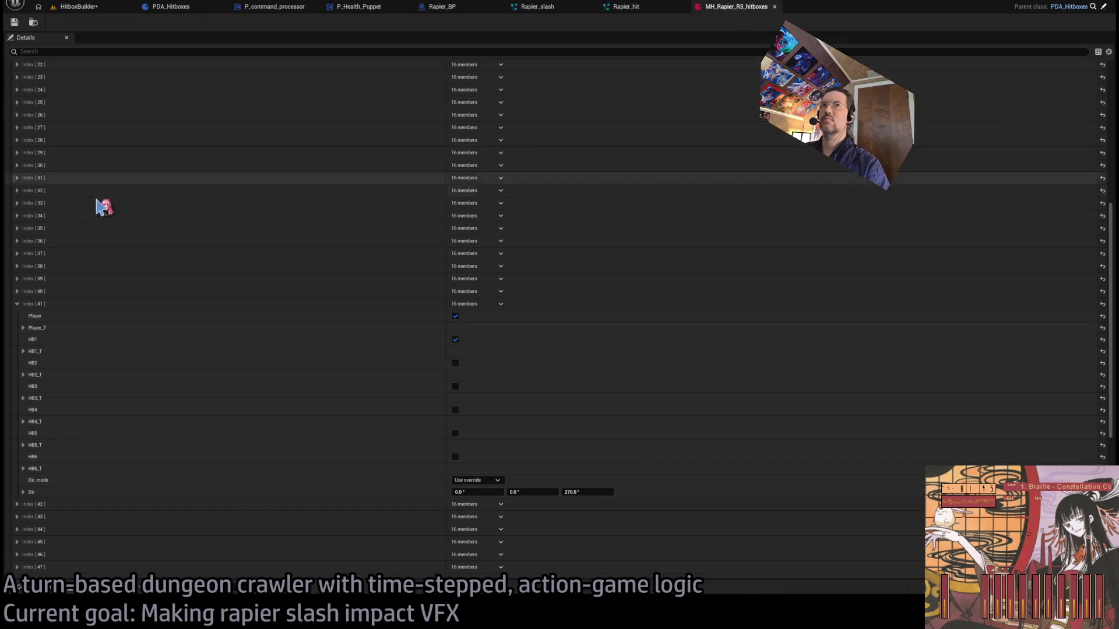
{"action": "left_click", "coordinate": [17, 291]}
{"action": "left_click", "coordinate": [587, 479]}
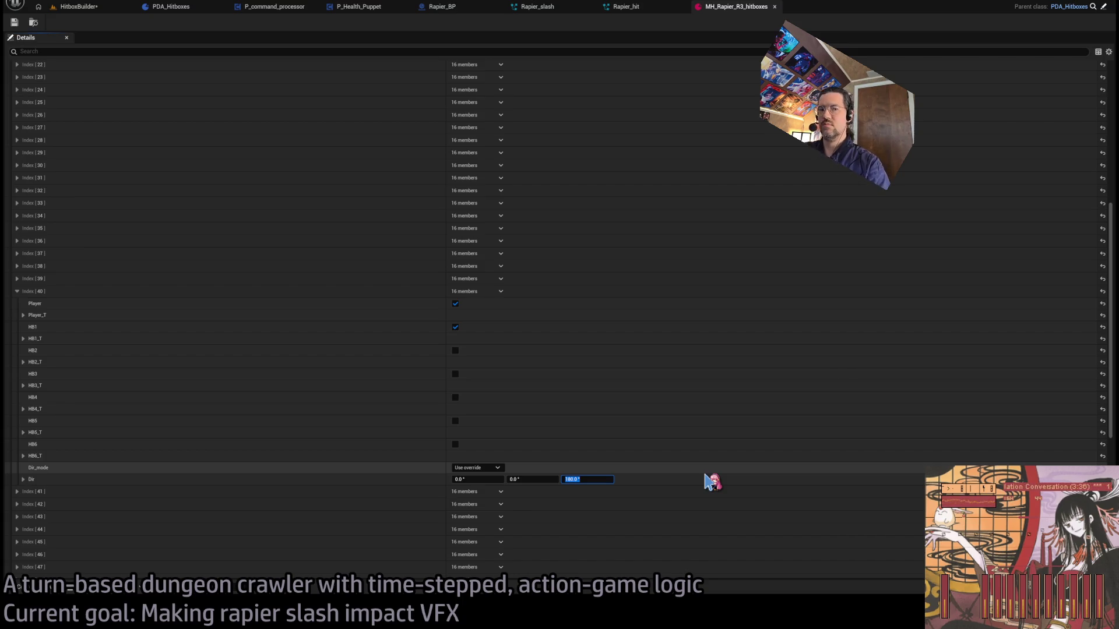
{"action": "type", "text": "180"}
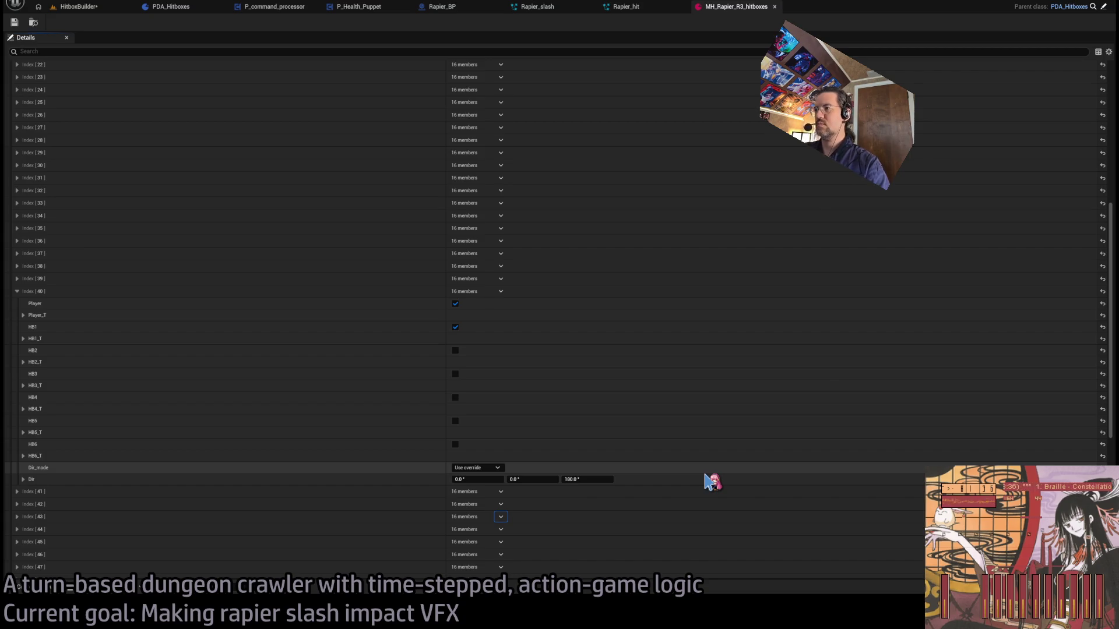
{"action": "type", "text": "225"}
{"action": "key", "text": "Return"}
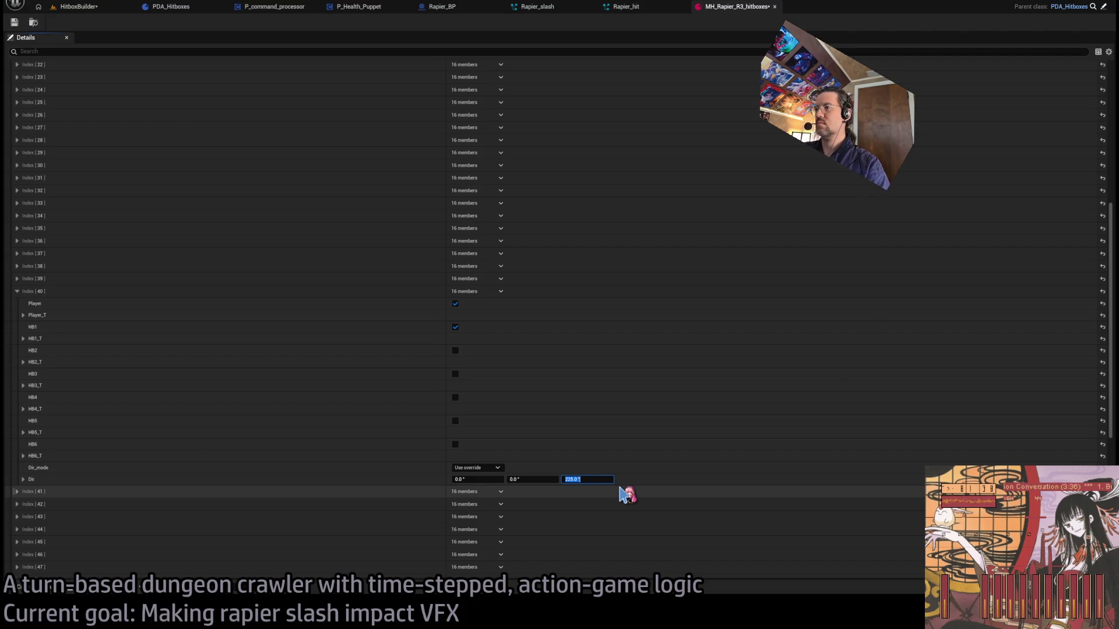
{"action": "left_click", "coordinate": [78, 7]}
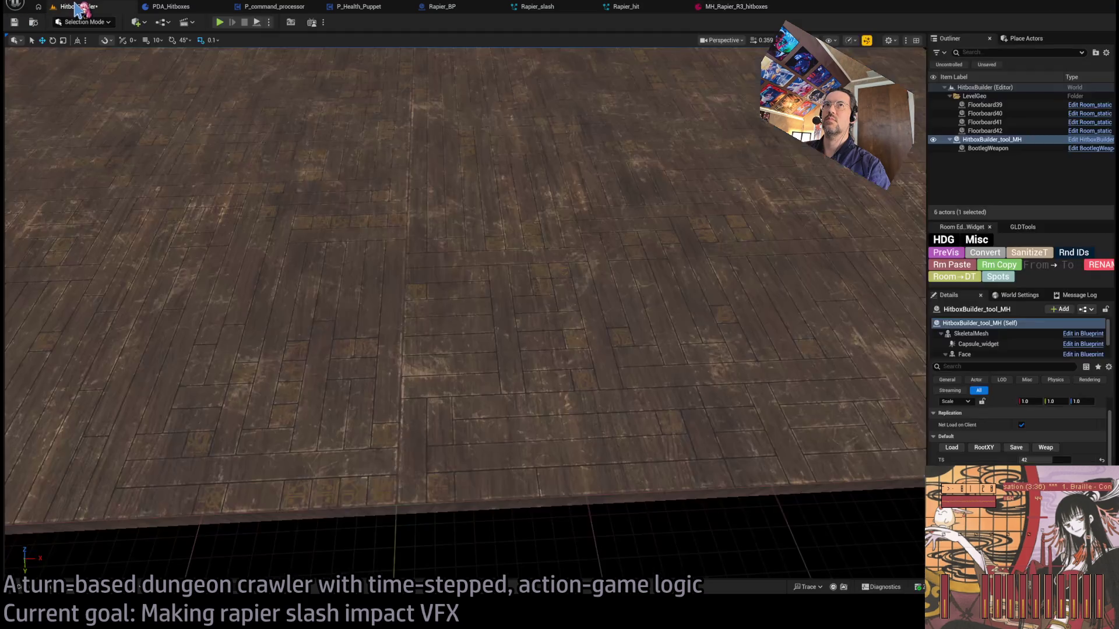
- Set the preview TS to 41, then play level 1-17 and slash the cat enemy
{"action": "mouse_move", "coordinate": [1056, 463]}
{"action": "left_mouse_down"}
{"action": "mouse_move", "coordinate": [1034, 464]}
{"action": "mouse_move", "coordinate": [1047, 460]}
{"action": "left_mouse_up"}
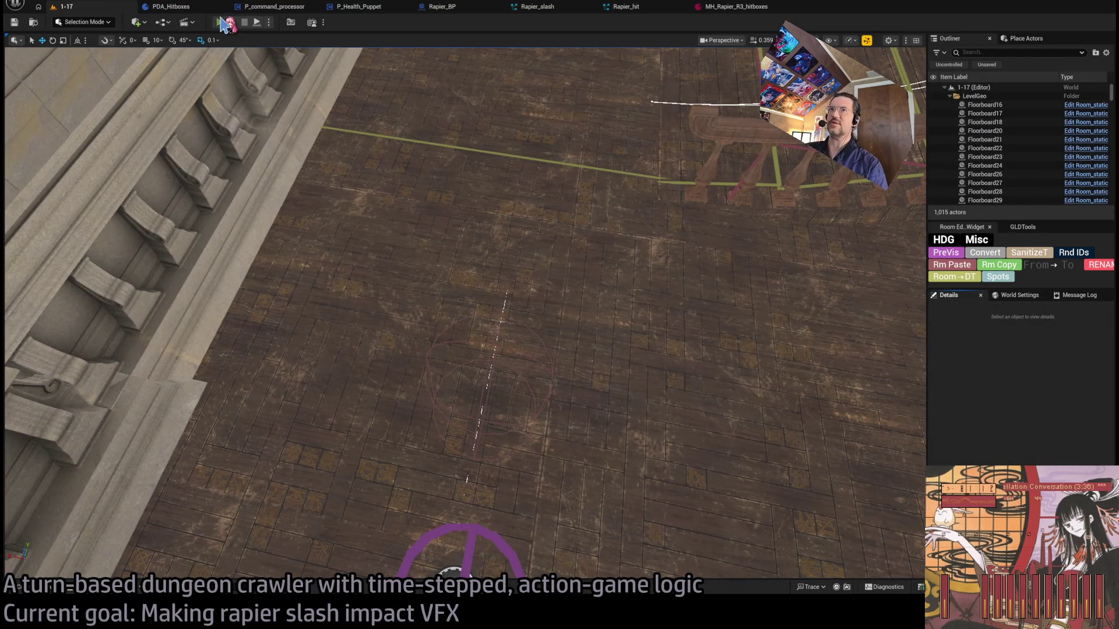
{"action": "left_click", "coordinate": [220, 23]}
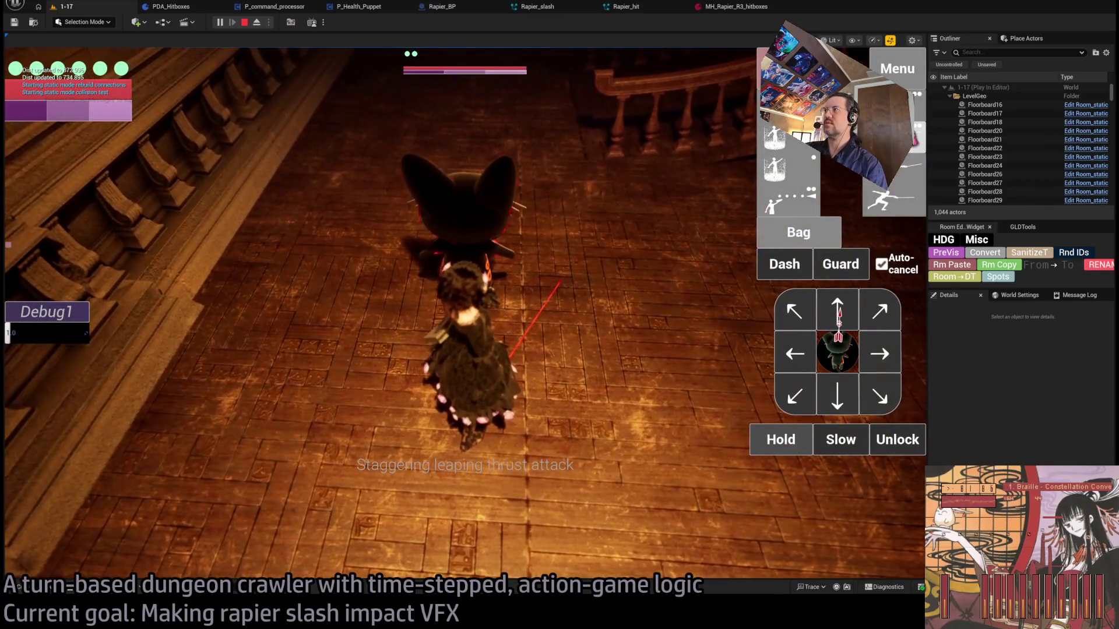
{"action": "left_click", "coordinate": [453, 256]}
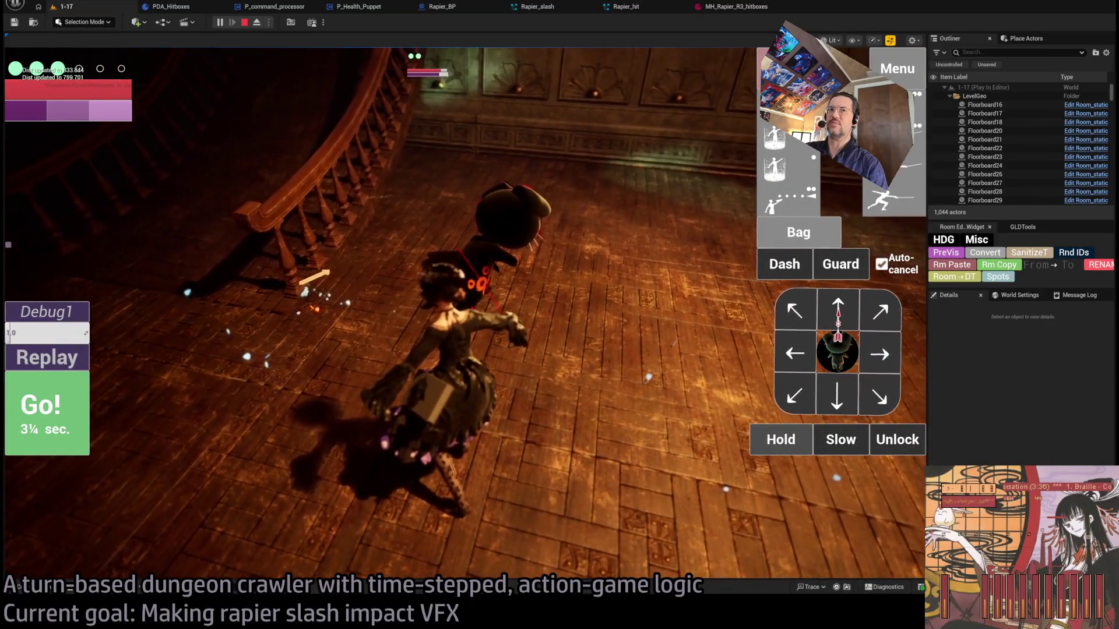
{"action": "left_click", "coordinate": [43, 359]}
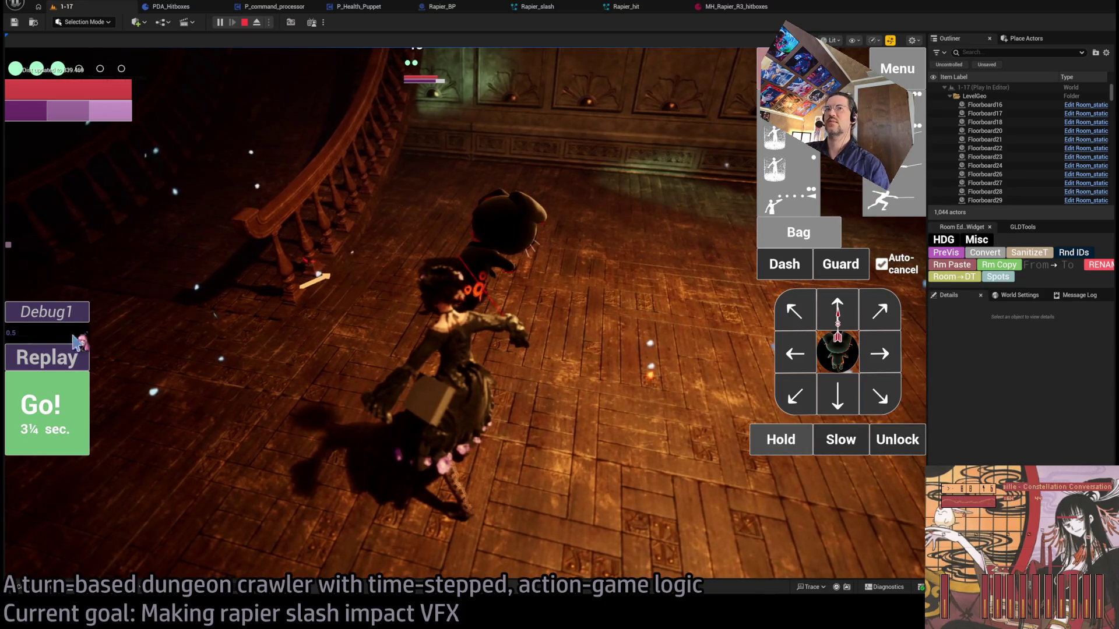
{"action": "left_click", "coordinate": [57, 405]}
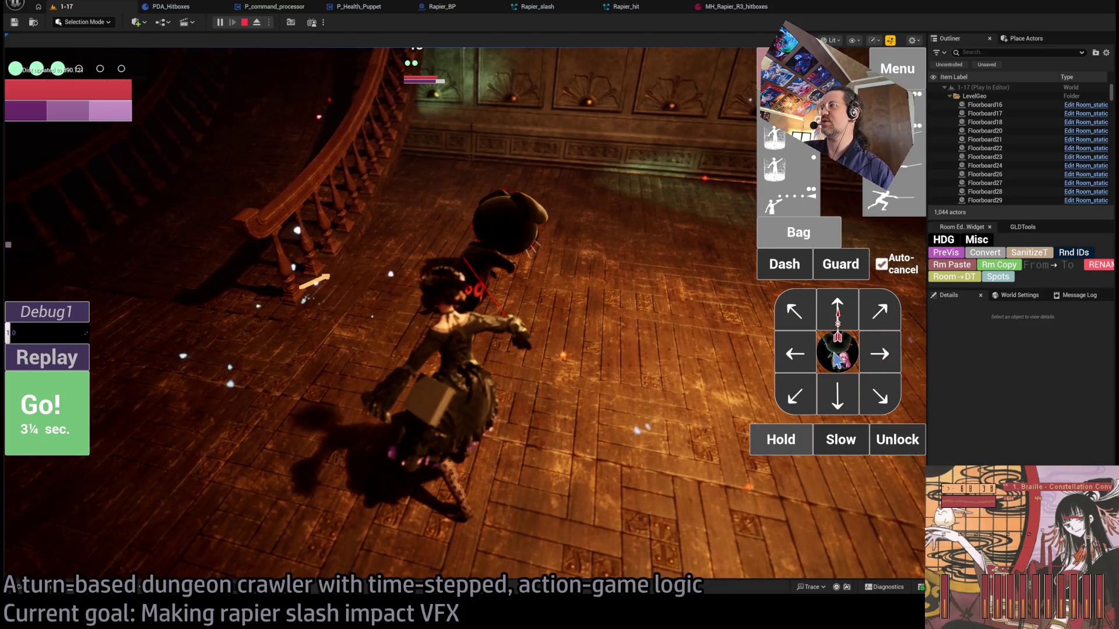
- Queue and replay the slash sequence twice, then stop play and close MH_Rapier_R3_hitboxes
{"action": "left_click", "coordinate": [839, 306]}
{"action": "left_click", "coordinate": [46, 411]}
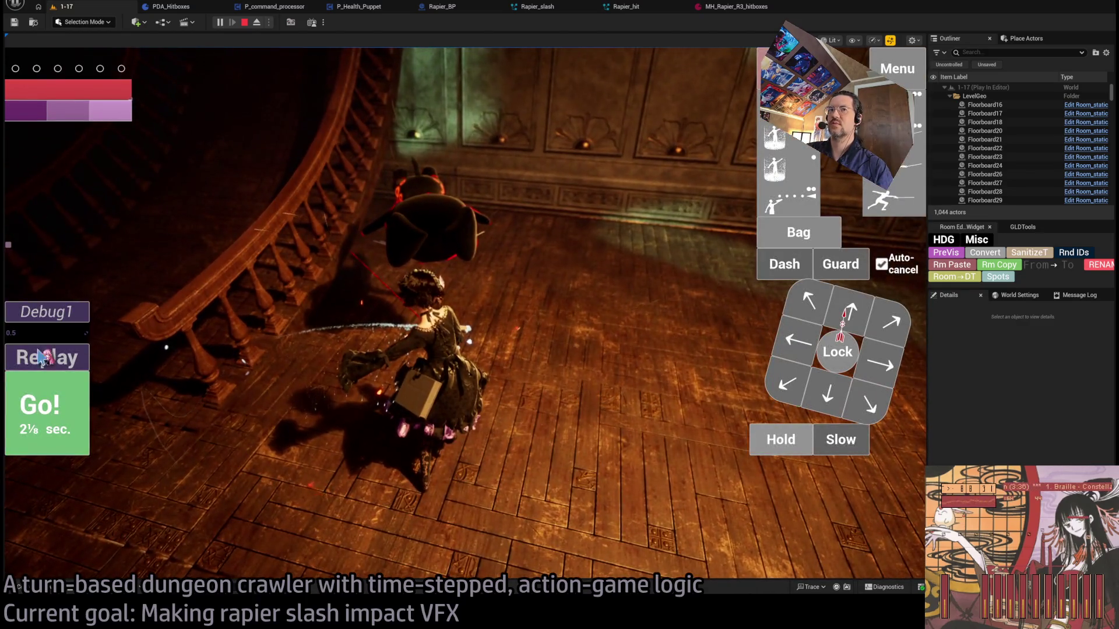
{"action": "left_click", "coordinate": [40, 357]}
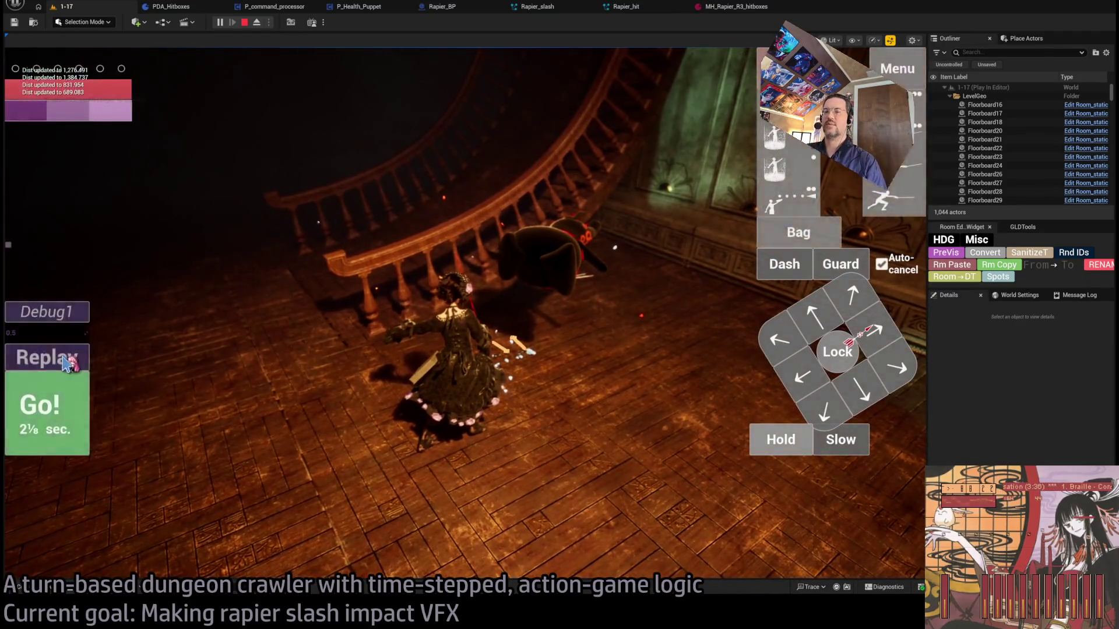
{"action": "left_click", "coordinate": [70, 357]}
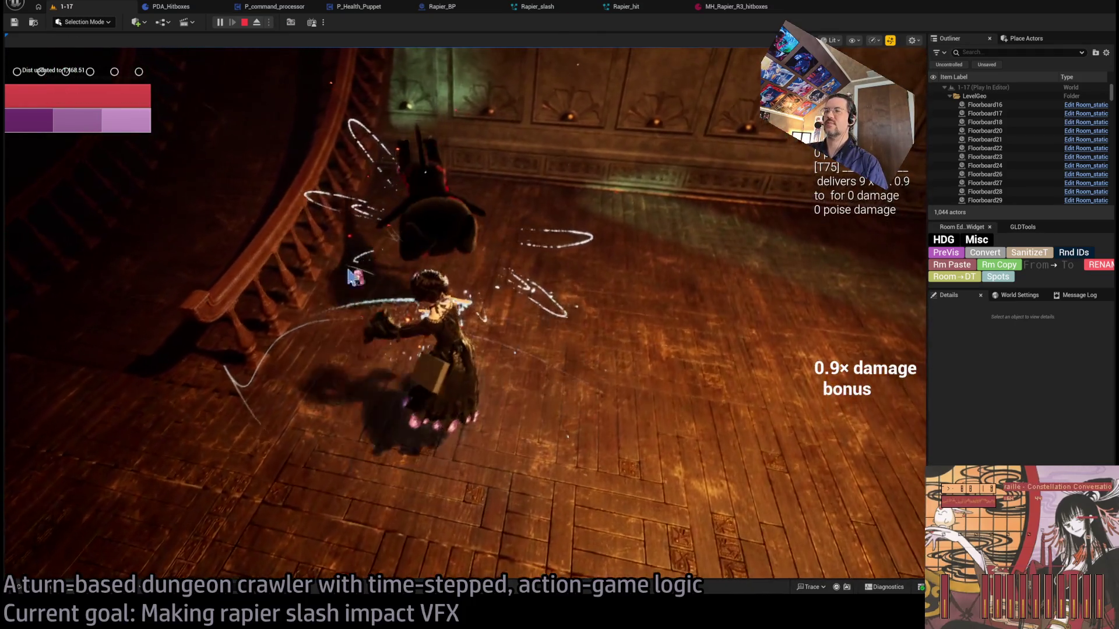
{"action": "left_click", "coordinate": [245, 23]}
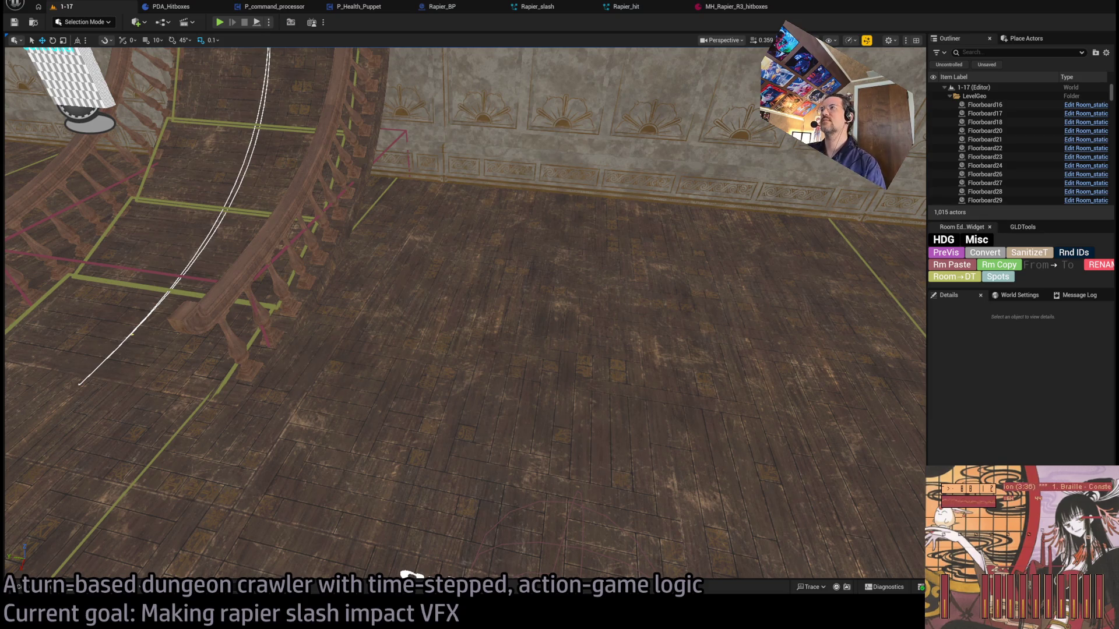
{"action": "left_click", "coordinate": [775, 6]}
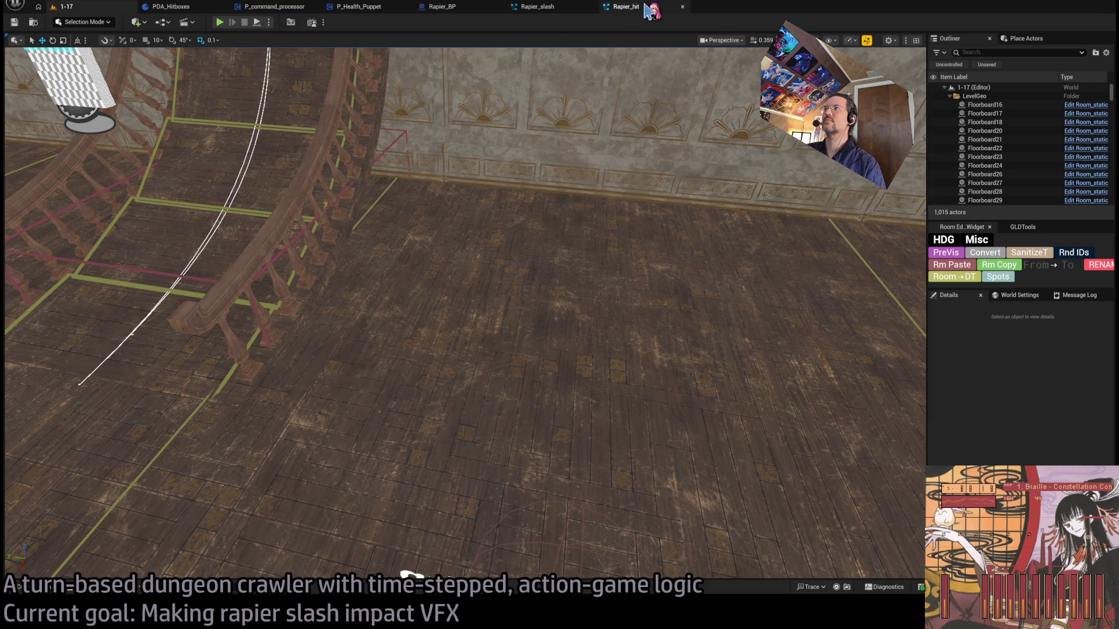
- Close the extra asset tabs, leaving only 1-17 and Rapier_slash open
{"action": "middle_click", "coordinate": [174, 9]}
{"action": "middle_click", "coordinate": [175, 8]}
{"action": "middle_click", "coordinate": [175, 8]}
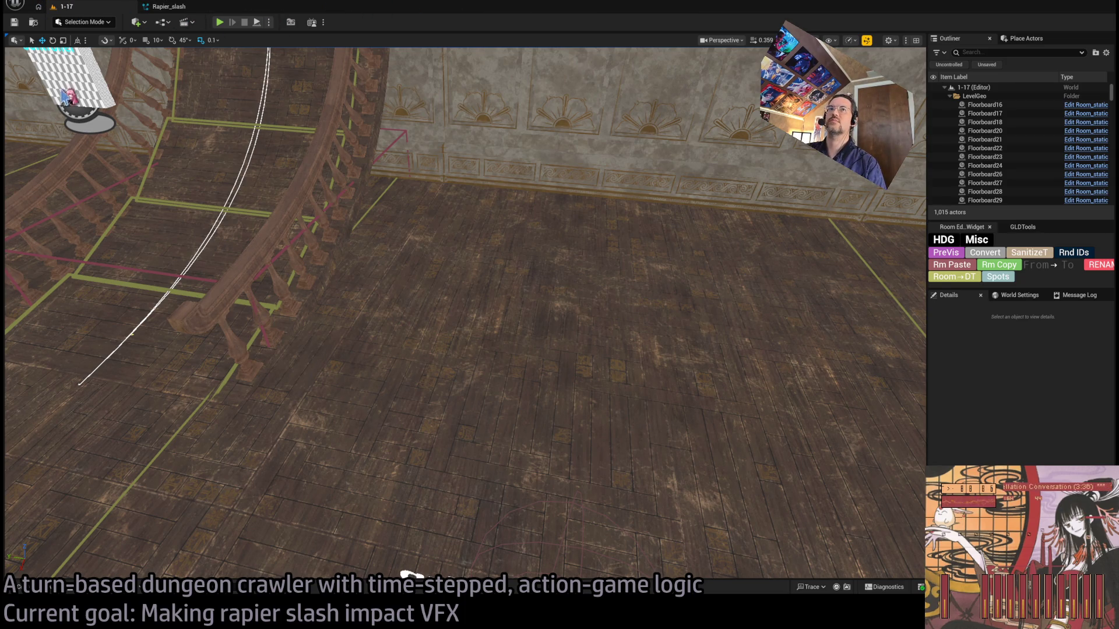
- Rename the Rapier_hit Niagara system to Rapier_thrust in the Rapier VFX folder
{"action": "left_click", "coordinate": [49, 585]}
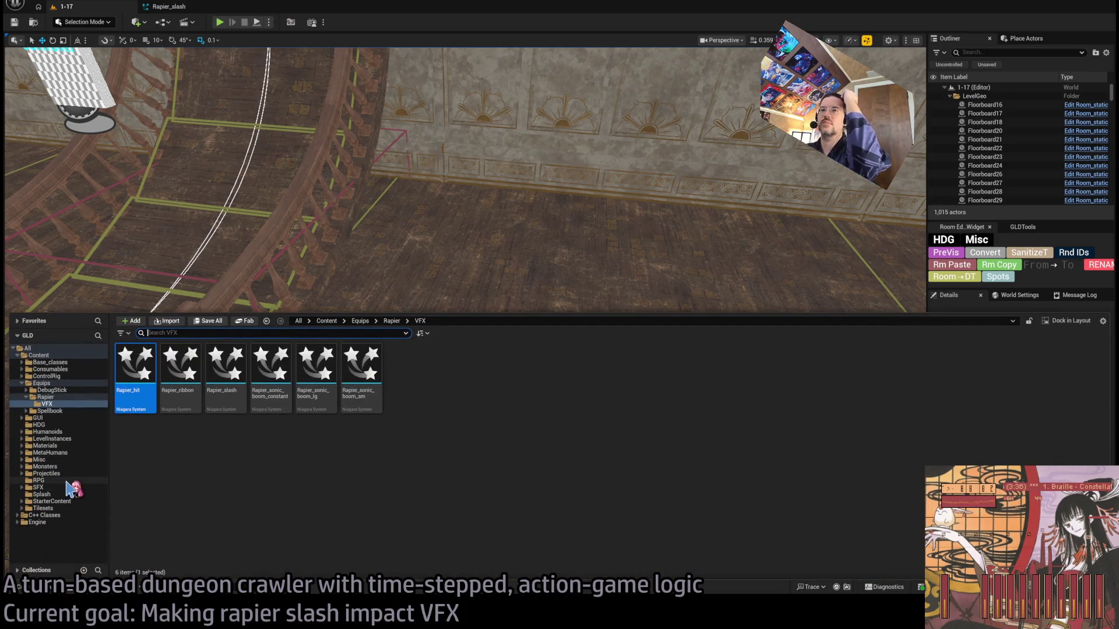
{"action": "left_click", "coordinate": [143, 443]}
{"action": "left_click", "coordinate": [181, 379]}
{"action": "left_click", "coordinate": [125, 395]}
{"action": "left_click", "coordinate": [143, 395]}
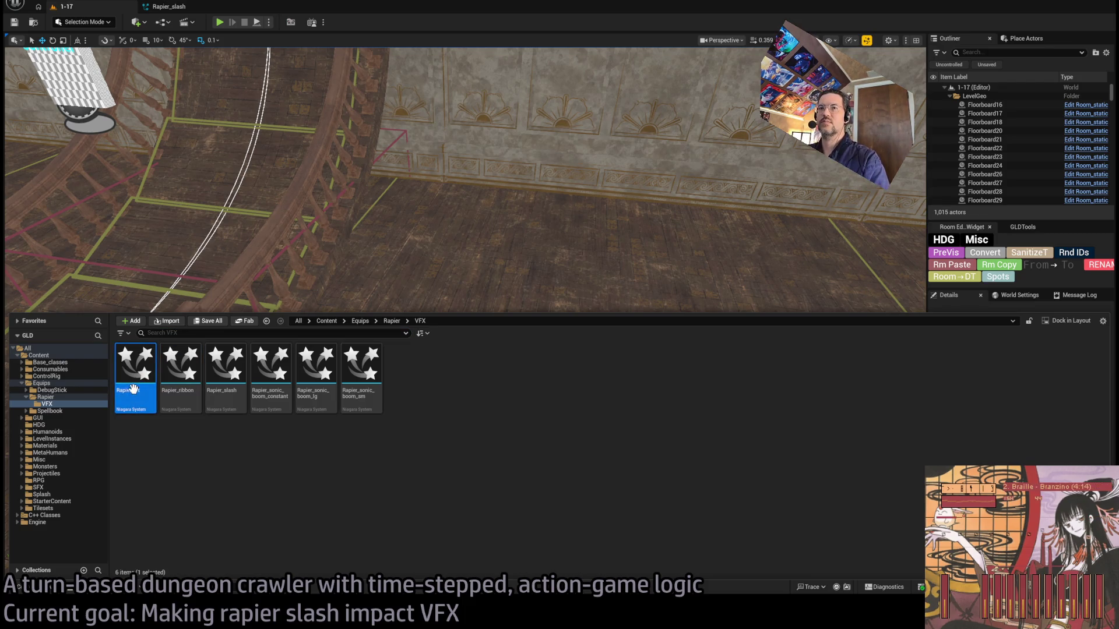
{"action": "double_click", "coordinate": [139, 392]}
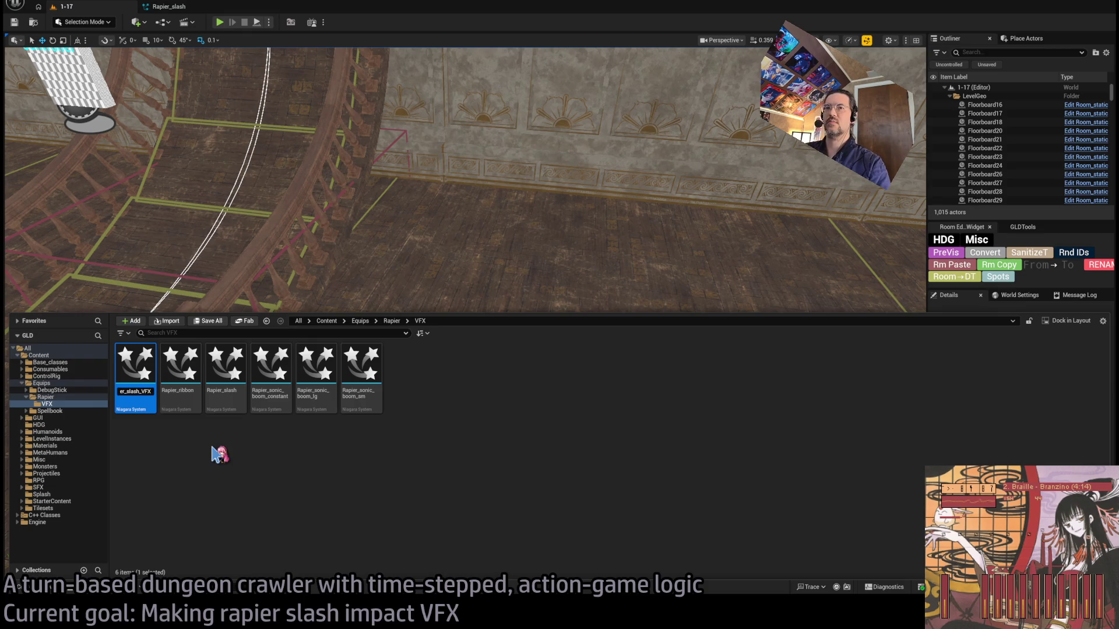
{"action": "left_click", "coordinate": [133, 389]}
{"action": "type", "text": "Rapier_thrust"}
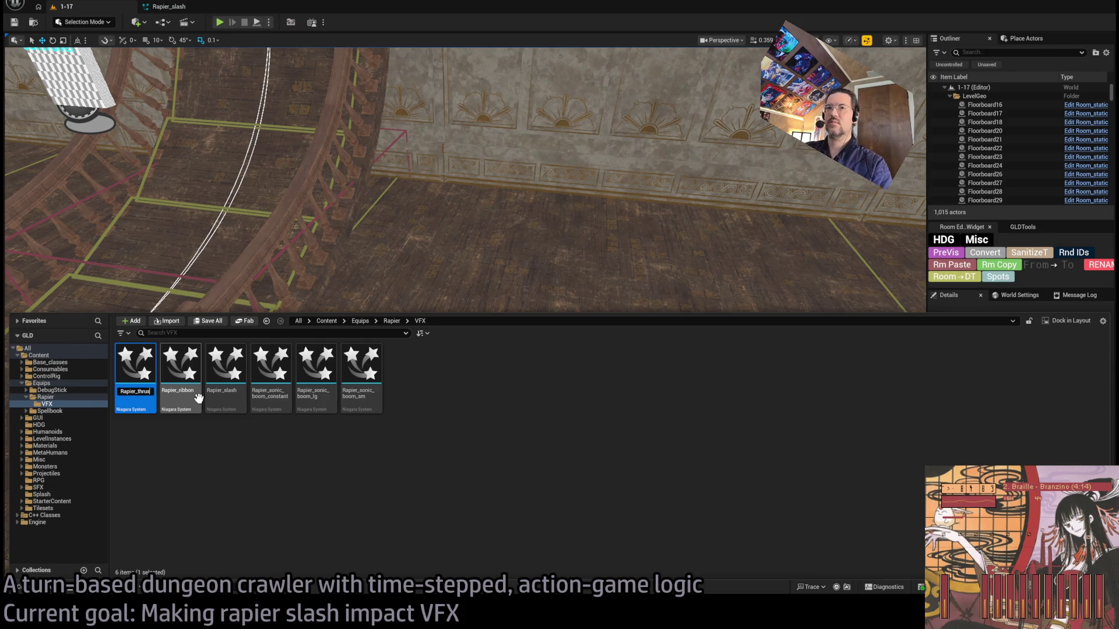
{"action": "key", "text": "Return"}
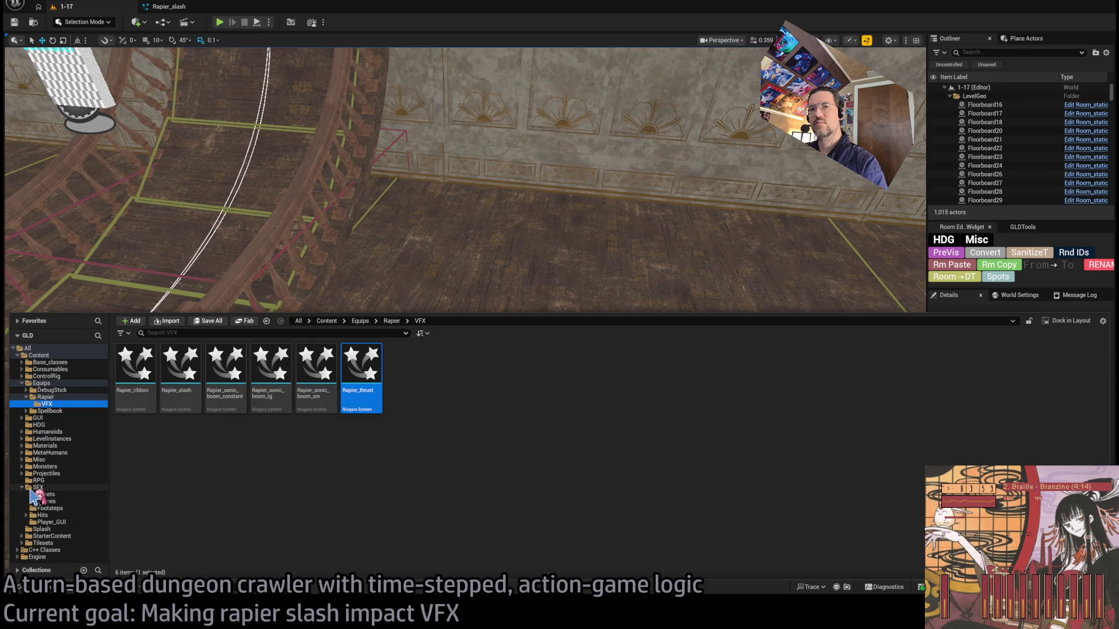
- Browse Misc > VFX to the VFX_death folder
{"action": "left_click", "coordinate": [22, 460]}
{"action": "left_click", "coordinate": [26, 488]}
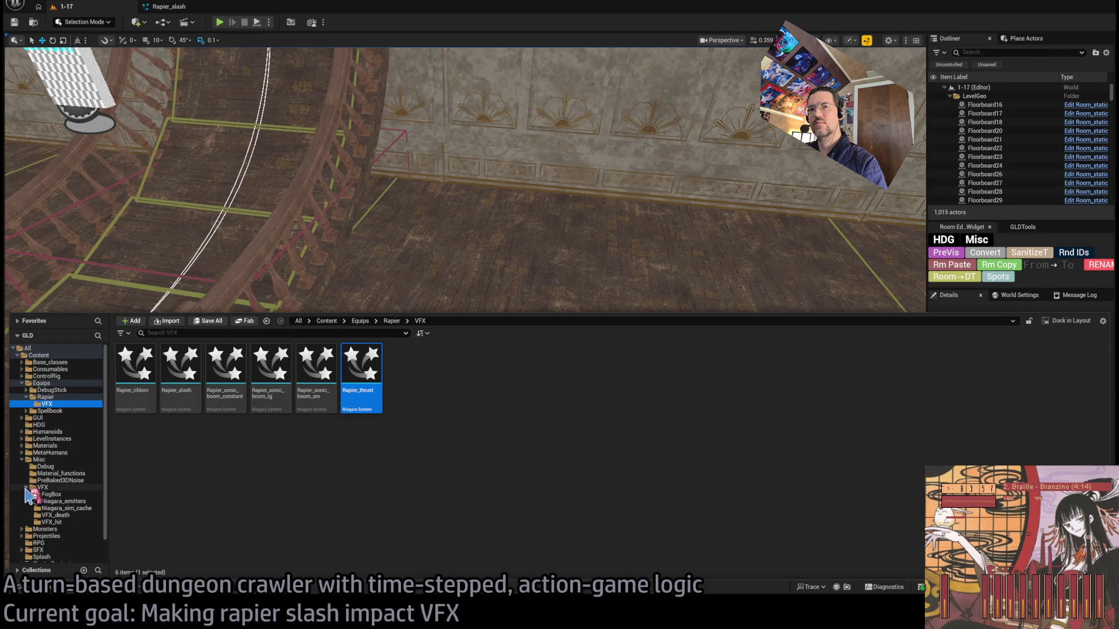
{"action": "left_click", "coordinate": [67, 501]}
{"action": "left_click", "coordinate": [75, 515]}
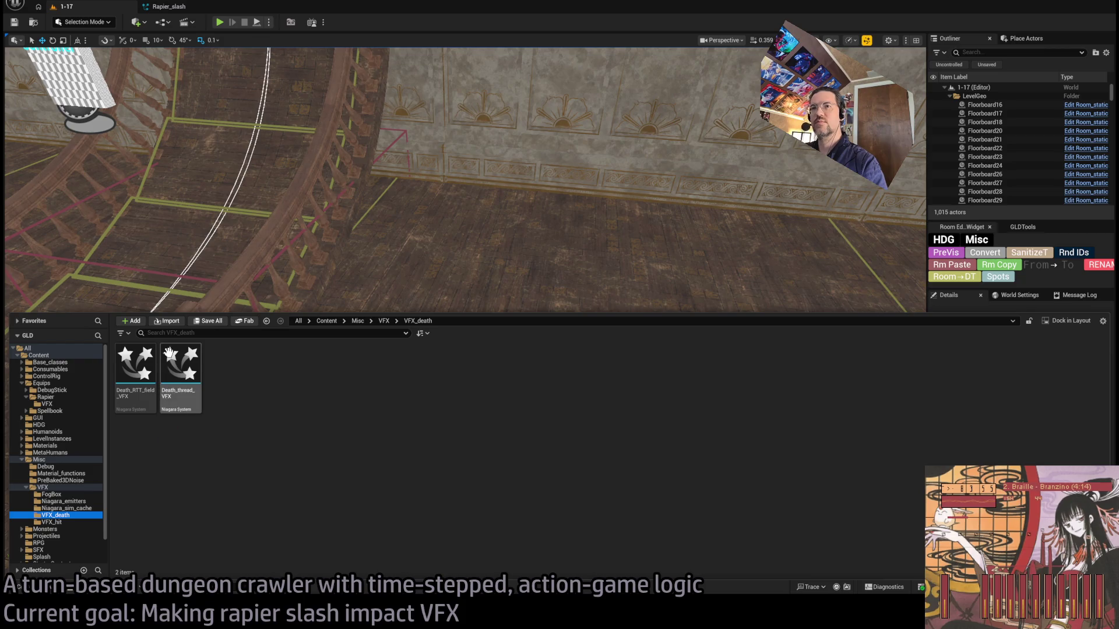
- In Niagara_sim_cache, rename the smoke system to Rapier_thrust_smoke and its cache to Rapier_thrust_smoke_cache
{"action": "left_click", "coordinate": [79, 508]}
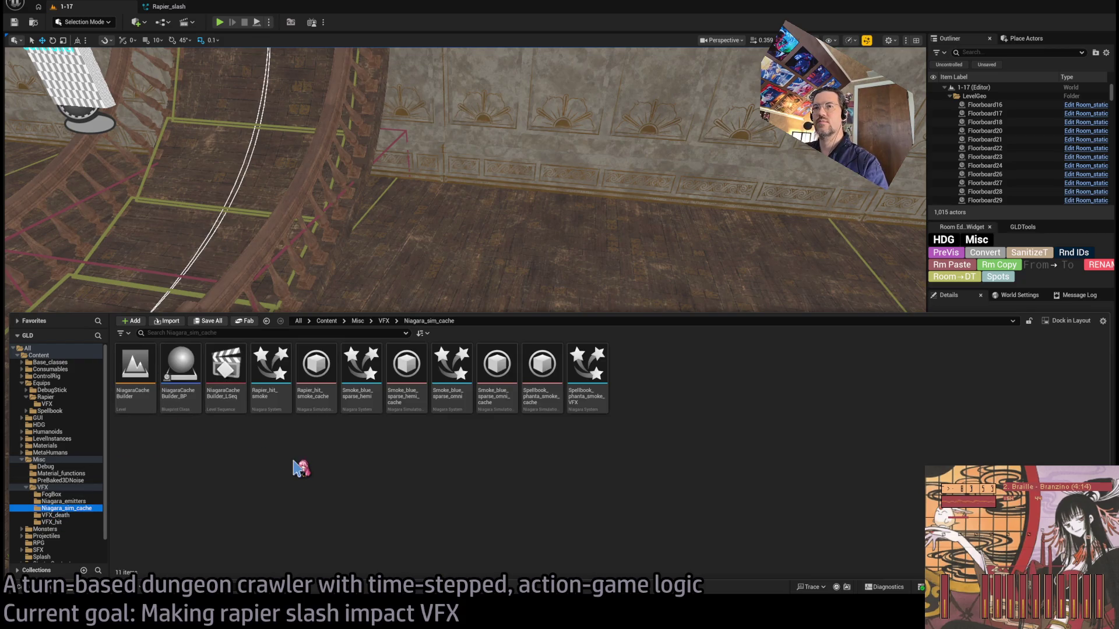
{"action": "left_click", "coordinate": [263, 391]}
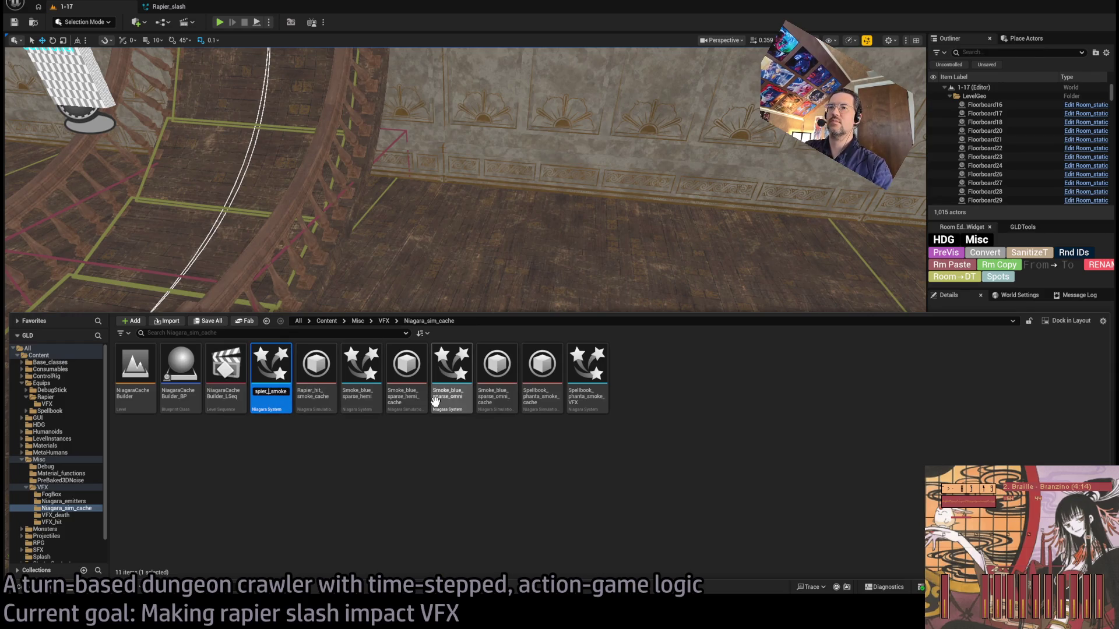
{"action": "left_click", "coordinate": [305, 401]}
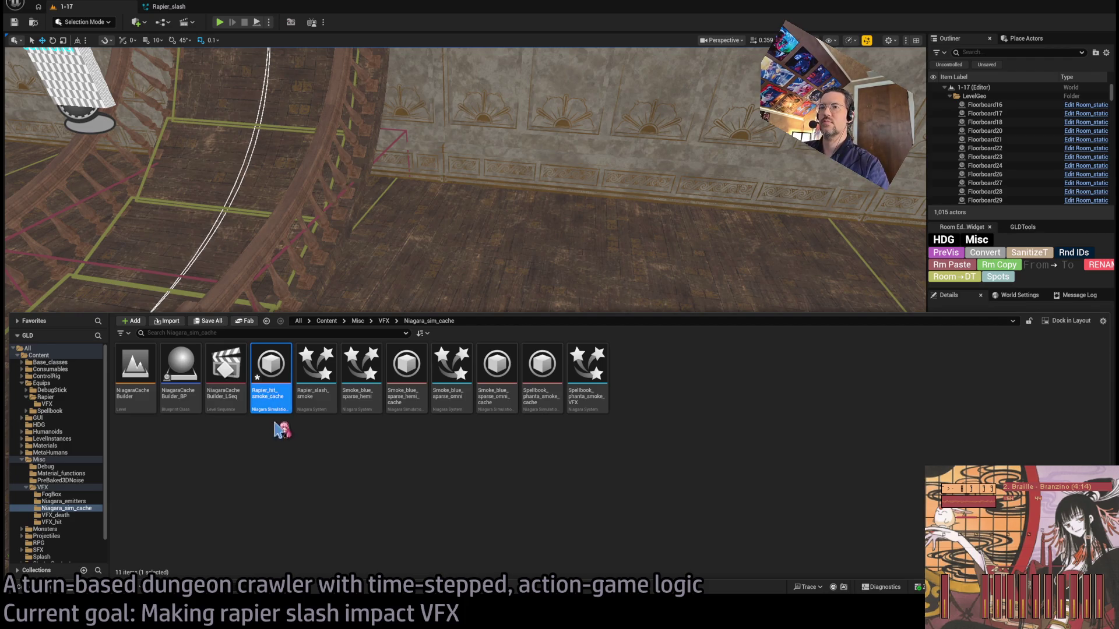
{"action": "left_click", "coordinate": [272, 391]}
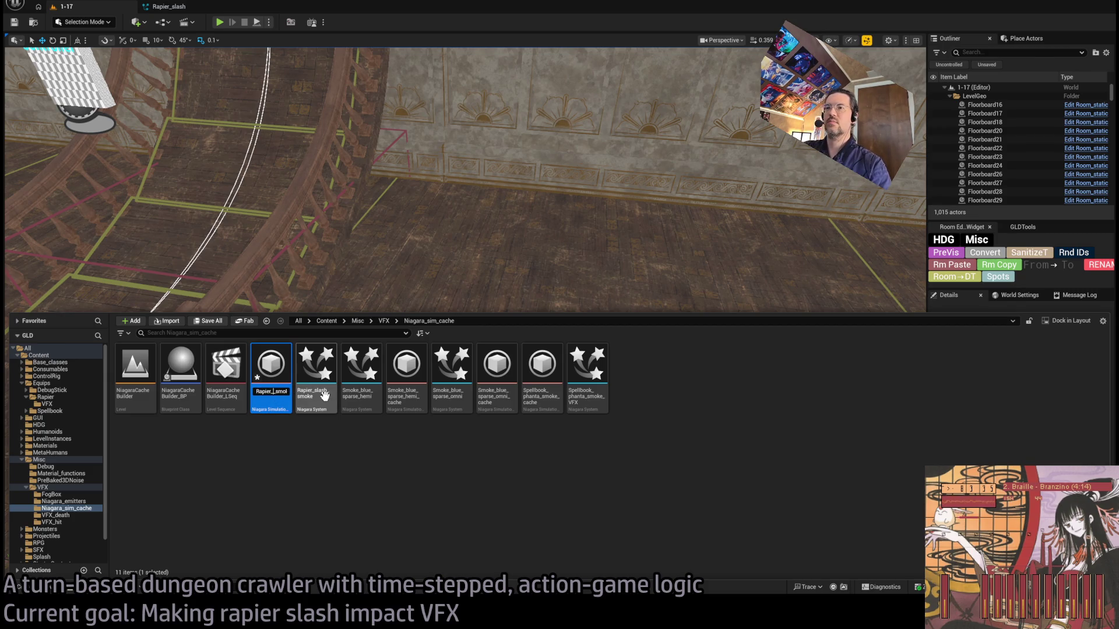
{"action": "key", "text": "Return"}
{"action": "left_click", "coordinate": [272, 389]}
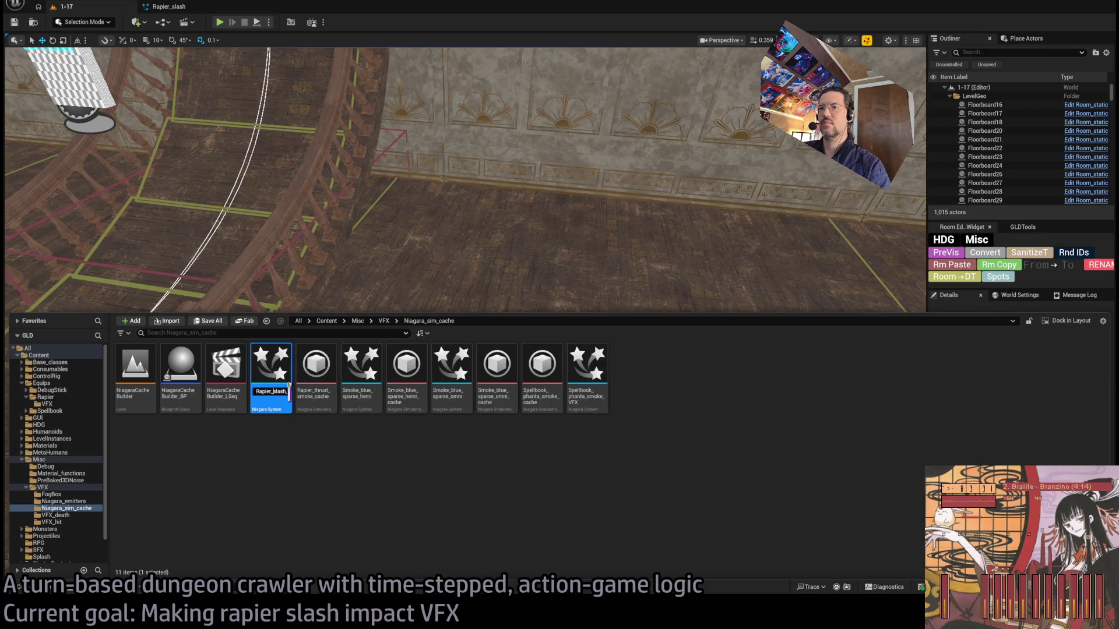
{"action": "key", "text": "BackSpace"}
{"action": "key", "text": "BackSpace"}
{"action": "key", "text": "BackSpace"}
{"action": "type", "text": "thrust"}
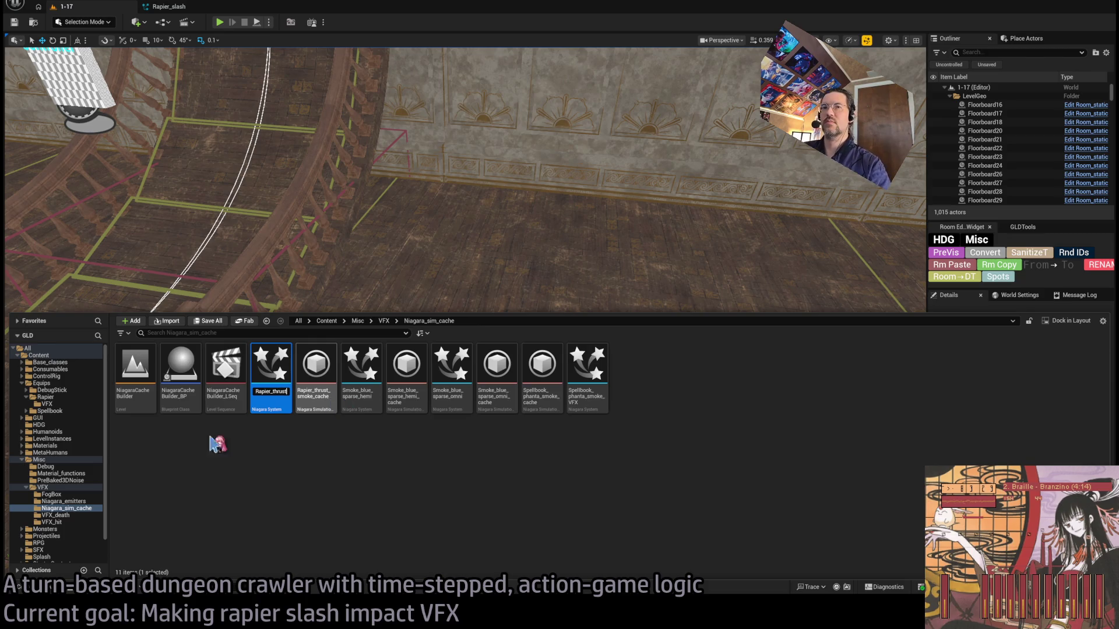
{"action": "key", "text": "Return"}
- Navigate All > Content to Niagara_sim_cache and hide the Content Drawer
{"action": "left_click", "coordinate": [29, 349]}
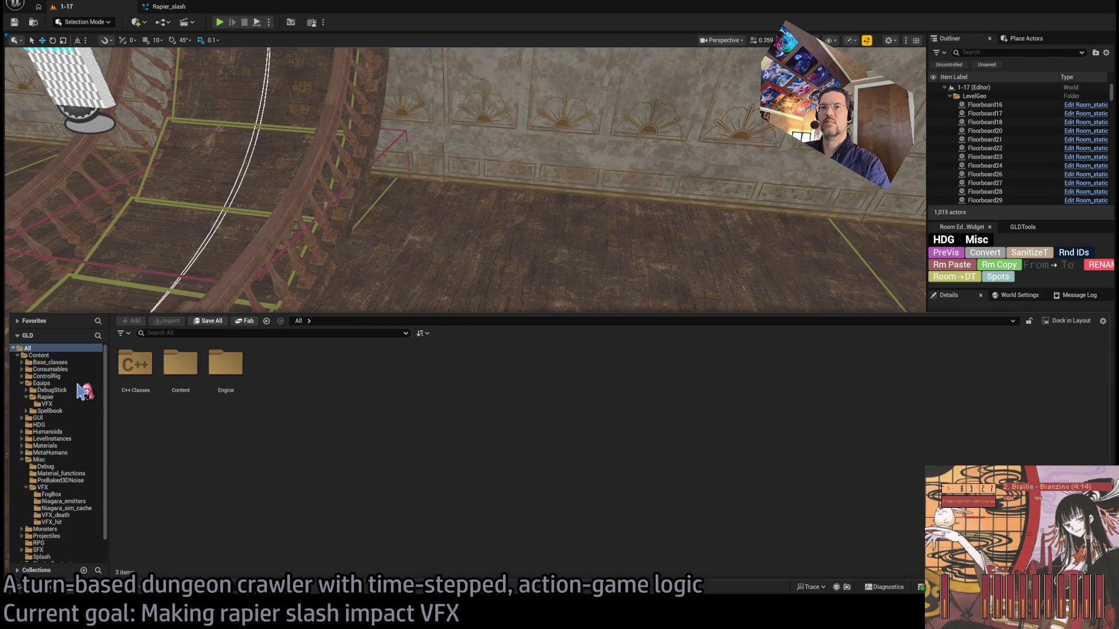
{"action": "key", "text": "Down"}
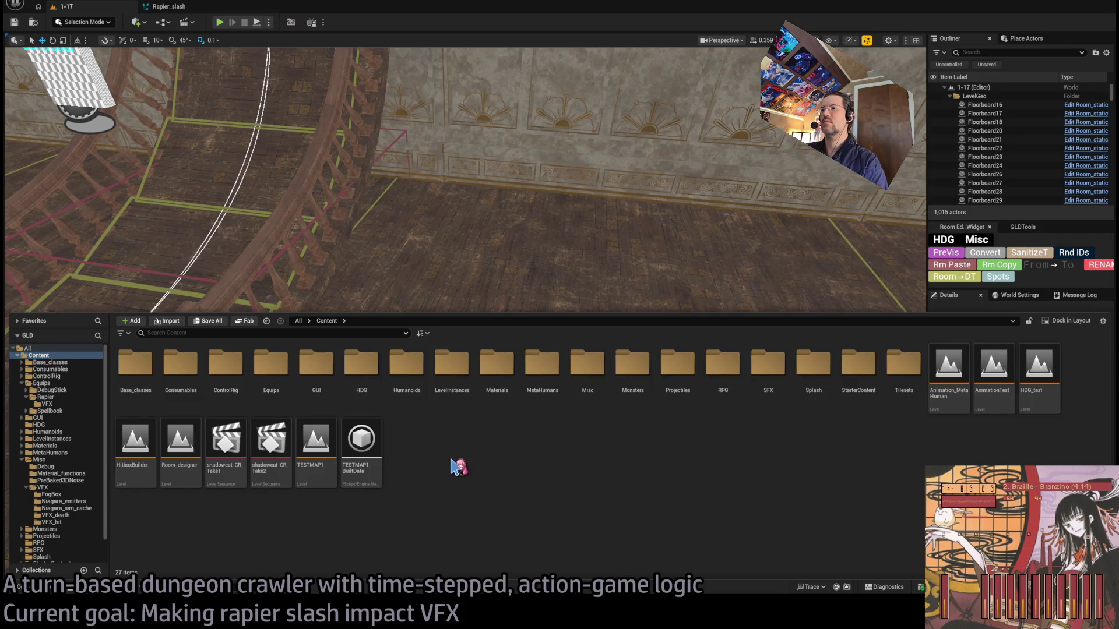
{"action": "left_click", "coordinate": [66, 509]}
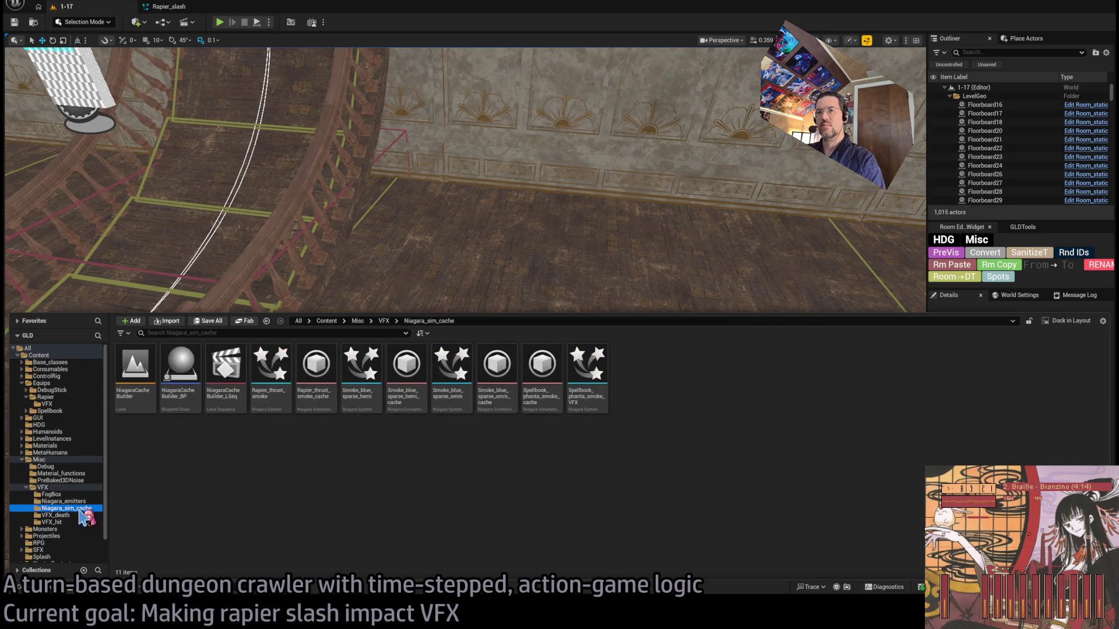
{"action": "key", "text": "ctrl+space"}
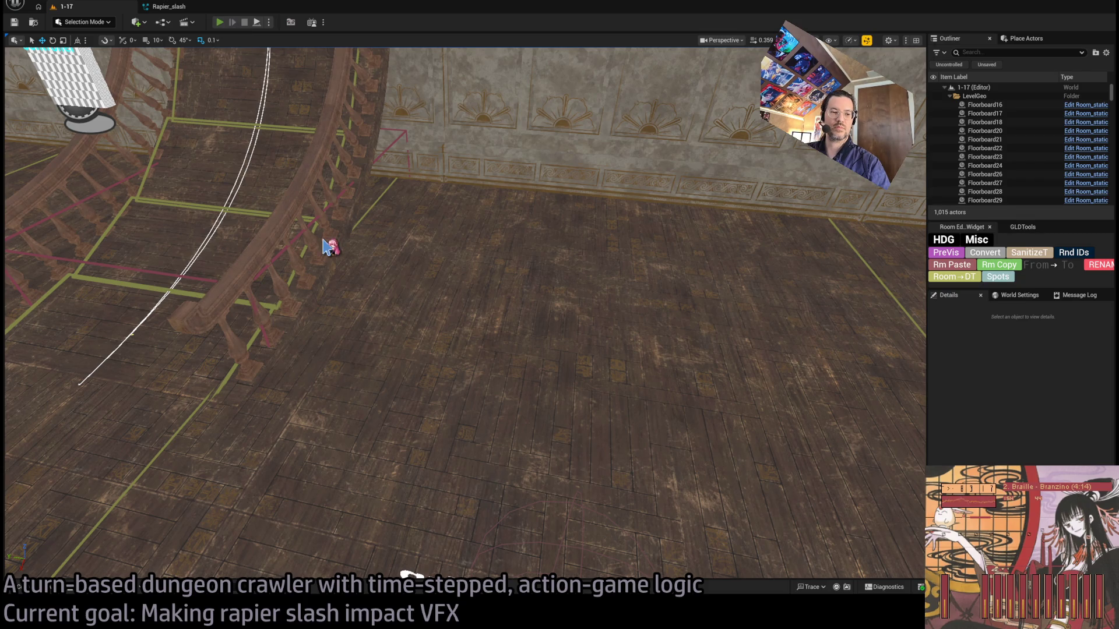
- Play-test level 1-17 with Alt+P, landing a 29-damage rapier hit on the cat enemy
{"action": "key", "text": "alt+p"}
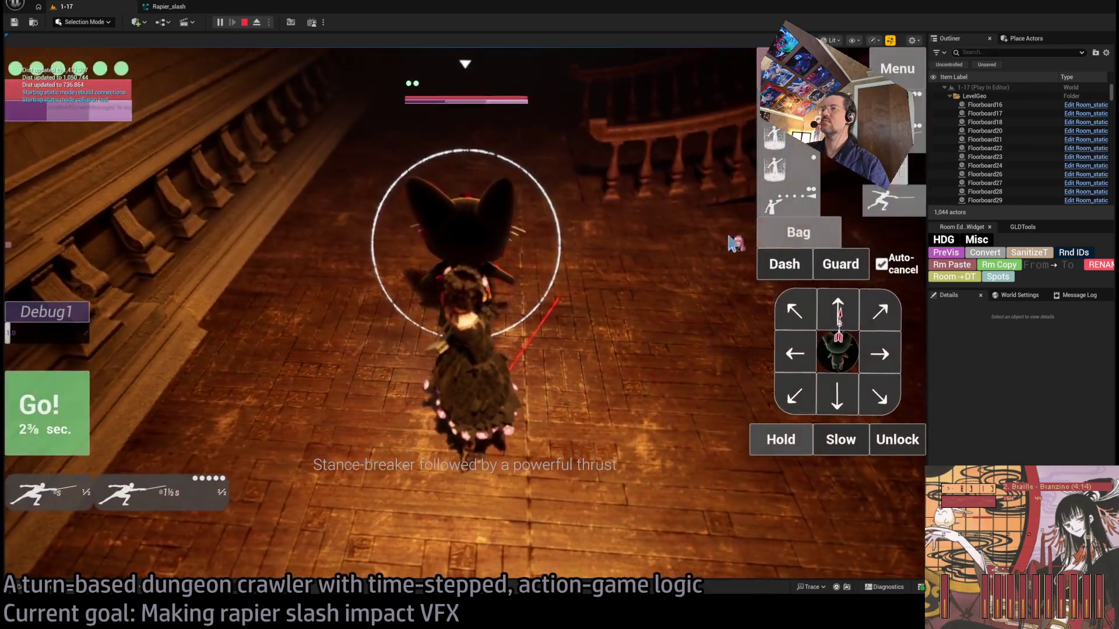
{"action": "left_click", "coordinate": [579, 369]}
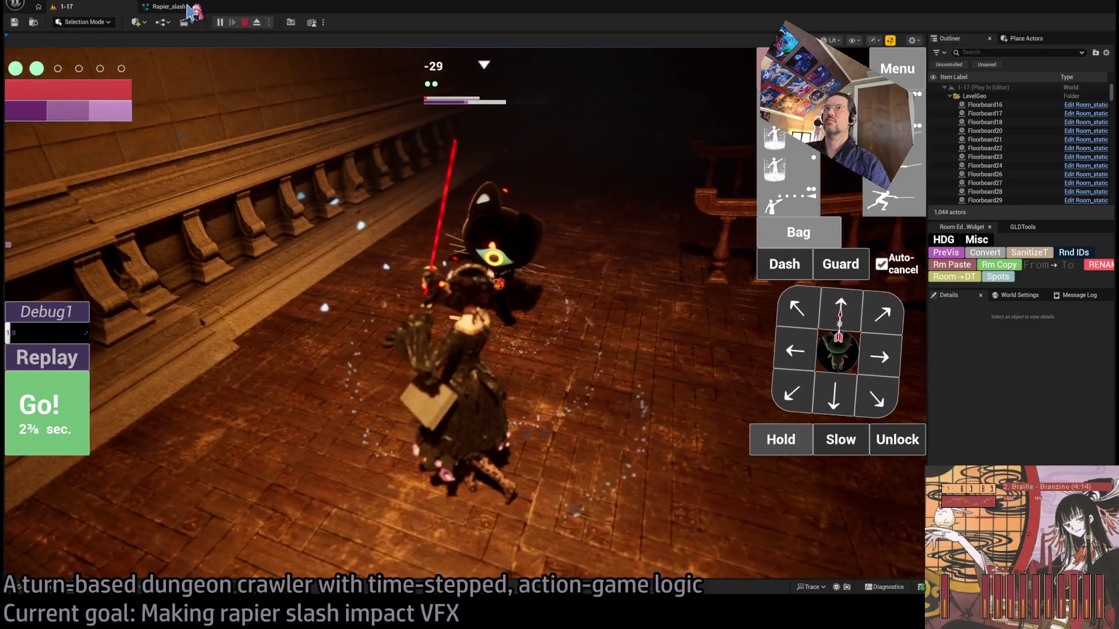
{"action": "left_click", "coordinate": [184, 8]}
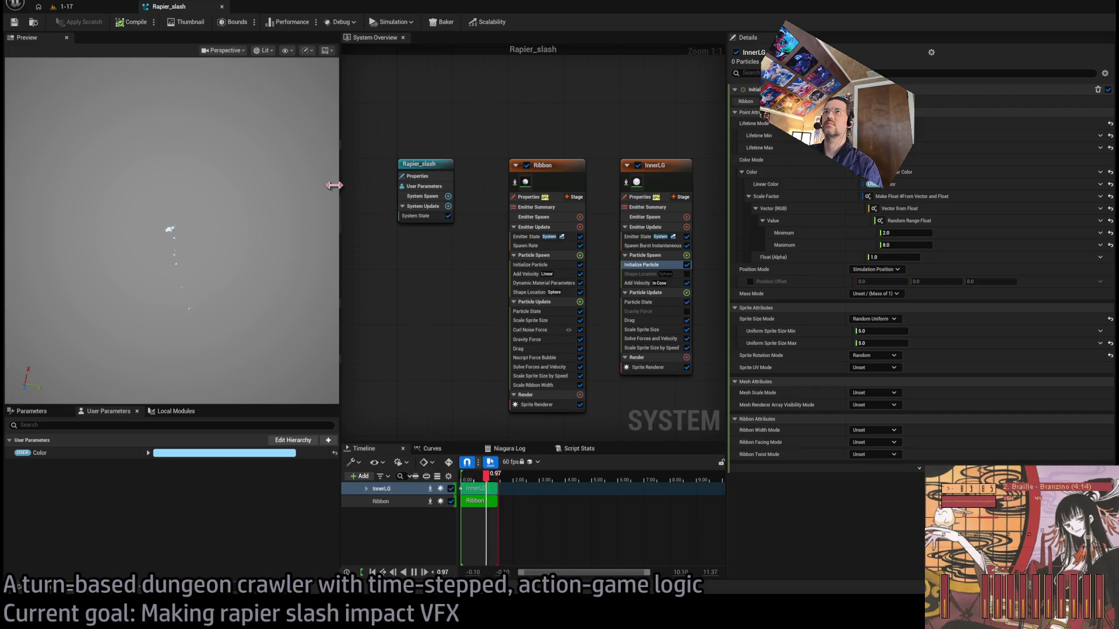
- Duplicate Rapier_thrust_smoke with Ctrl+D, name the copy Rapier_slash_smoke, and open it
{"action": "left_click", "coordinate": [89, 9]}
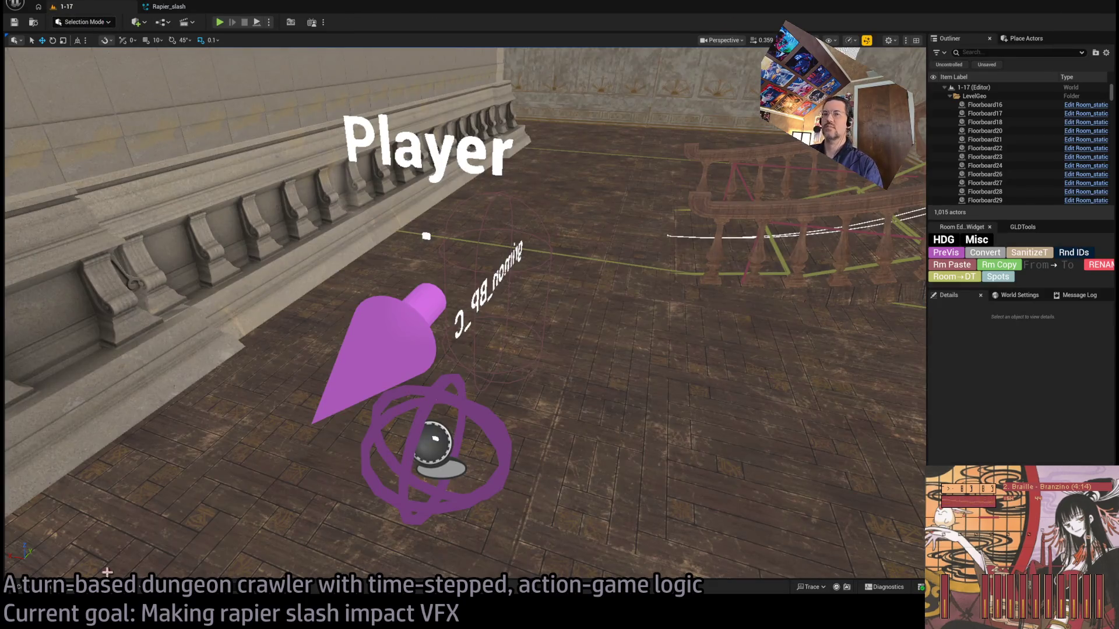
{"action": "left_click", "coordinate": [21, 587]}
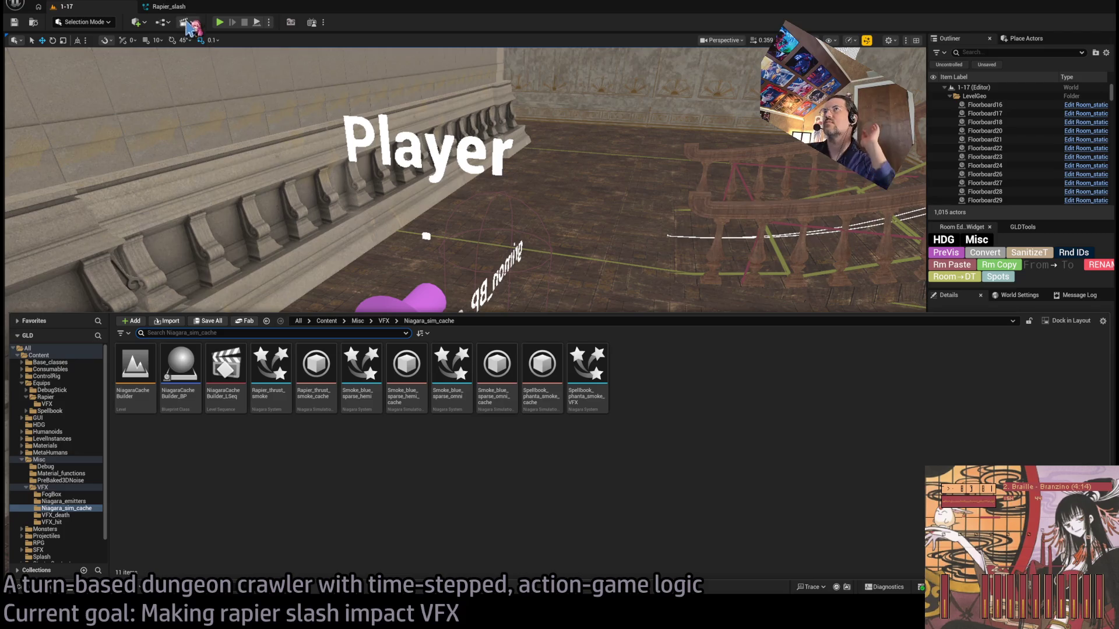
{"action": "left_click", "coordinate": [191, 9]}
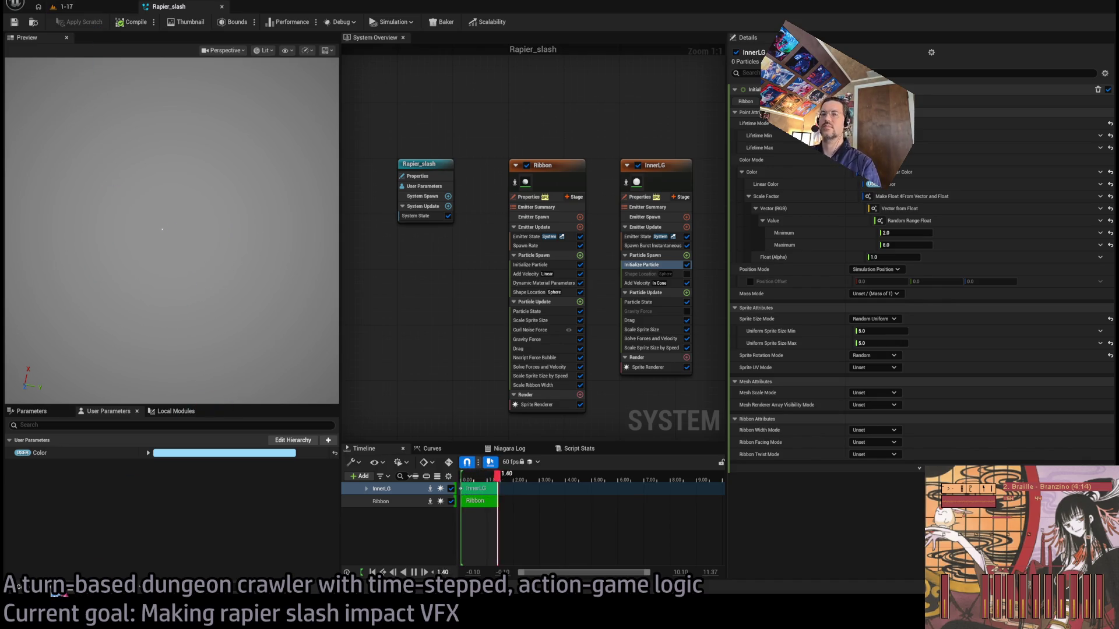
{"action": "key", "text": "ctrl+space"}
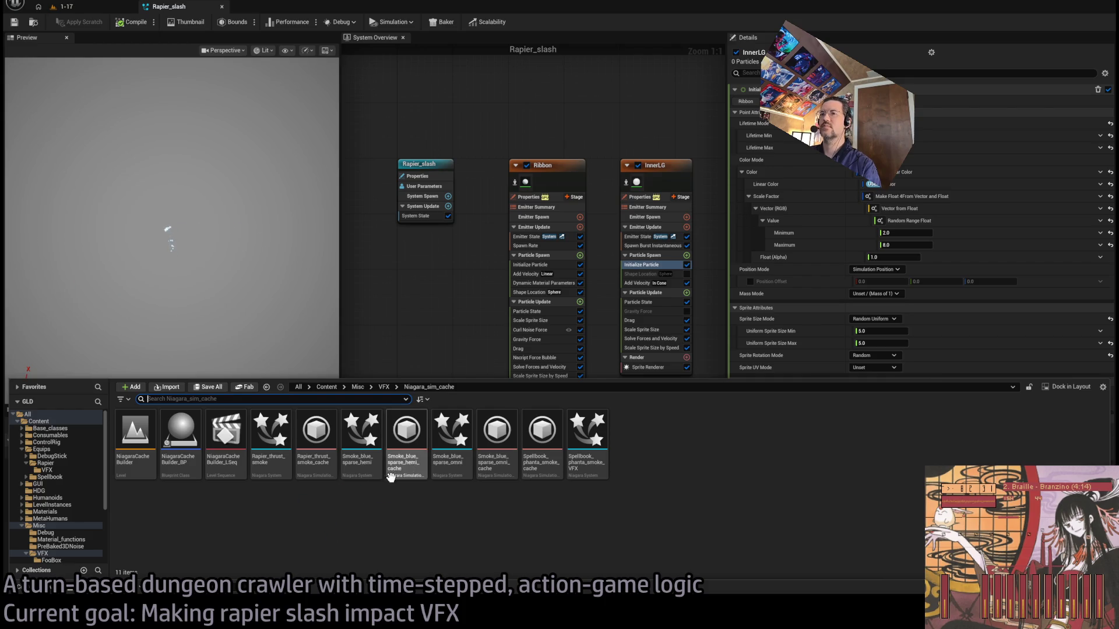
{"action": "left_click", "coordinate": [260, 460]}
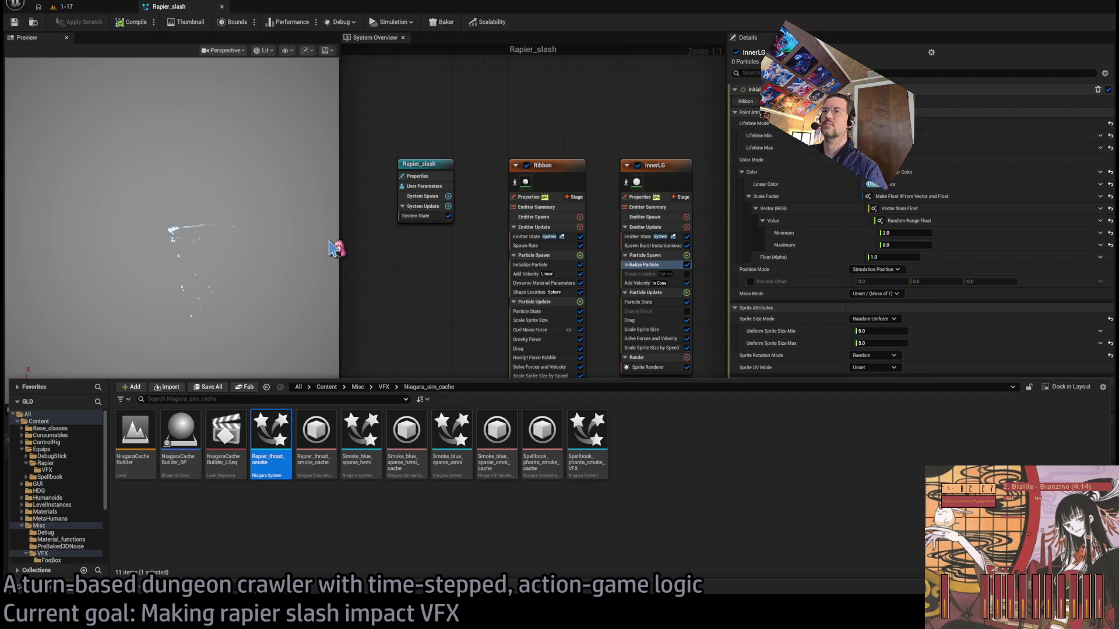
{"action": "key", "text": "ctrl+d"}
{"action": "key", "text": "BackSpace"}
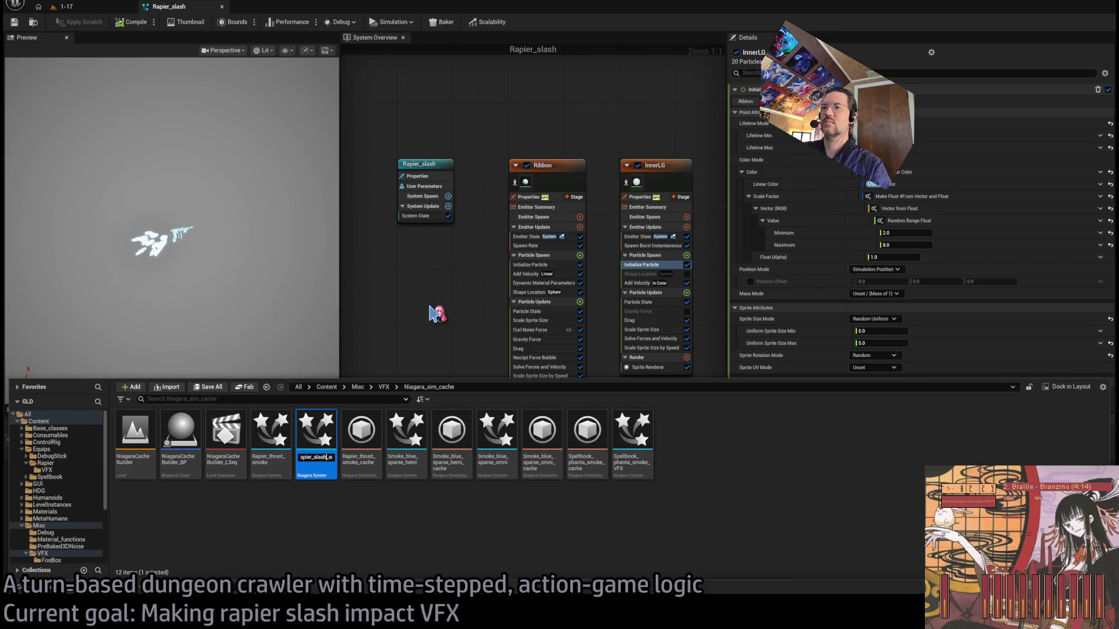
{"action": "key", "text": "Return"}
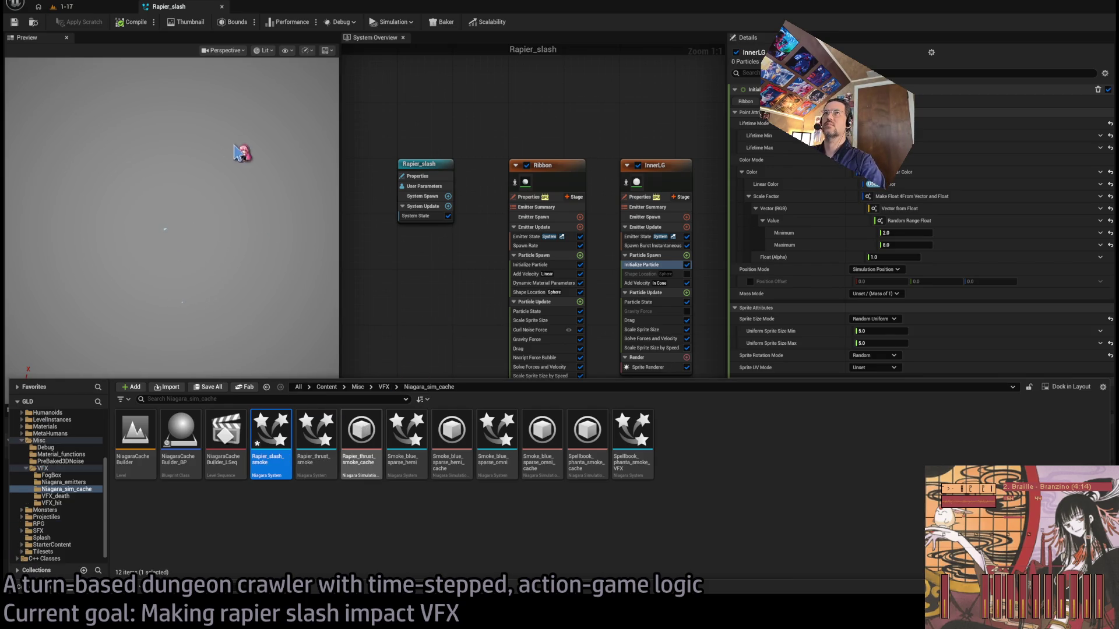
{"action": "key", "text": "Return"}
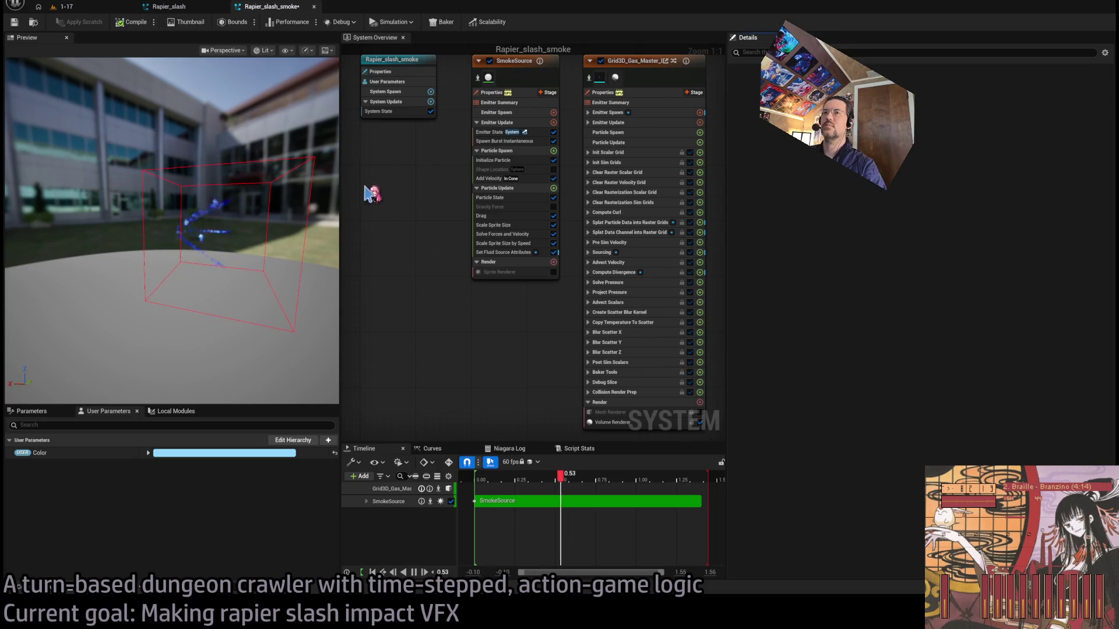
- Drag the Grid3D_Gas_Master emitter right, away from SmokeSource, in the System Overview
{"action": "scroll", "coordinate": [373, 227], "scroll_direction": "down", "scroll_amount": 2}
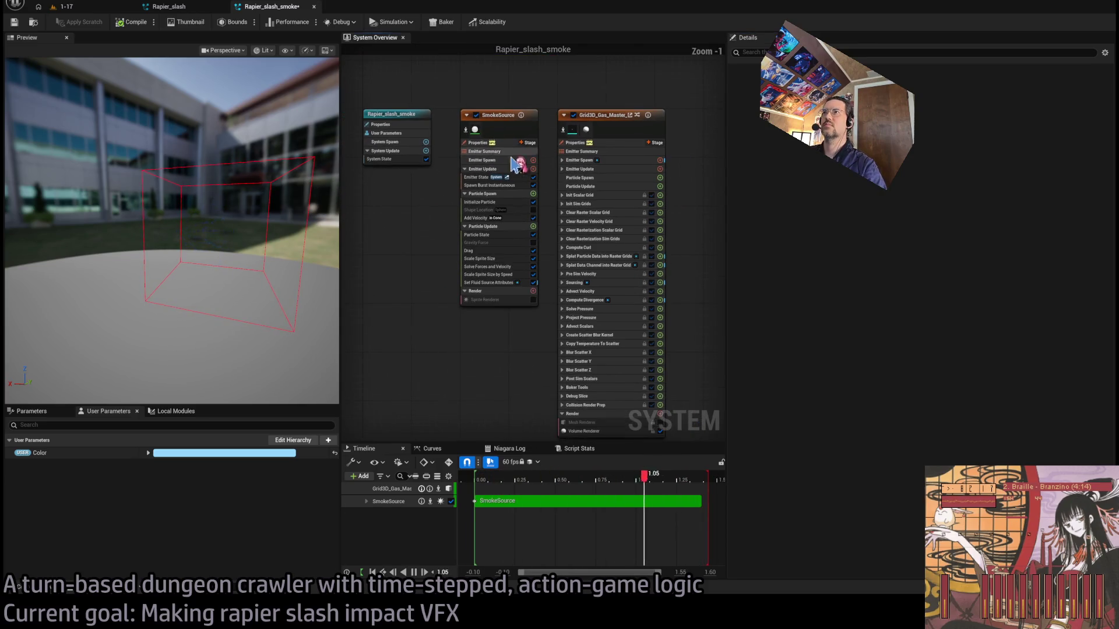
{"action": "left_click", "coordinate": [522, 163]}
{"action": "scroll", "coordinate": [429, 230], "scroll_direction": "down", "scroll_amount": 3}
{"action": "mouse_move", "coordinate": [470, 184]}
{"action": "left_mouse_down"}
{"action": "mouse_move", "coordinate": [665, 184]}
{"action": "mouse_move", "coordinate": [636, 183]}
{"action": "left_mouse_up"}
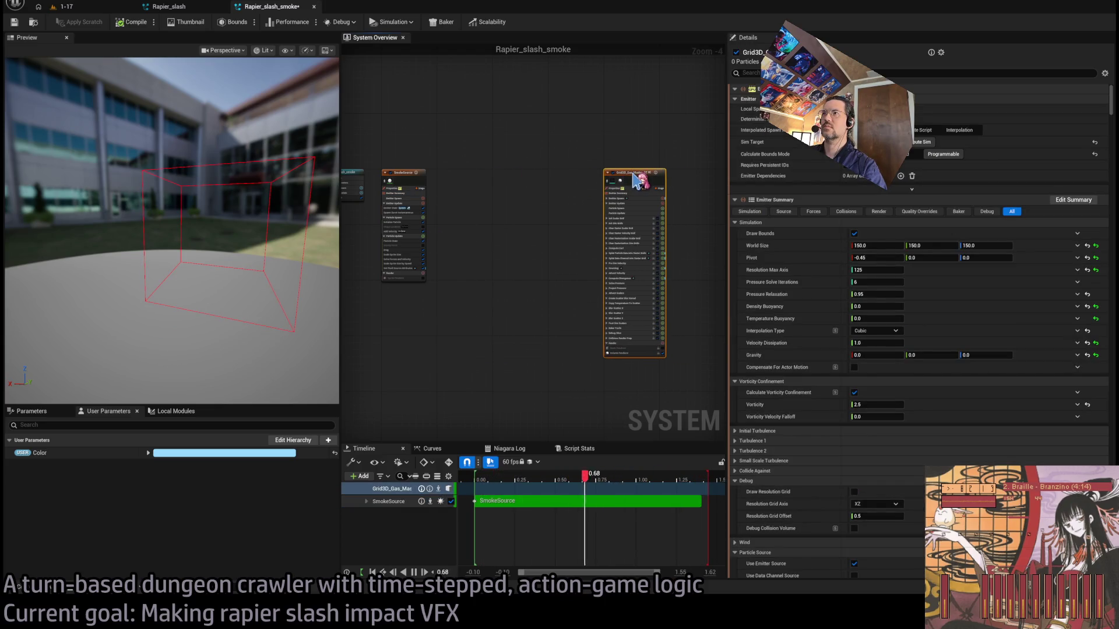
{"action": "left_click", "coordinate": [539, 170]}
{"action": "mouse_move", "coordinate": [575, 142]}
{"action": "left_mouse_down"}
{"action": "mouse_move", "coordinate": [641, 218]}
{"action": "mouse_move", "coordinate": [610, 240]}
{"action": "left_mouse_up"}
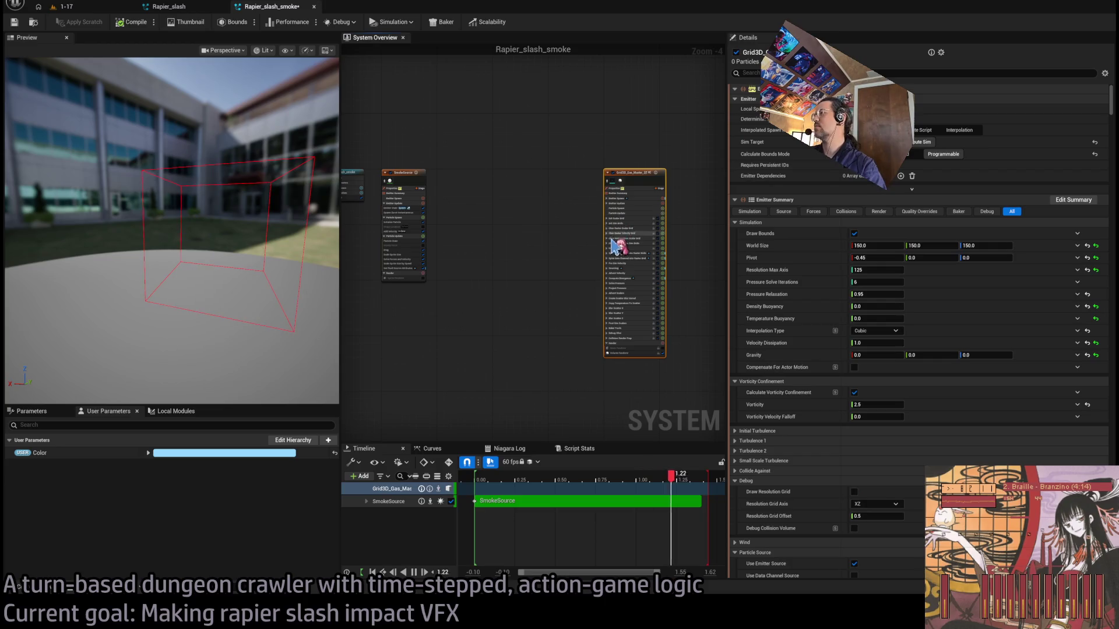
{"action": "scroll", "coordinate": [959, 369], "scroll_direction": "down", "scroll_amount": 10}
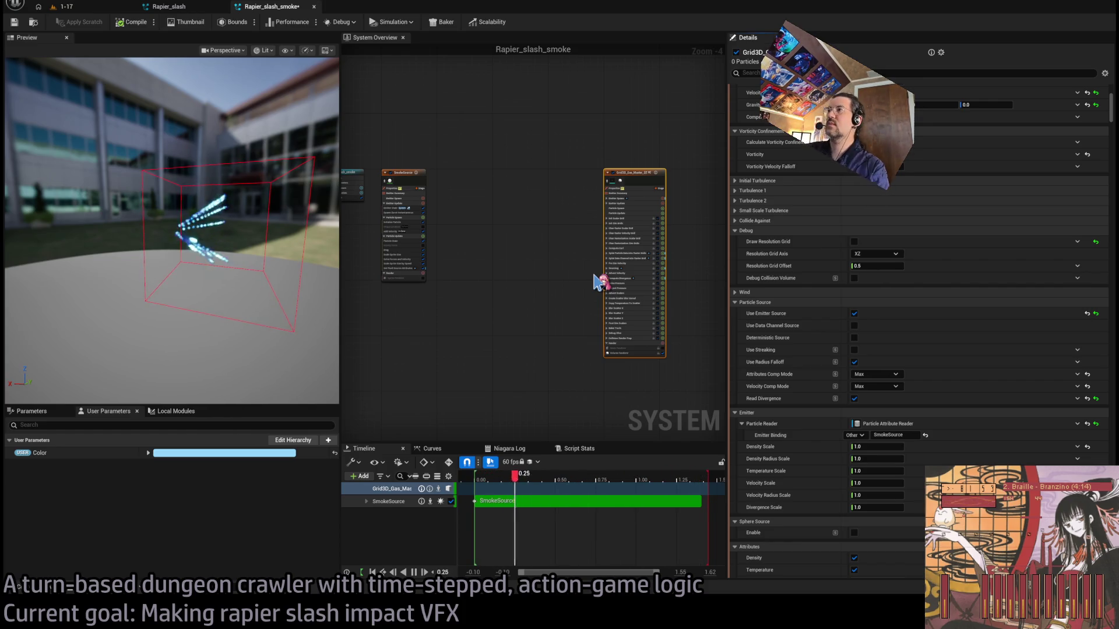
{"action": "left_click", "coordinate": [169, 7]}
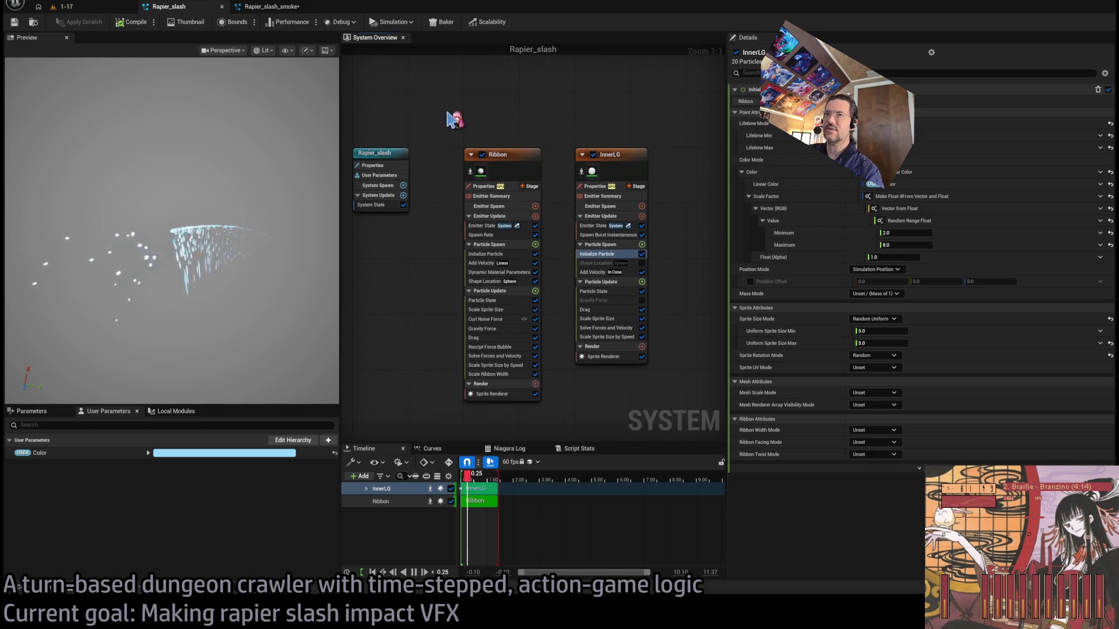
- Copy the Ribbon emitter from Rapier_slash and paste it into the Rapier_slash_smoke system
{"action": "mouse_move", "coordinate": [440, 127]}
{"action": "left_mouse_down"}
{"action": "mouse_move", "coordinate": [466, 119]}
{"action": "mouse_move", "coordinate": [653, 163]}
{"action": "left_mouse_up"}
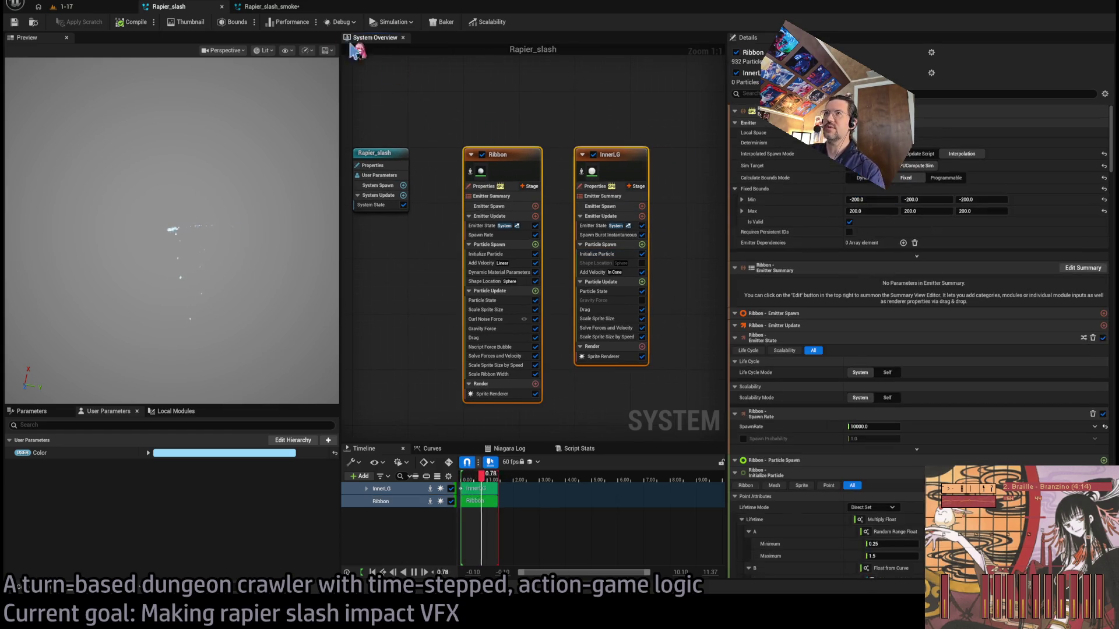
{"action": "left_click", "coordinate": [582, 152]}
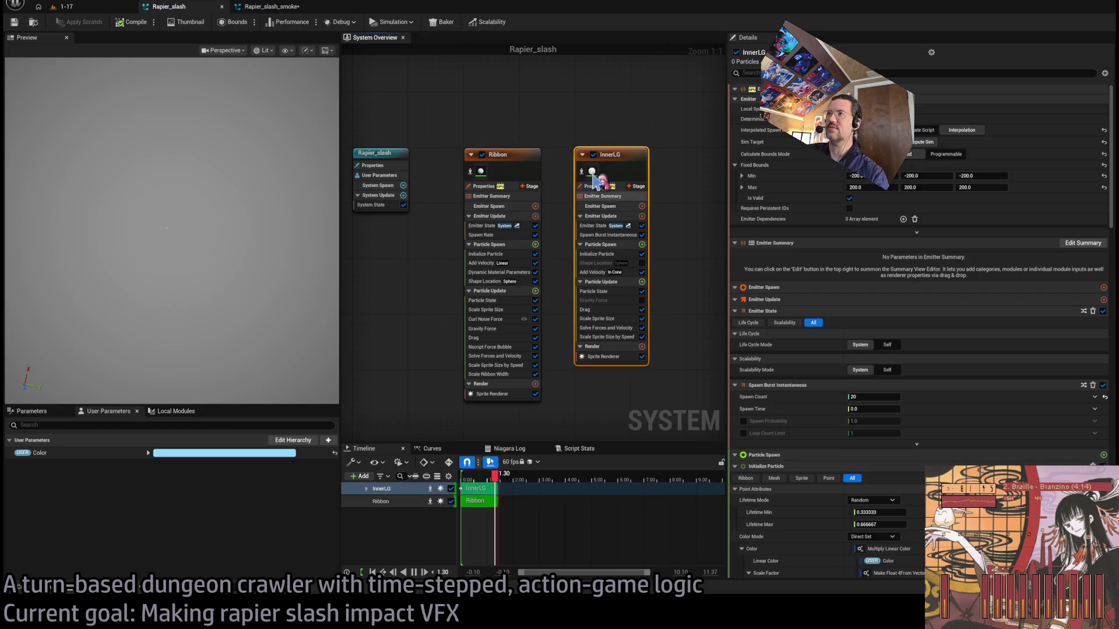
{"action": "left_click", "coordinate": [274, 8]}
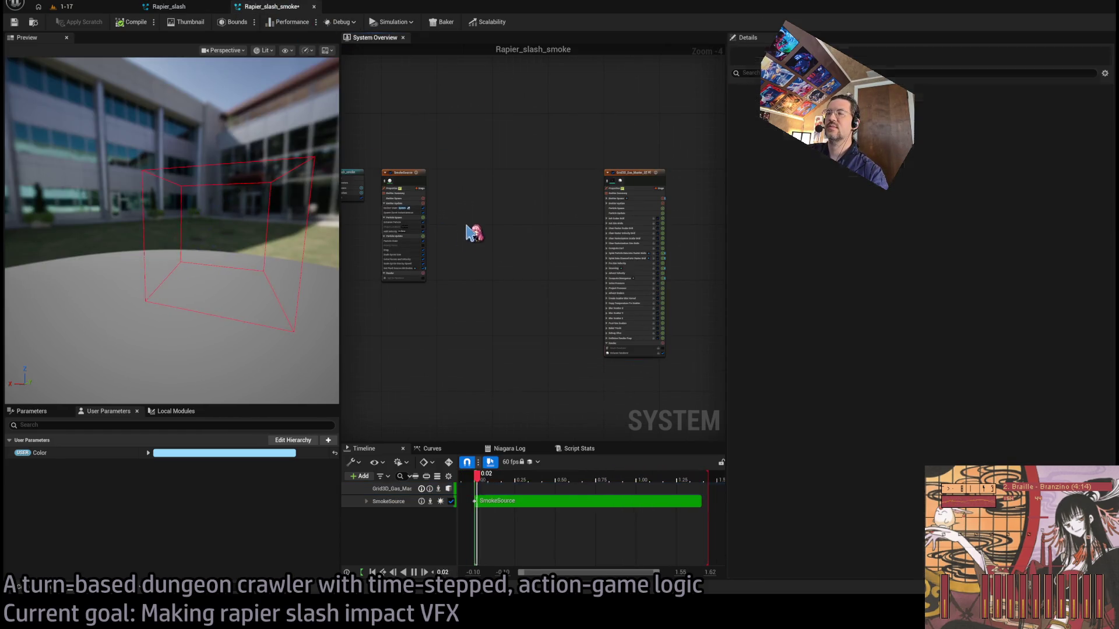
{"action": "left_click", "coordinate": [190, 9]}
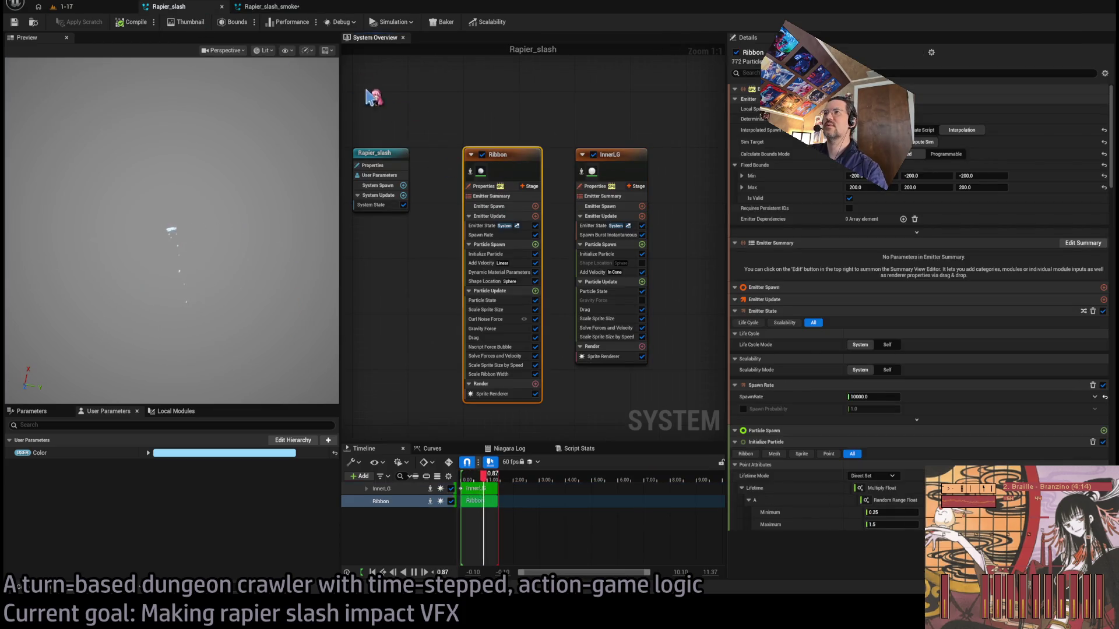
{"action": "left_click", "coordinate": [268, 6]}
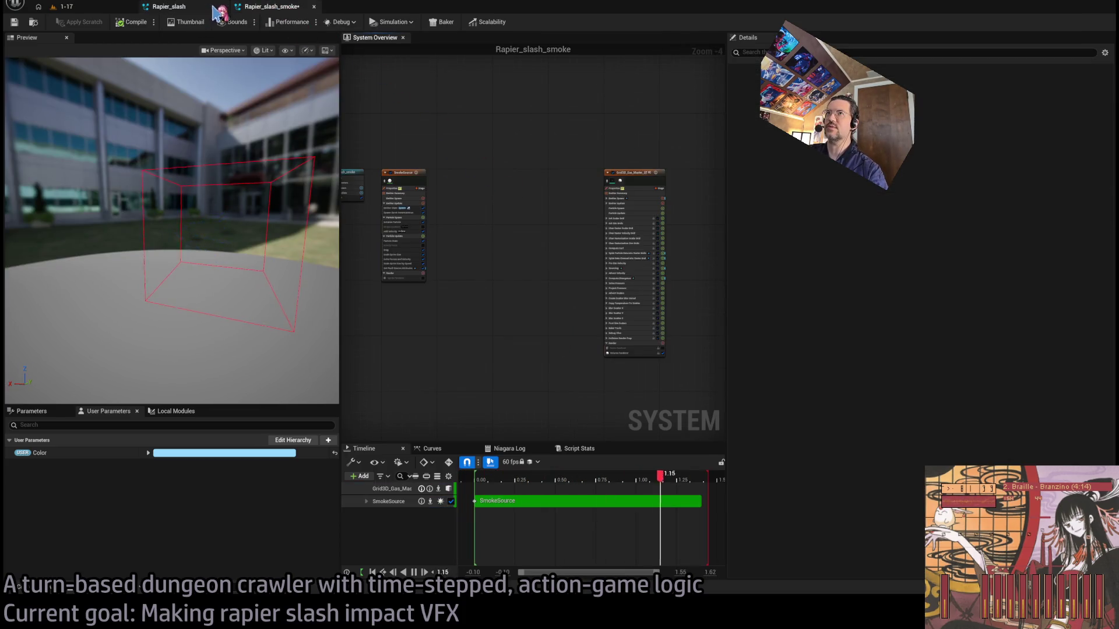
{"action": "left_click", "coordinate": [175, 7]}
{"action": "left_click", "coordinate": [289, 10]}
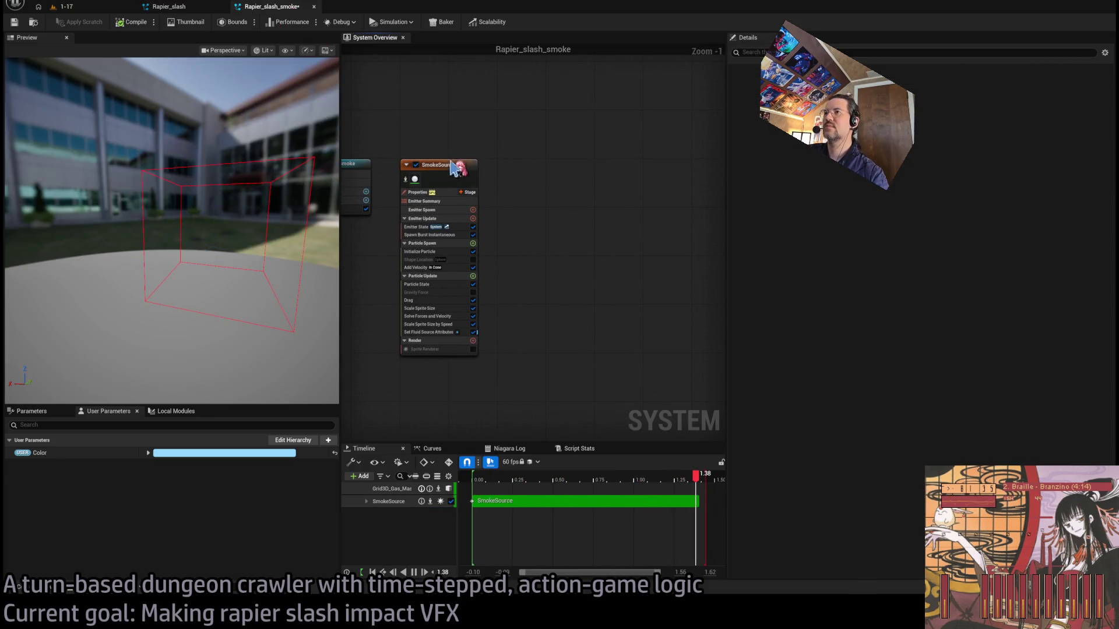
{"action": "key", "text": "ctrl+v"}
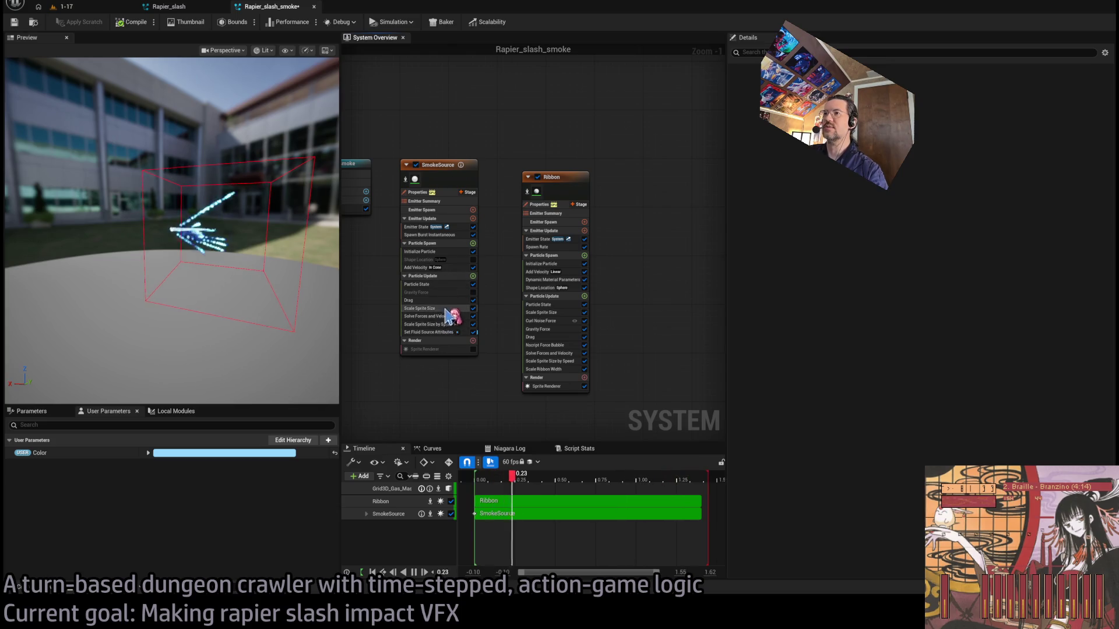
- Paste Set Fluid Source Attributes into Ribbon and swap its force bubble for Gravity Force before Solve Forces
{"action": "left_click", "coordinate": [444, 324]}
{"action": "left_click", "coordinate": [553, 279]}
{"action": "left_click", "coordinate": [556, 329]}
{"action": "key", "text": "ctrl+v"}
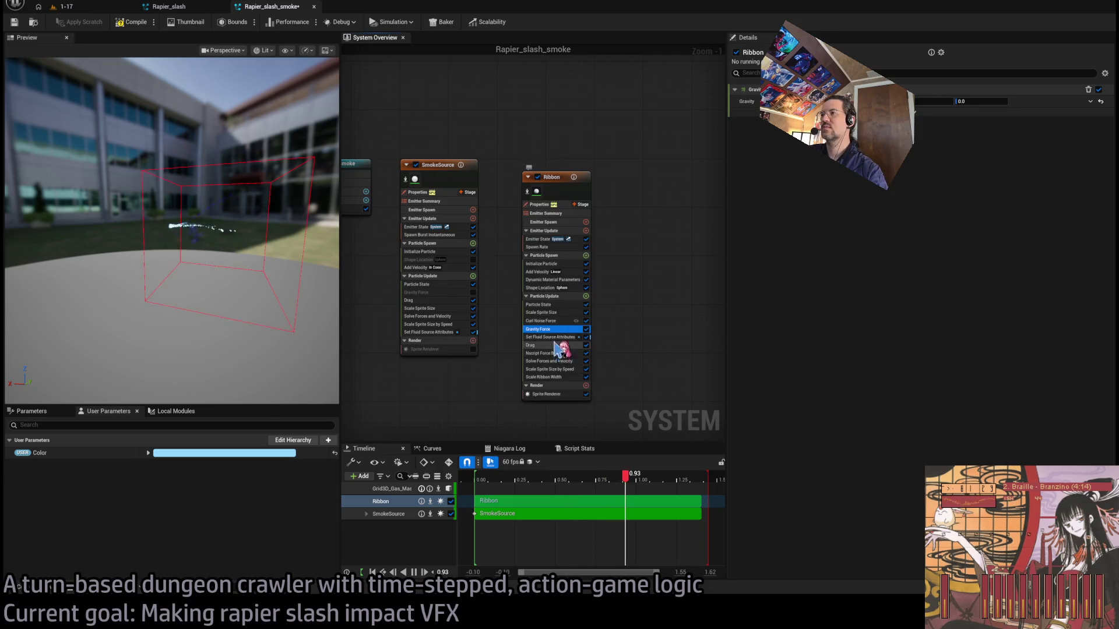
{"action": "left_click", "coordinate": [548, 353]}
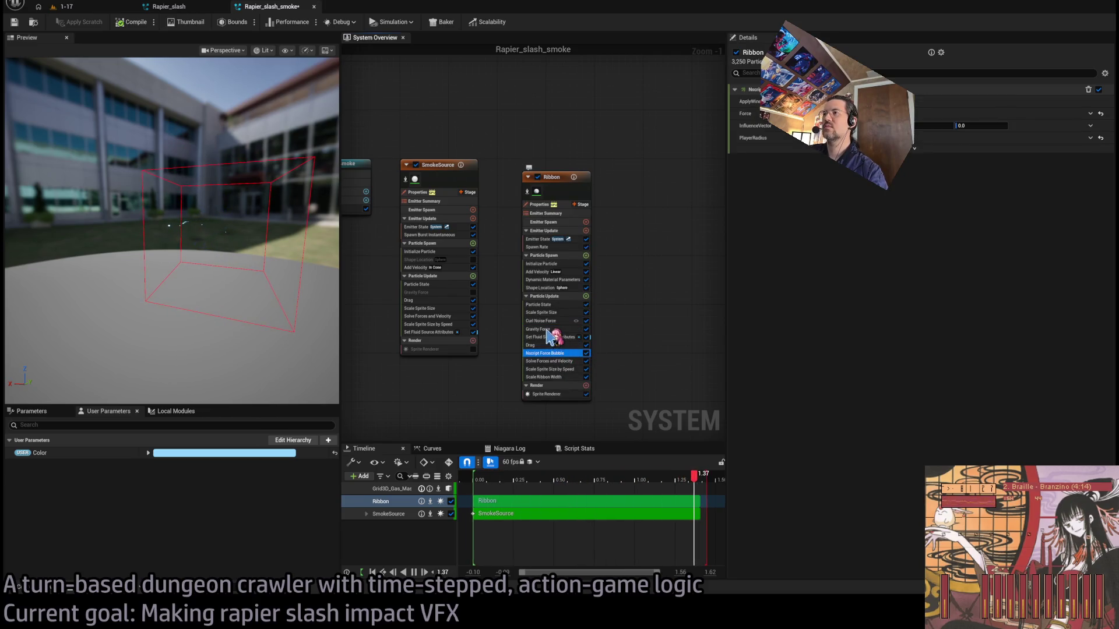
{"action": "key", "text": "Delete"}
{"action": "left_click_drag", "start_coordinate": [541, 329], "coordinate": [559, 373]}
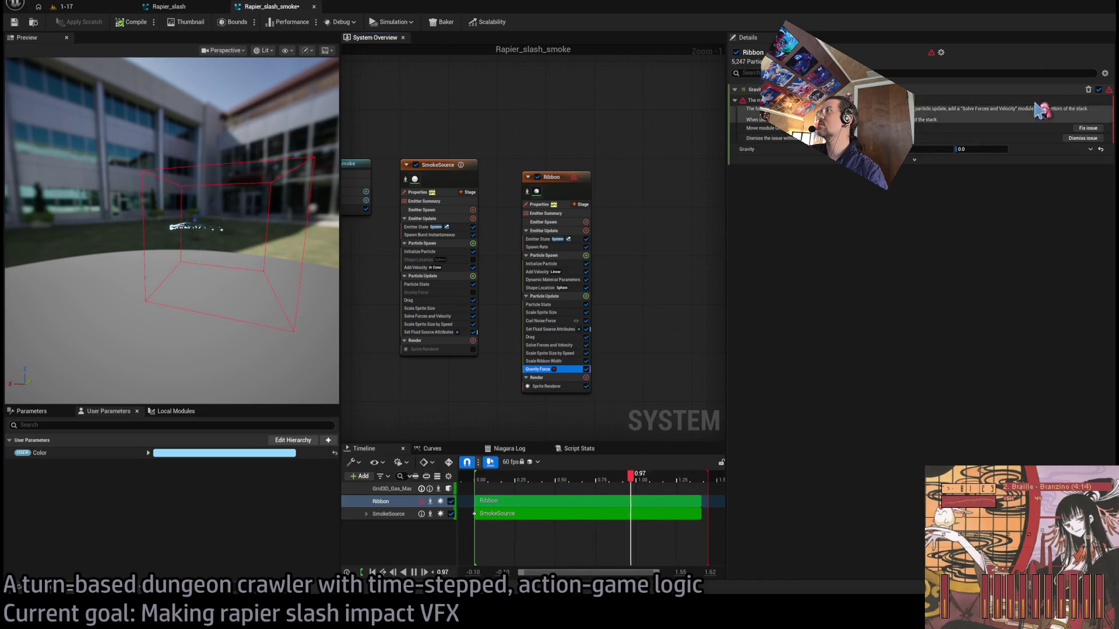
{"action": "left_click", "coordinate": [1087, 127]}
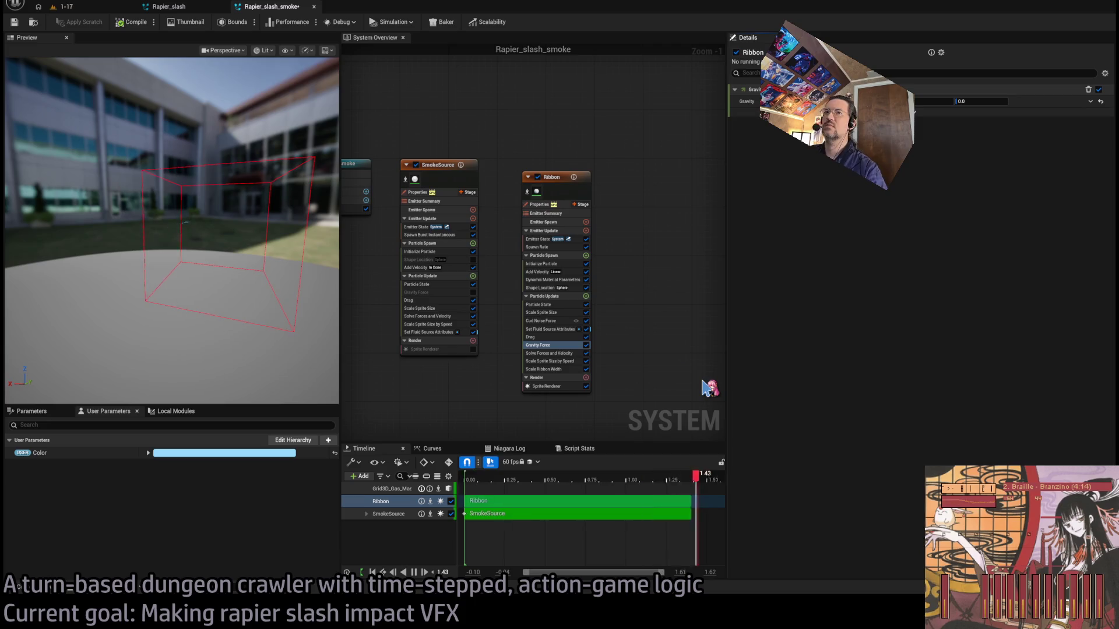
{"action": "left_click", "coordinate": [551, 329]}
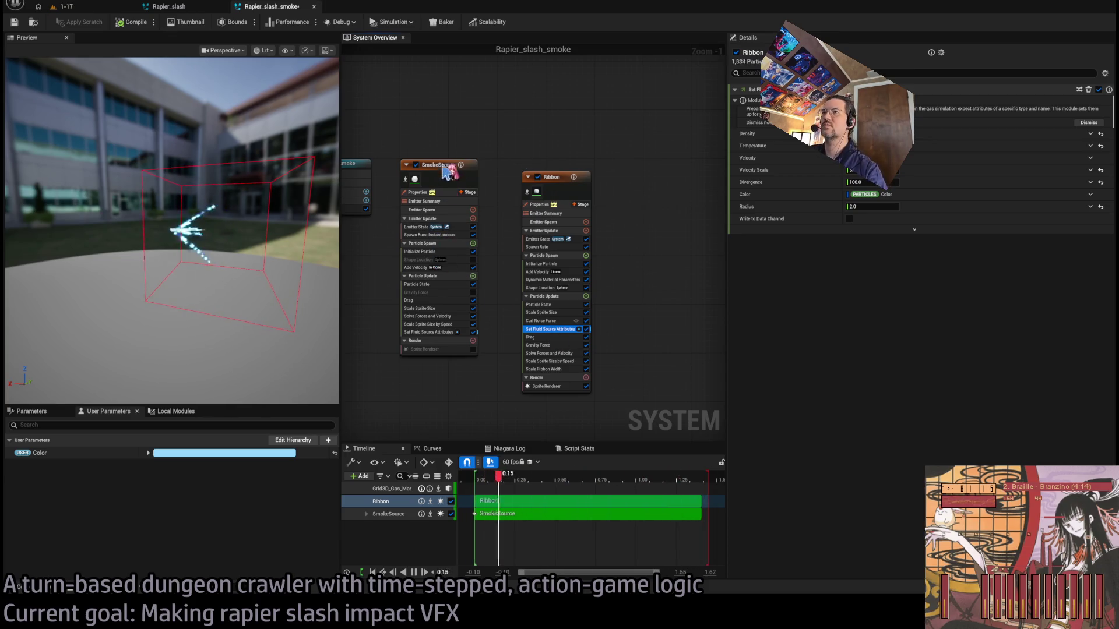
{"action": "double_click", "coordinate": [555, 177]}
{"action": "type", "text": "Smok"}
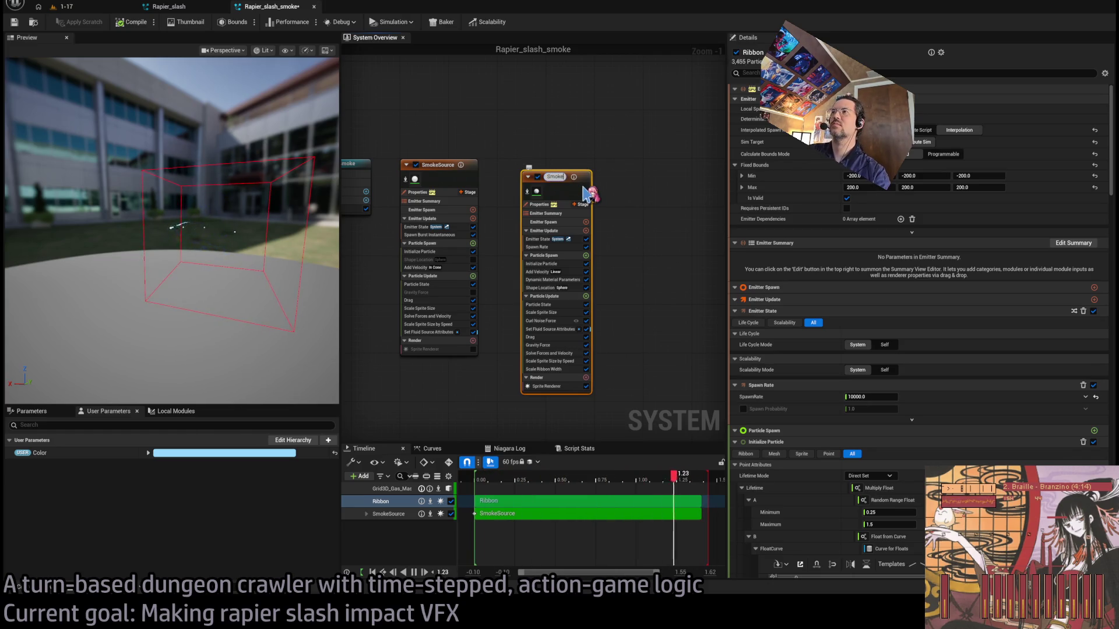
- Name the pasted emitter SmokeSource001 and delete the old SmokeSource emitter
{"action": "type", "text": "eSource"}
{"action": "key", "text": "Return"}
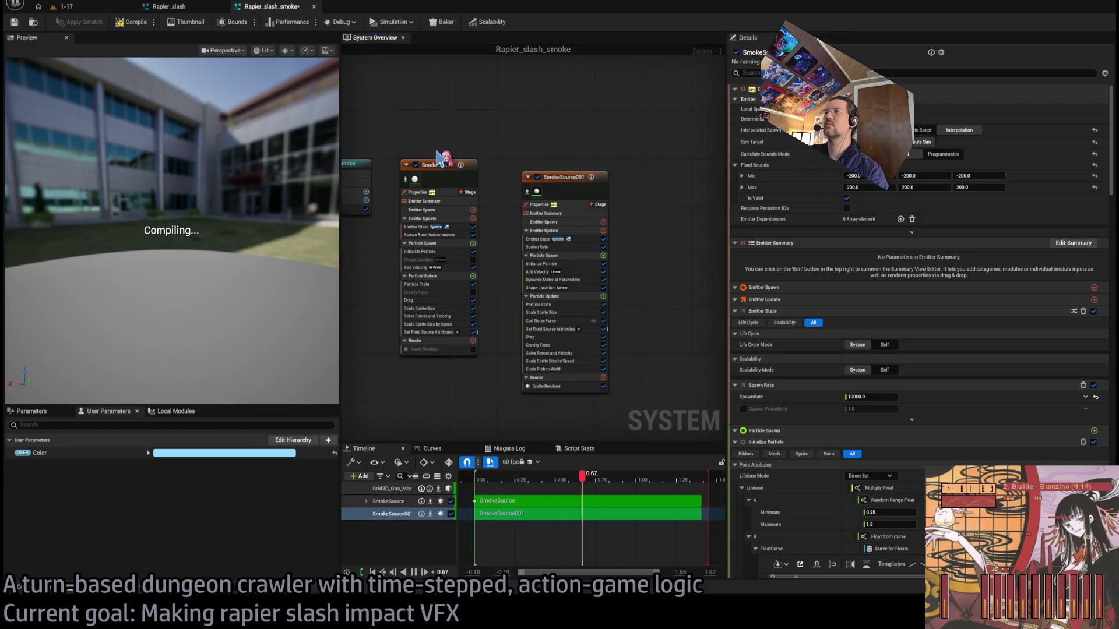
{"action": "left_click", "coordinate": [442, 165]}
{"action": "key", "text": "Delete"}
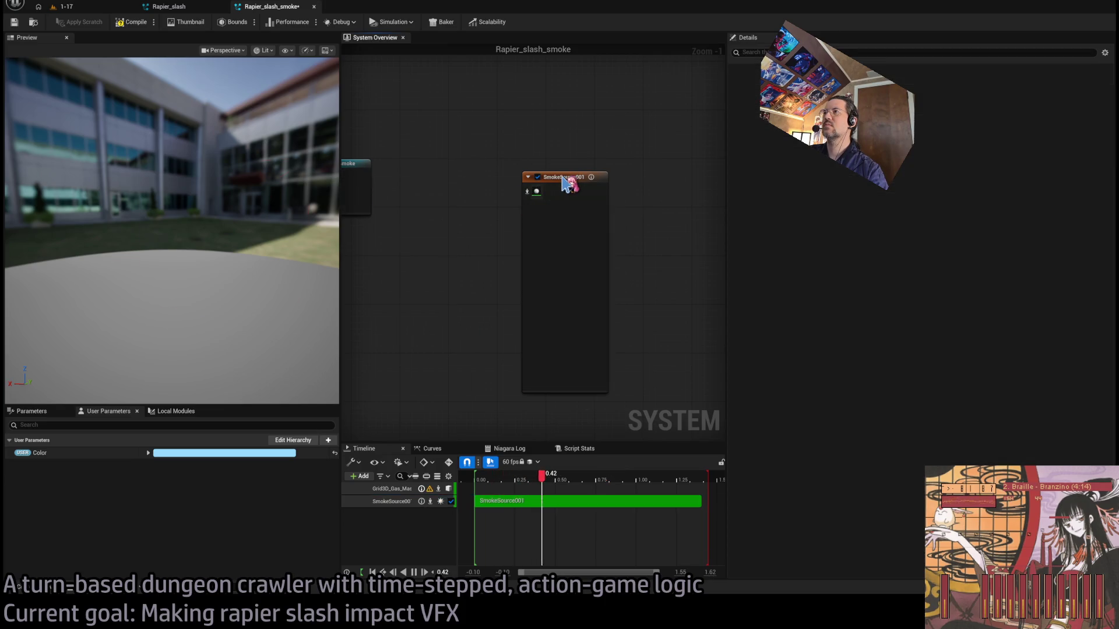
- Rename SmokeSource001 to SmokeSource, move its node left, and select the Grid3D gas emitter
{"action": "double_click", "coordinate": [578, 176]}
{"action": "type", "text": "SmokeSource"}
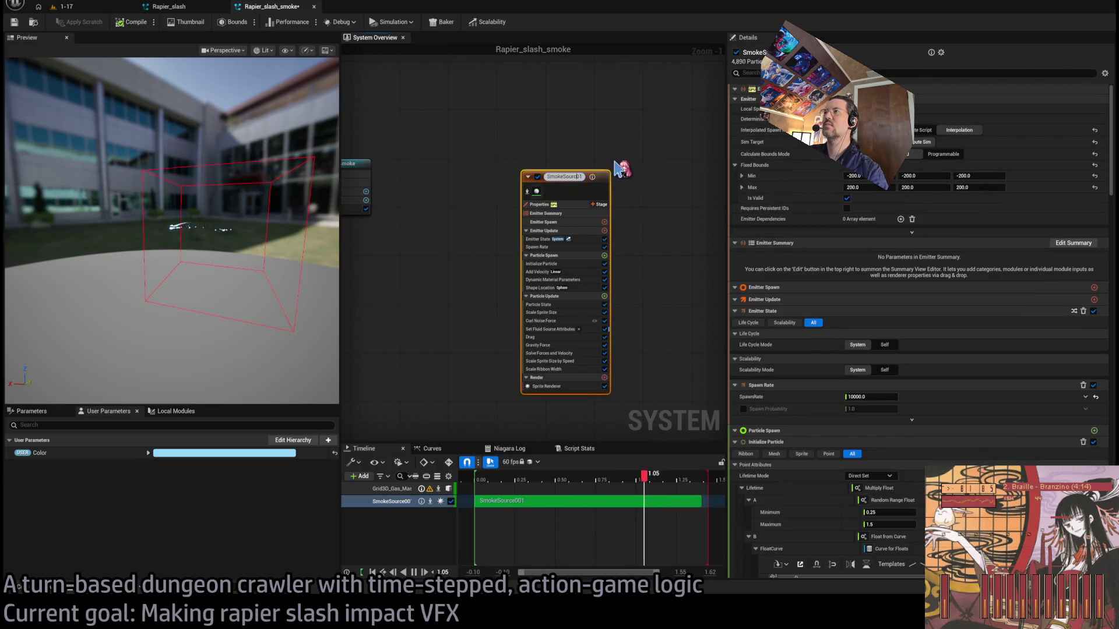
{"action": "key", "text": "Return"}
{"action": "mouse_move", "coordinate": [559, 187]}
{"action": "left_mouse_down"}
{"action": "mouse_move", "coordinate": [450, 176]}
{"action": "mouse_move", "coordinate": [487, 175]}
{"action": "left_mouse_up"}
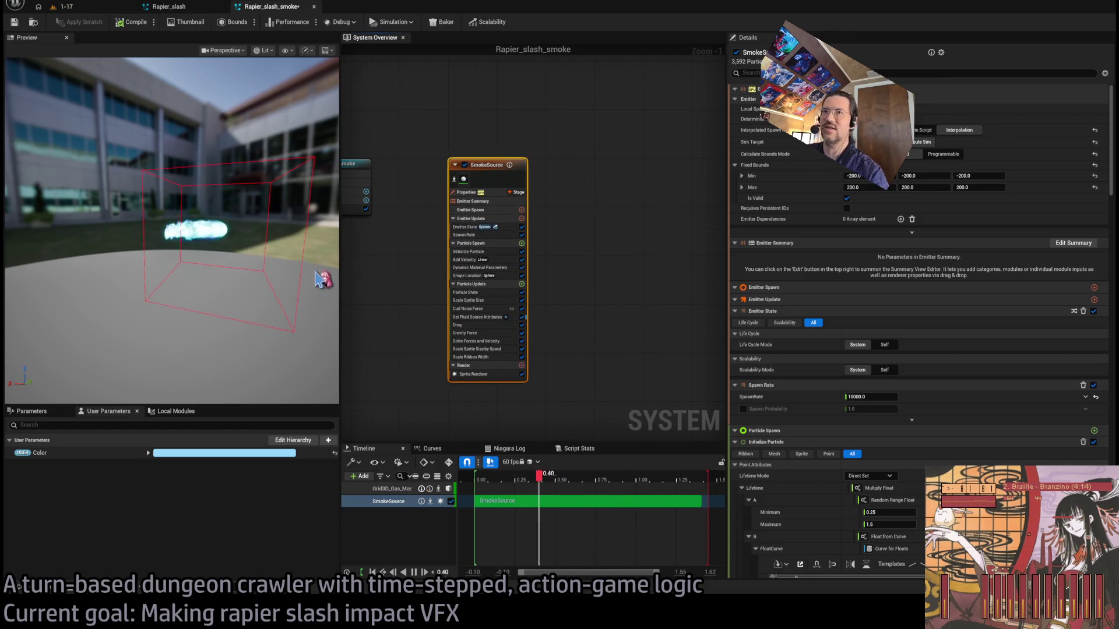
{"action": "left_click_drag", "start_coordinate": [265, 223], "coordinate": [268, 279]}
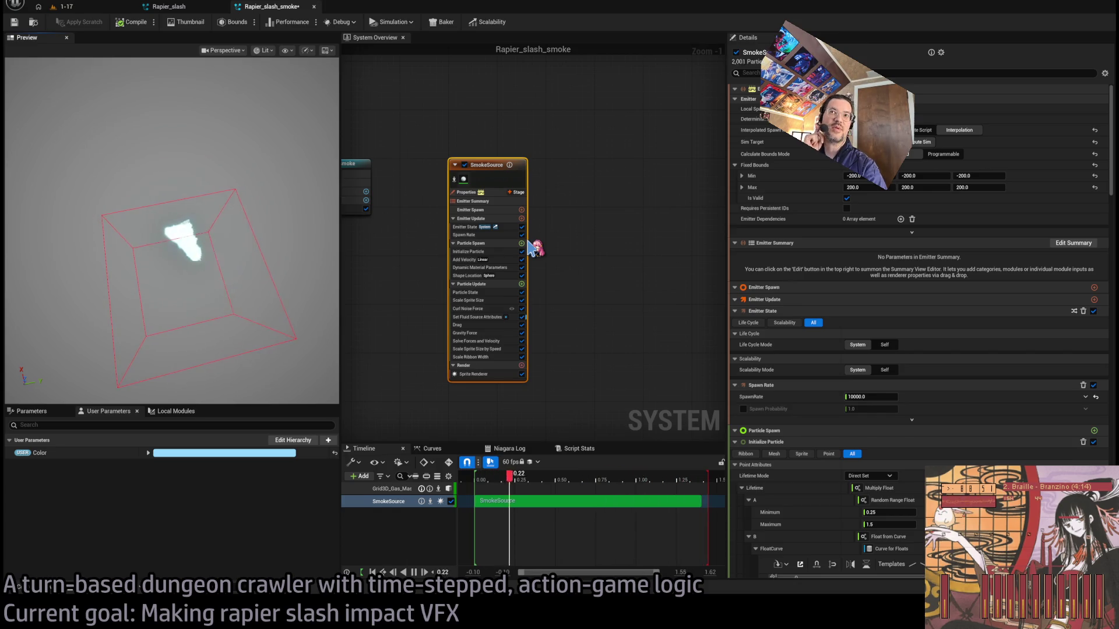
{"action": "scroll", "coordinate": [530, 256], "scroll_direction": "down", "scroll_amount": 3}
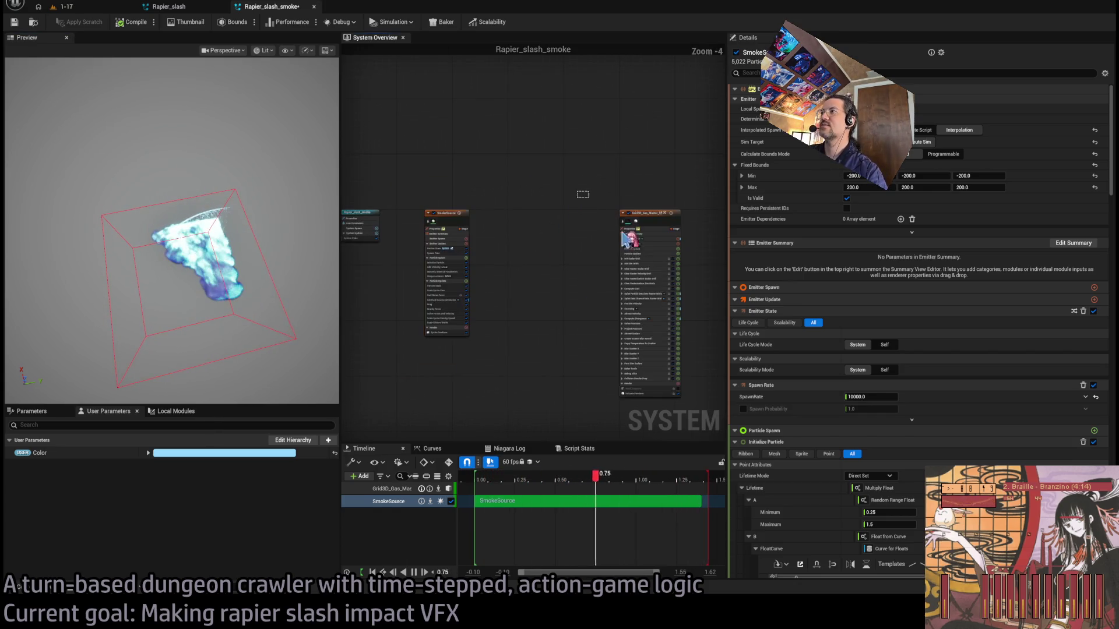
{"action": "left_click", "coordinate": [652, 221]}
- Move the Grid3D node beside SmokeSource and bring up its simulation settings
{"action": "left_click_drag", "start_coordinate": [652, 221], "coordinate": [541, 222]}
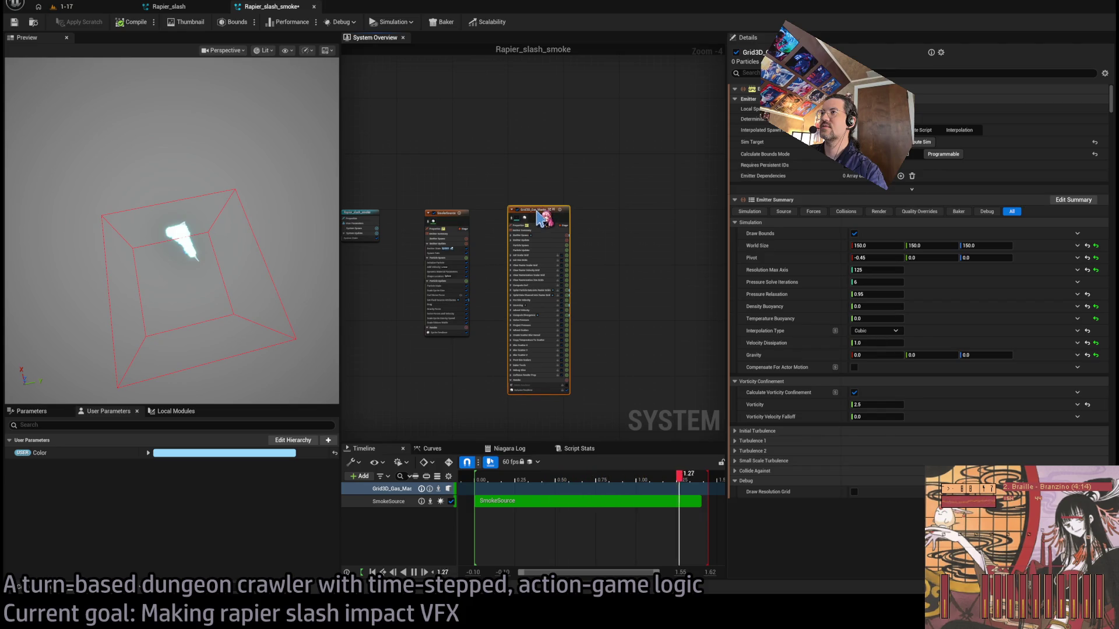
{"action": "scroll", "coordinate": [541, 221], "scroll_direction": "up", "scroll_amount": 5}
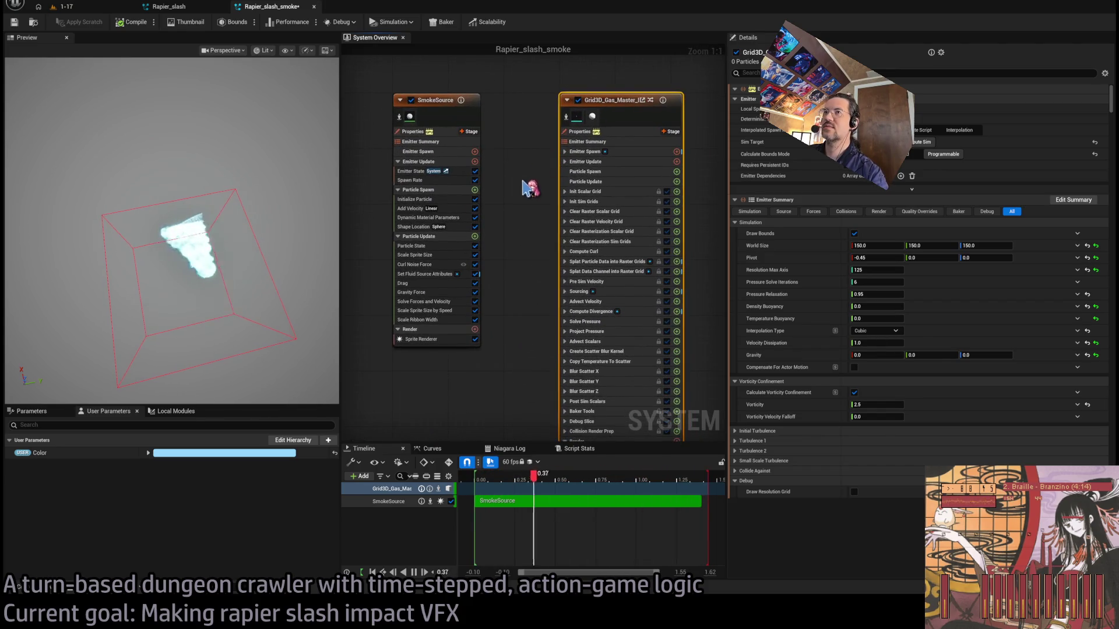
{"action": "scroll", "coordinate": [285, 207], "scroll_direction": "up", "scroll_amount": 5}
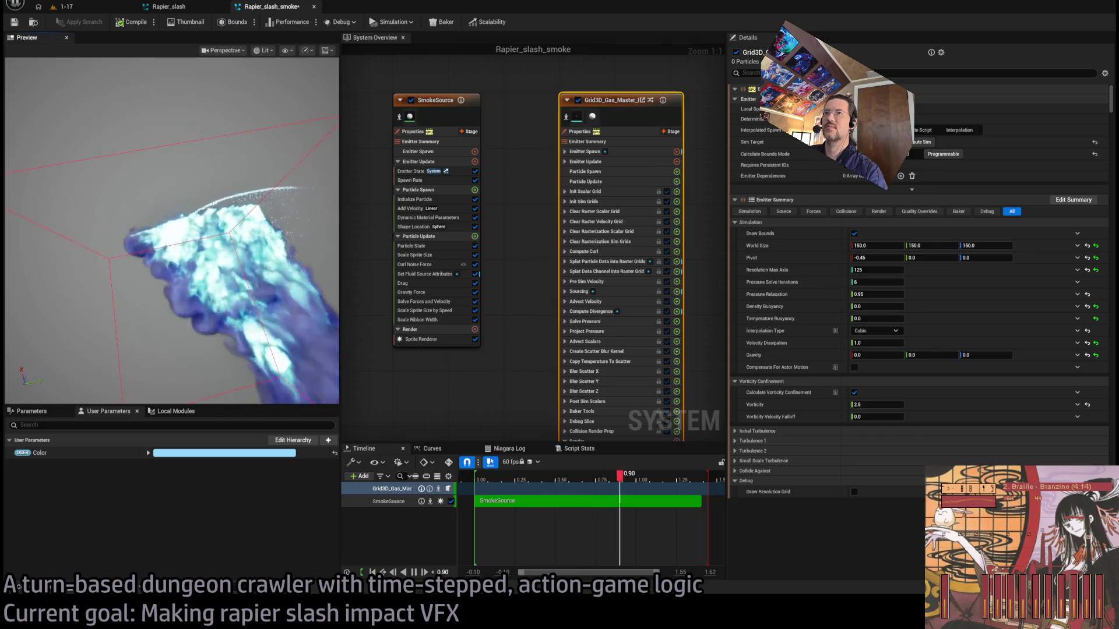
{"action": "scroll", "coordinate": [286, 207], "scroll_direction": "down", "scroll_amount": 5}
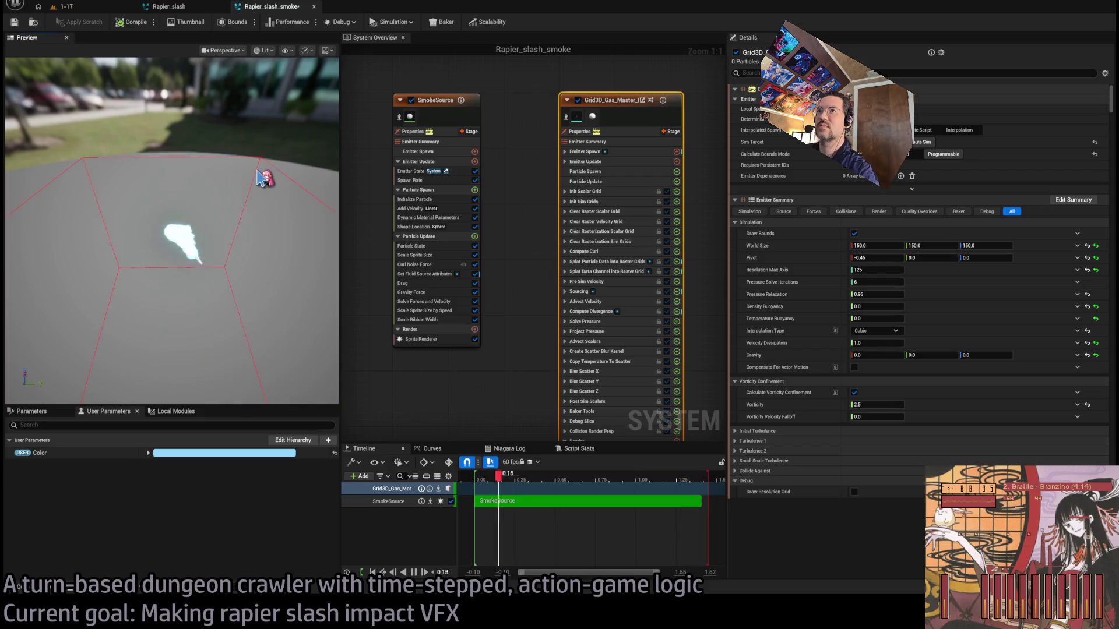
{"action": "left_click", "coordinate": [597, 163]}
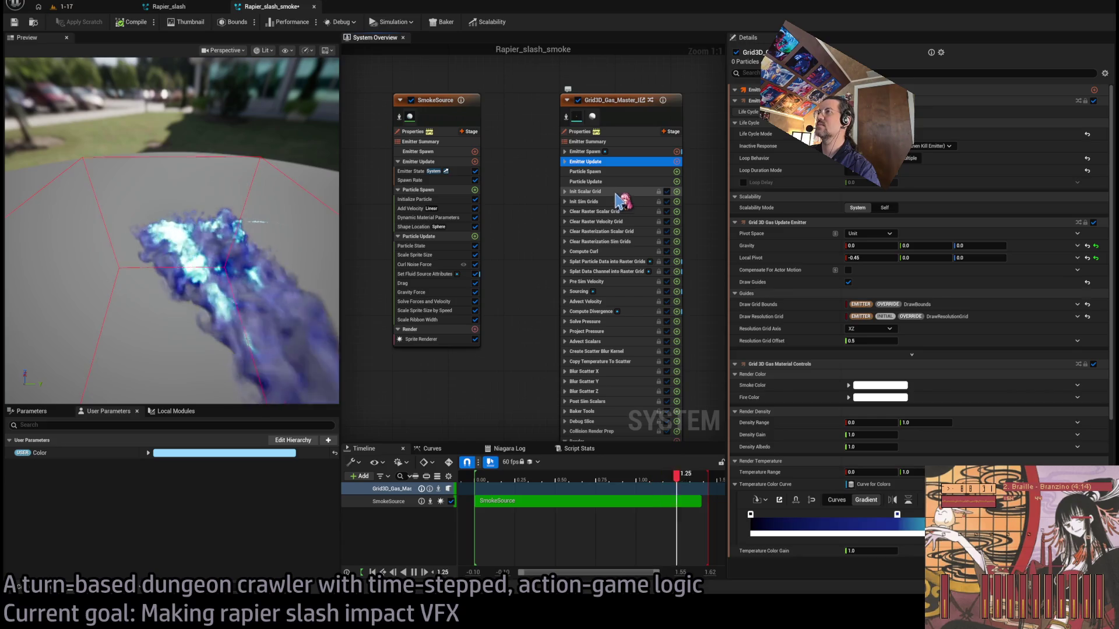
{"action": "left_click", "coordinate": [600, 192]}
{"action": "left_click", "coordinate": [629, 112]}
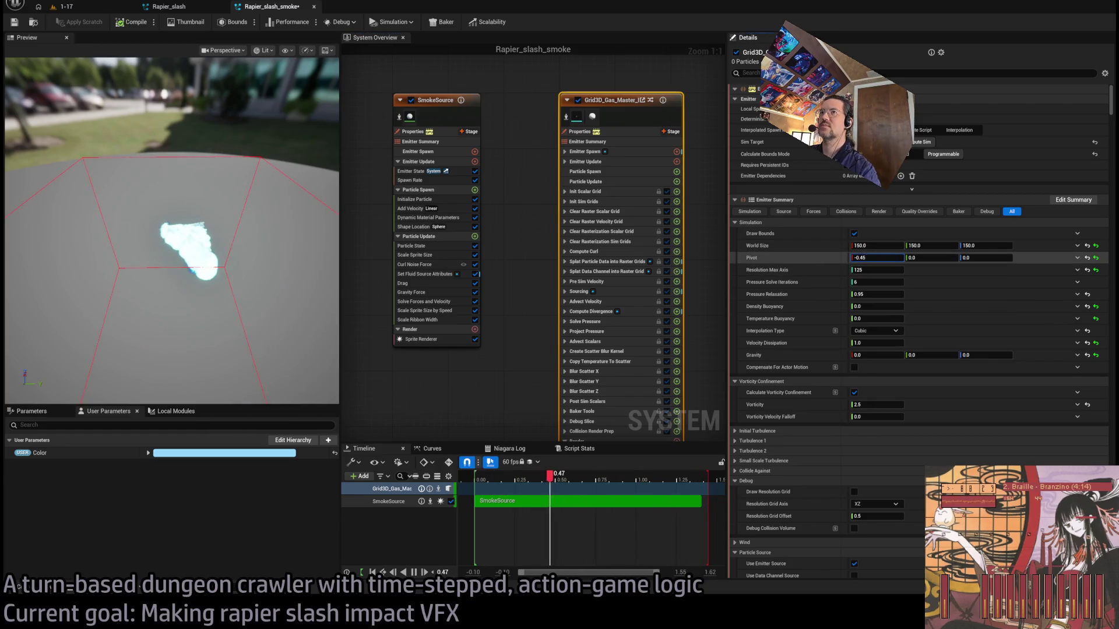
- Set the gas grid's World Size Y to 200 and Pivot to -0.3, 0.313333, 0.0
{"action": "type", "text": "-0.45"}
{"action": "key", "text": "Return"}
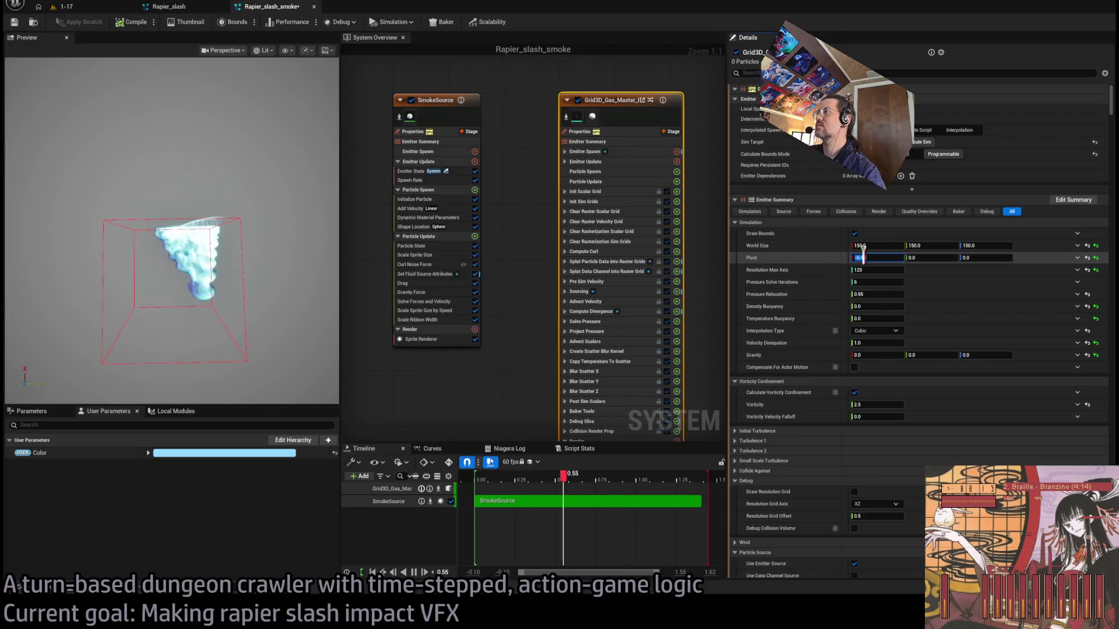
{"action": "type", "text": "4"}
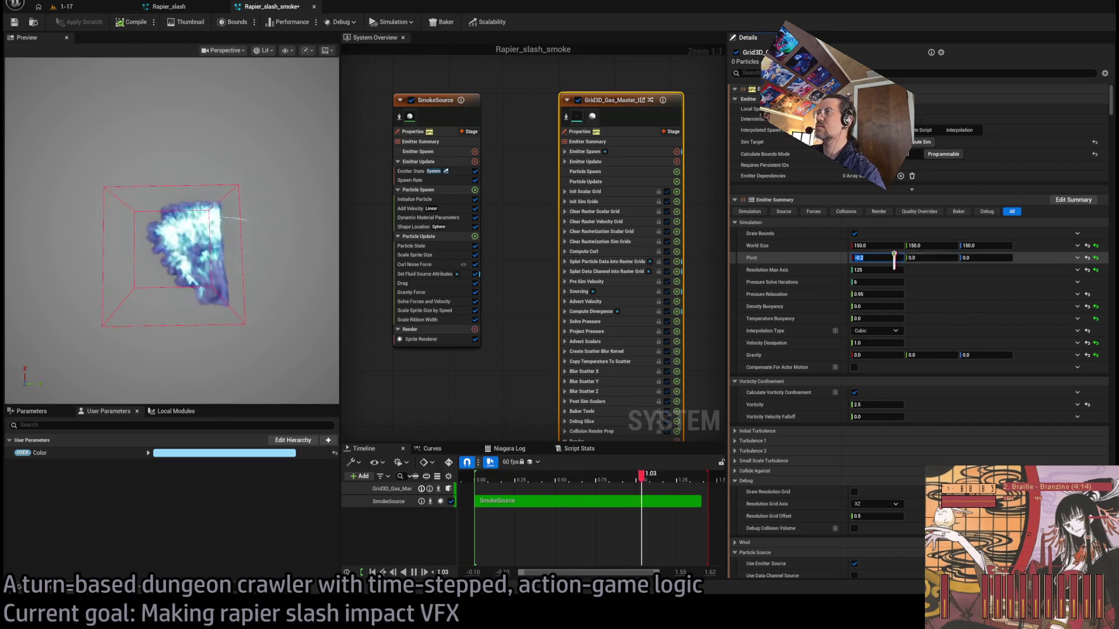
{"action": "left_click", "coordinate": [868, 258]}
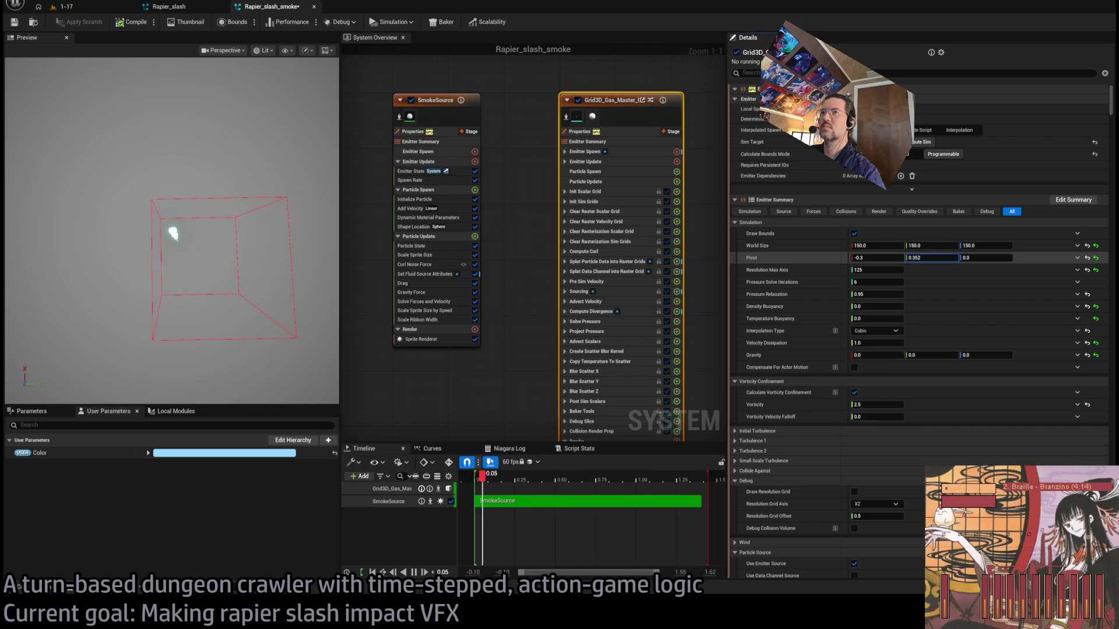
{"action": "left_click_drag", "start_coordinate": [935, 258], "coordinate": [947, 259]}
{"action": "left_click", "coordinate": [931, 258]}
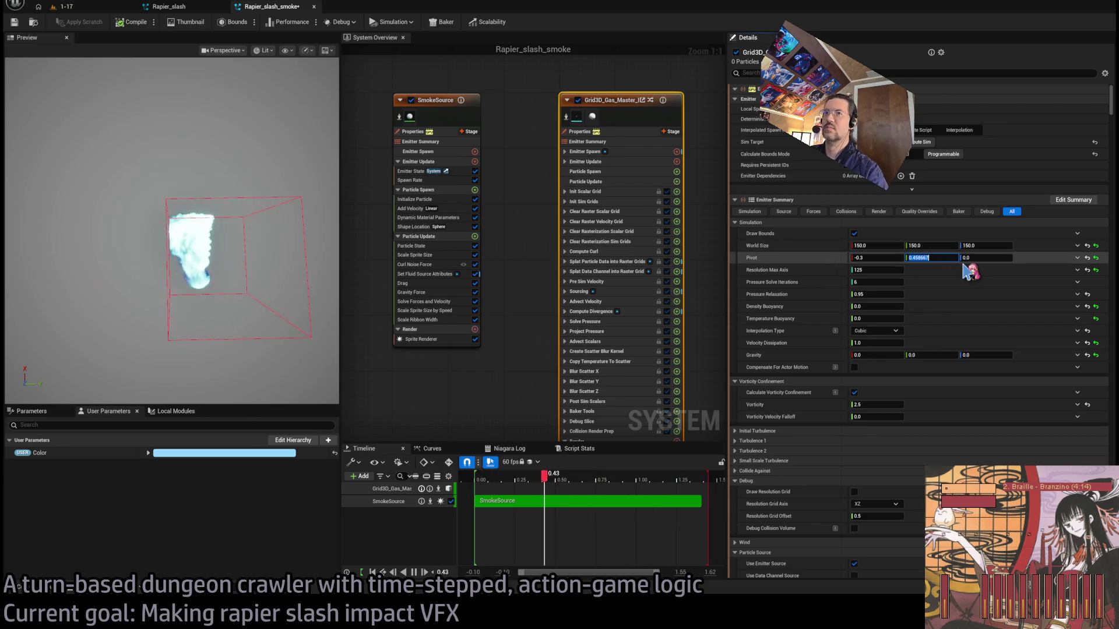
{"action": "key", "text": "Up"}
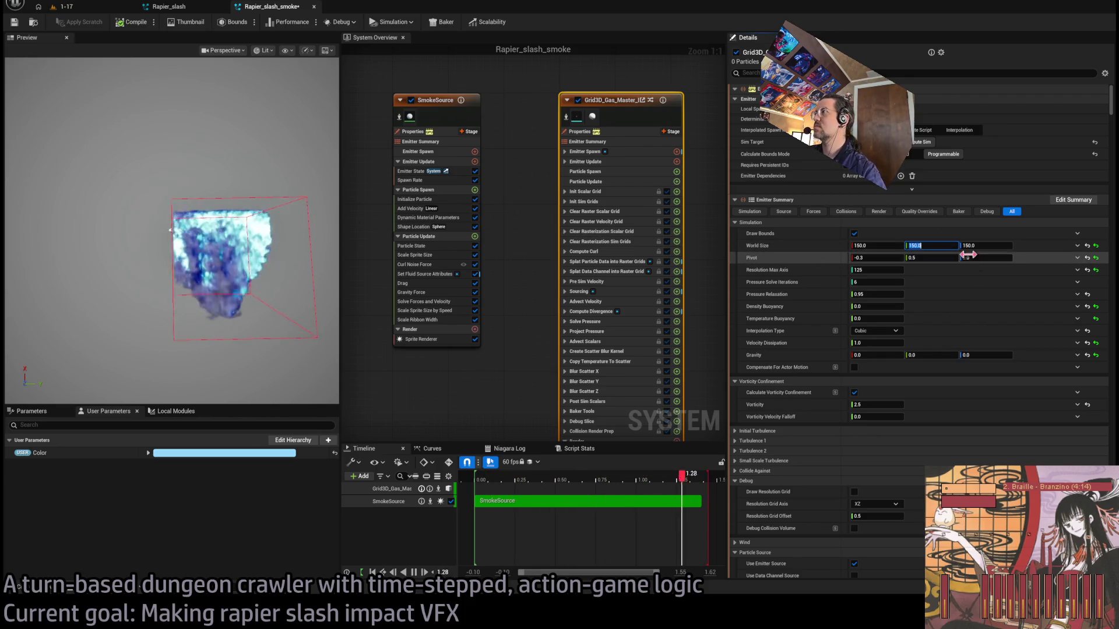
{"action": "key", "text": "Down"}
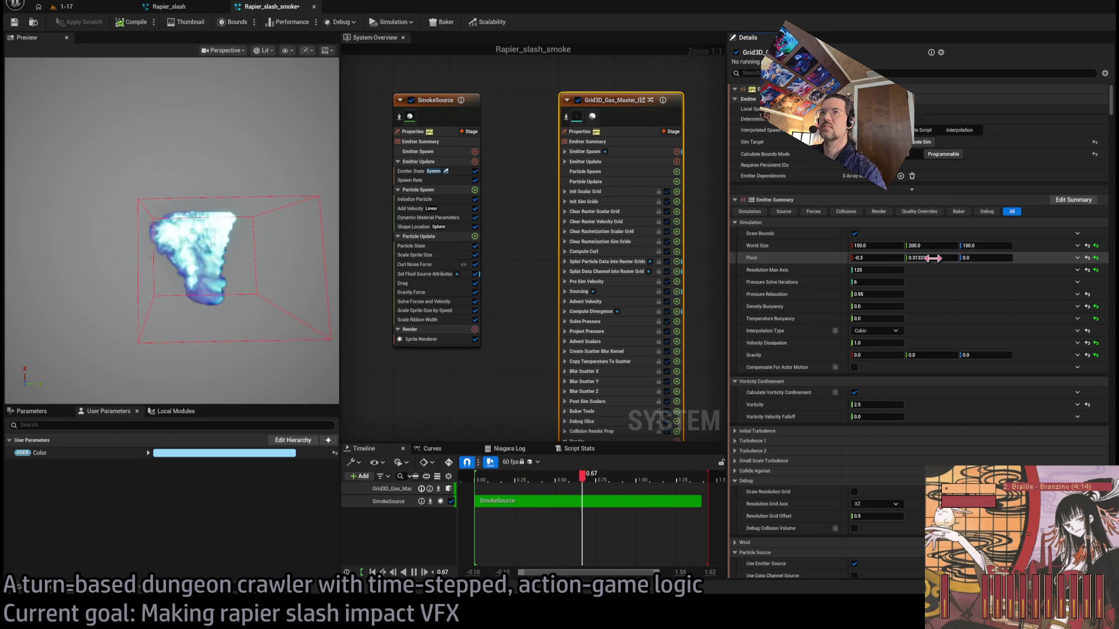
{"action": "key", "text": "Return"}
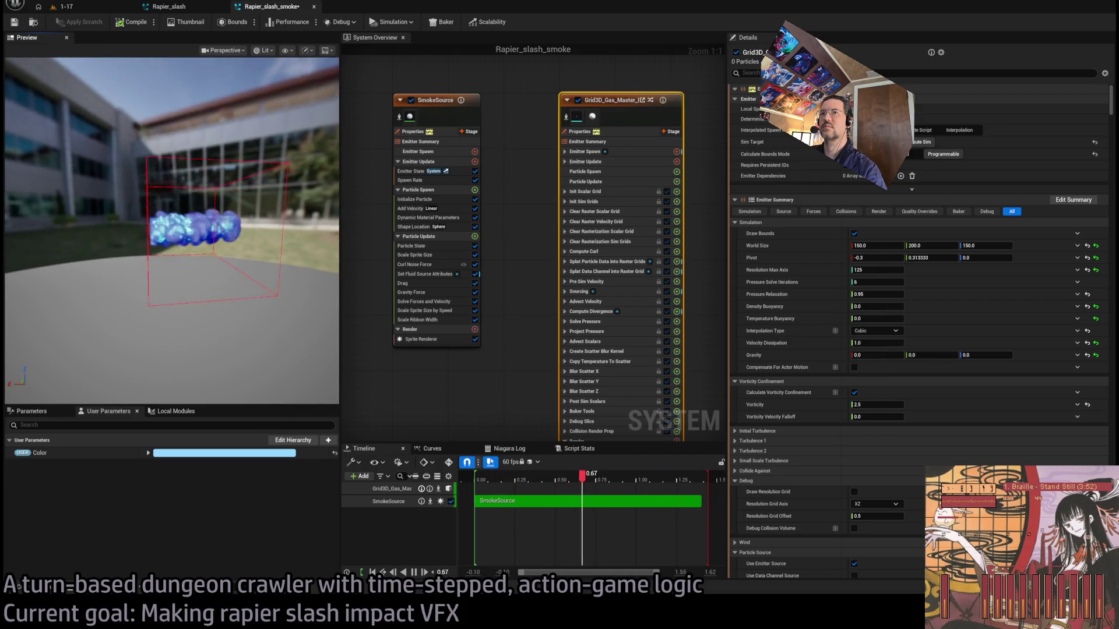
{"action": "left_click", "coordinate": [425, 274]}
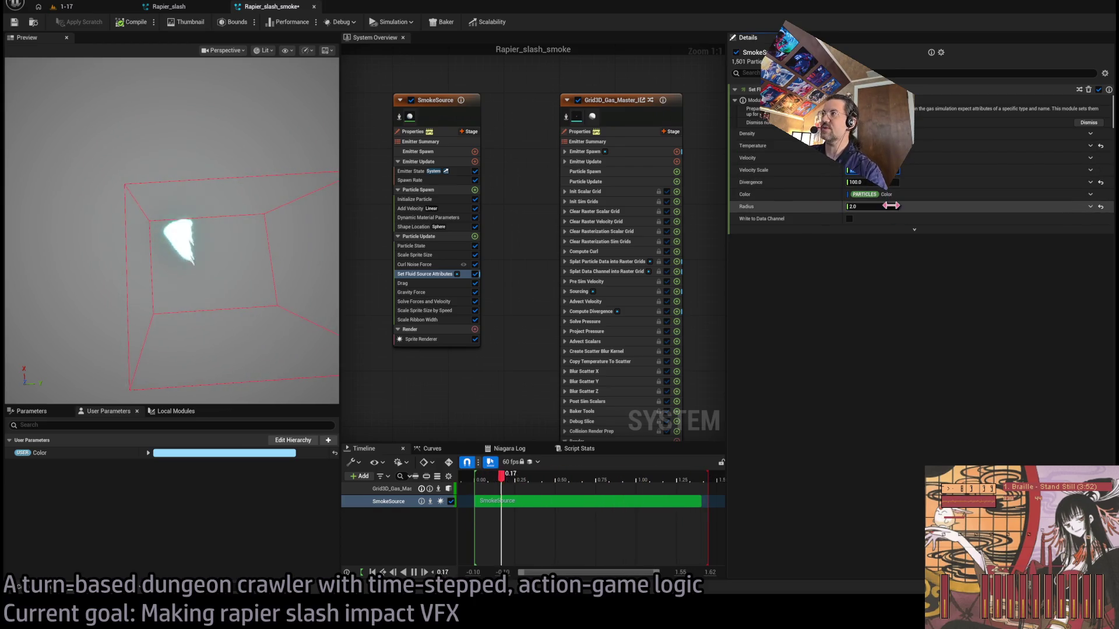
- Lower SmokeSource's fluid Divergence from 100 to 1 and check its Initialize Particle settings
{"action": "left_click", "coordinate": [855, 182]}
{"action": "type", "text": "1"}
{"action": "key", "text": "Return"}
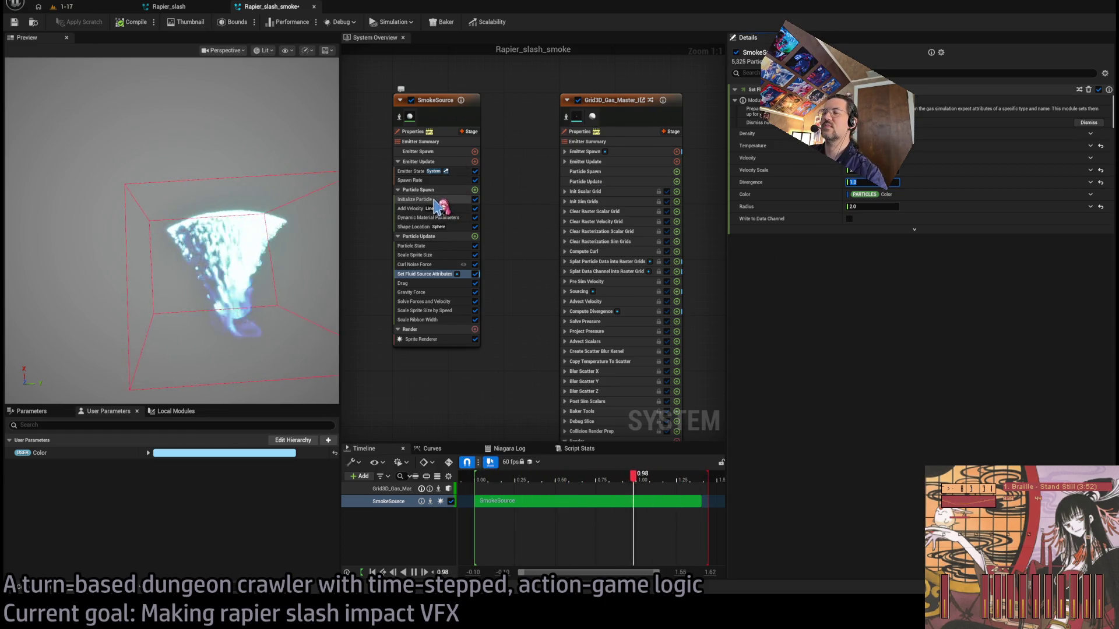
{"action": "left_click", "coordinate": [420, 180]}
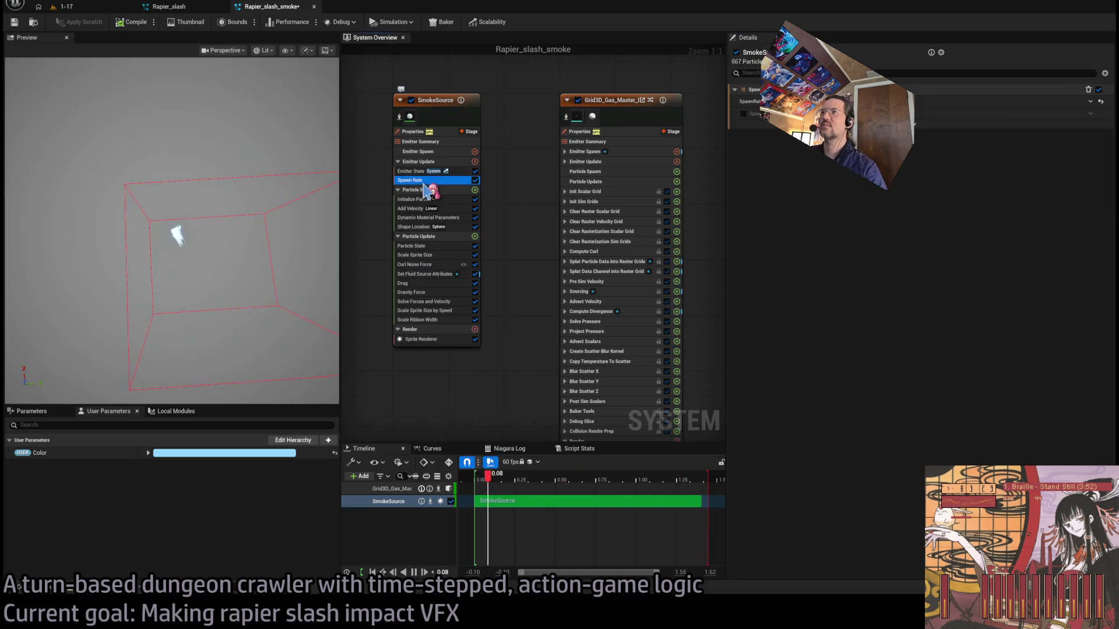
{"action": "left_click", "coordinate": [424, 199]}
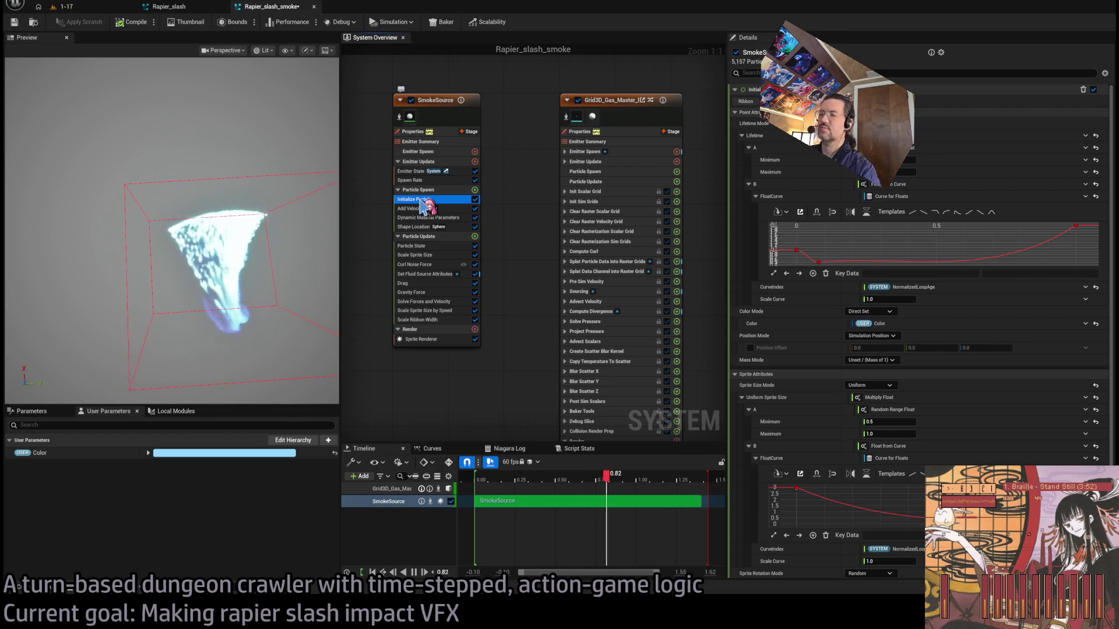
- Toggle the Grid3D gas emitter to preview, review particle lifetime, then leave Grid3D disabled
{"action": "left_click", "coordinate": [577, 100]}
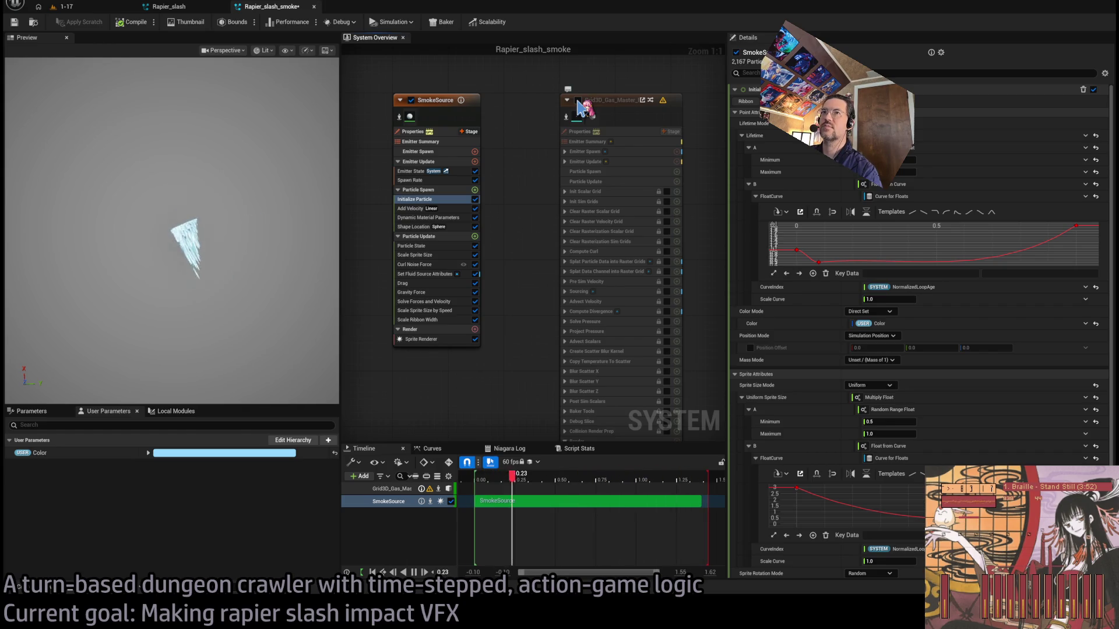
{"action": "left_click", "coordinate": [577, 101]}
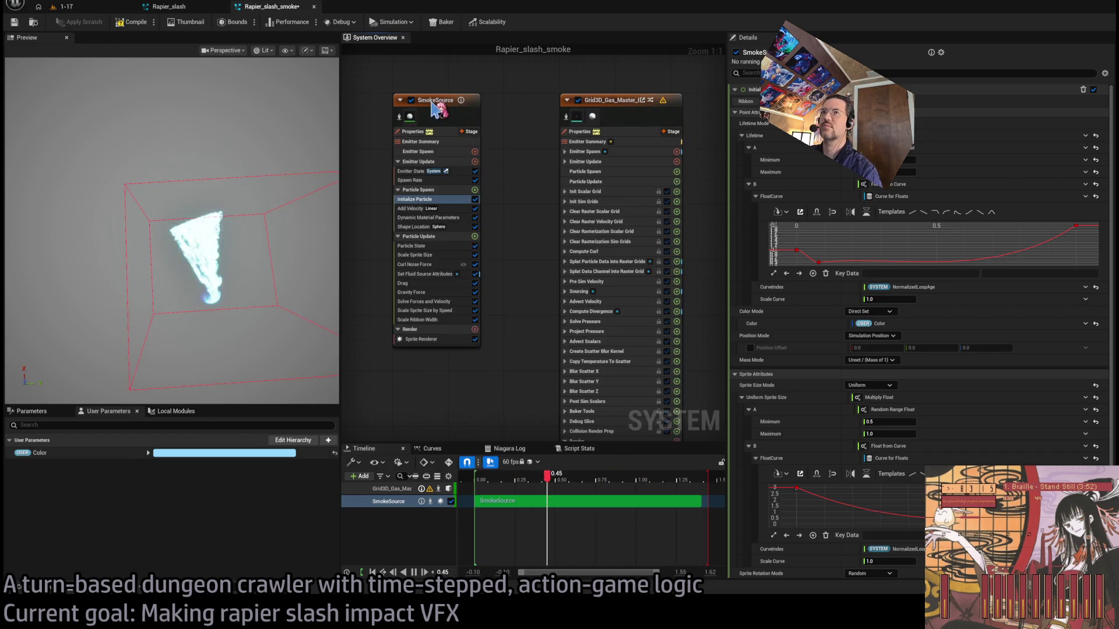
{"action": "left_click", "coordinate": [441, 112]}
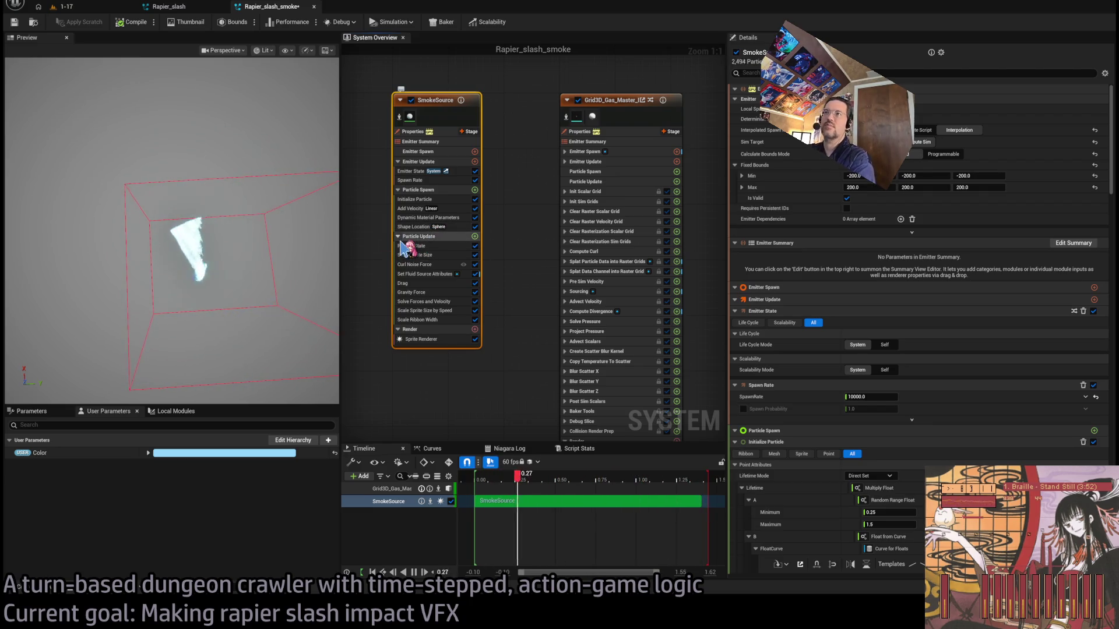
{"action": "left_click", "coordinate": [426, 199]}
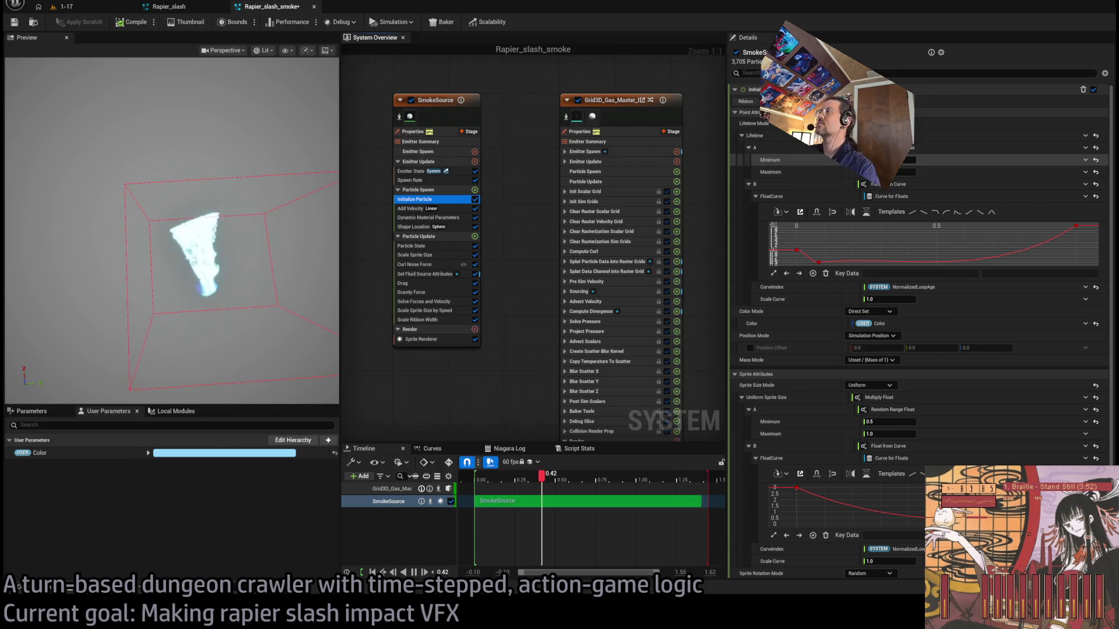
{"action": "left_click", "coordinate": [903, 160]}
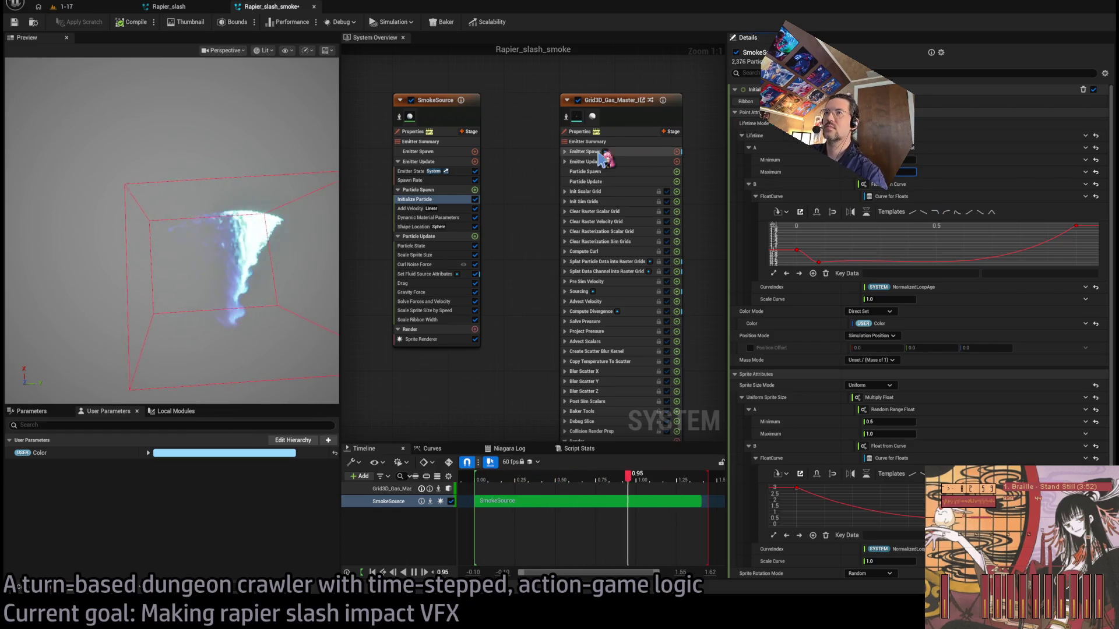
{"action": "left_click_drag", "start_coordinate": [326, 233], "coordinate": [146, 229]}
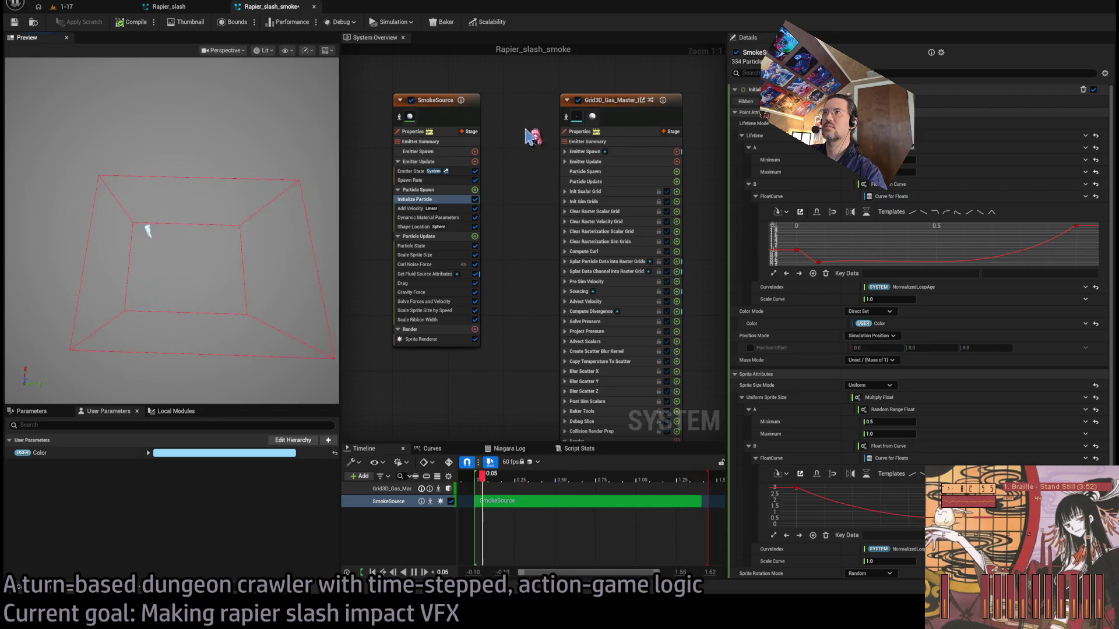
{"action": "left_click", "coordinate": [579, 101]}
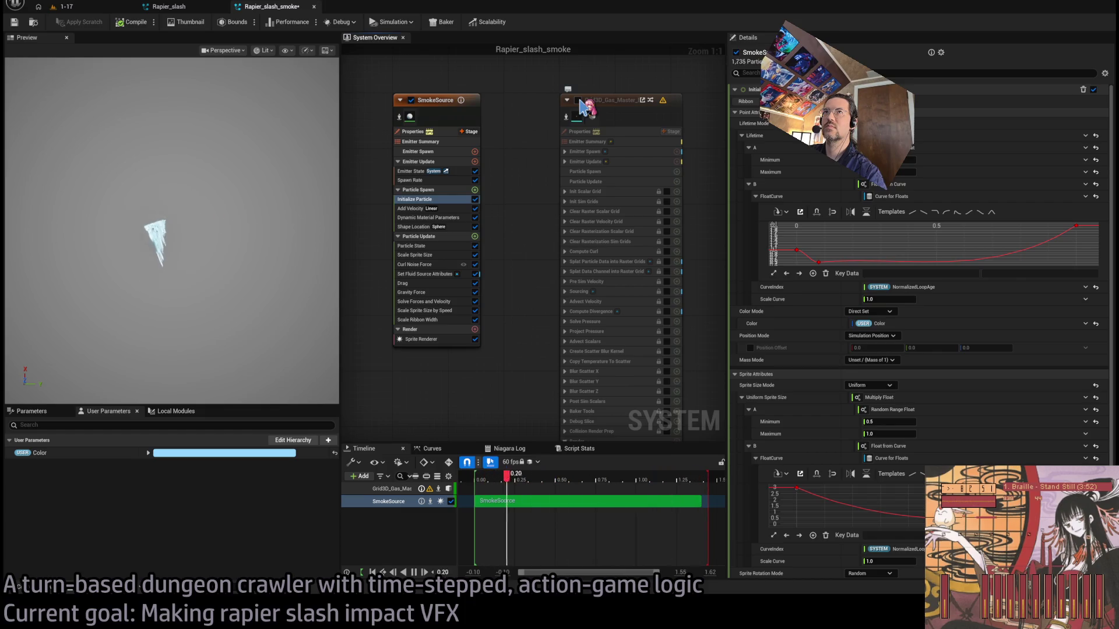
{"action": "left_click", "coordinate": [168, 7]}
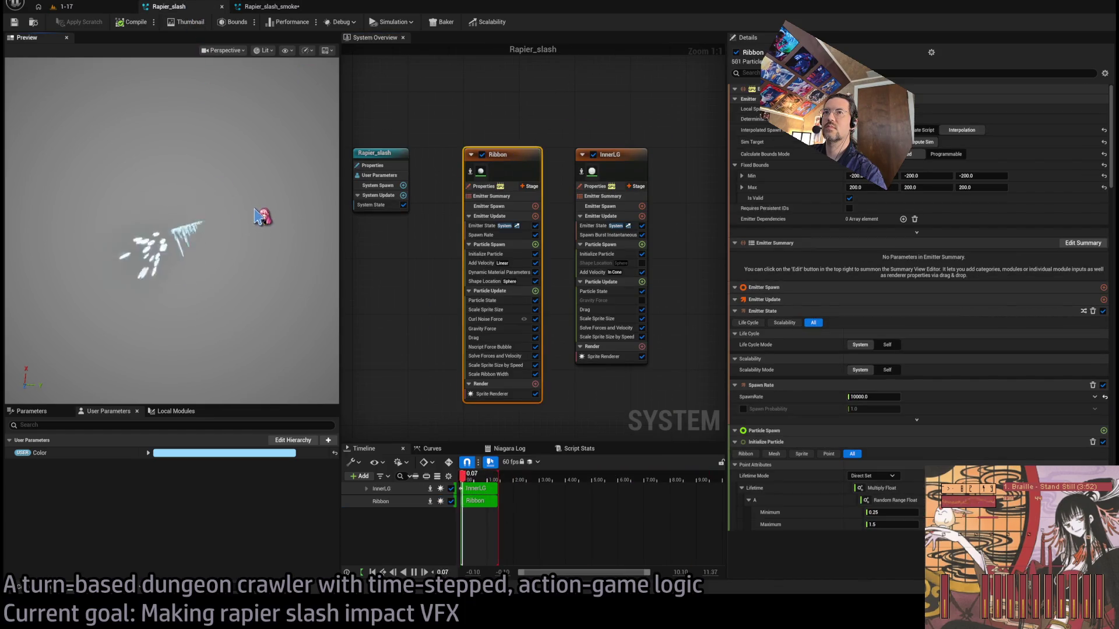
{"action": "left_click", "coordinate": [271, 6]}
{"action": "left_click_drag", "start_coordinate": [403, 163], "coordinate": [500, 191]}
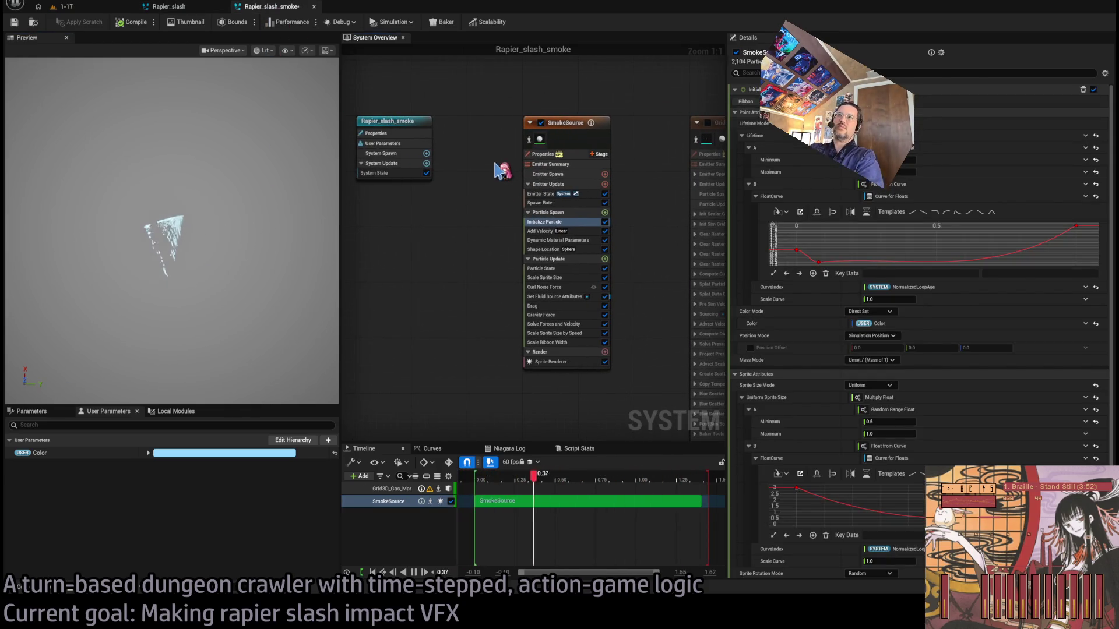
{"action": "left_click", "coordinate": [169, 6]}
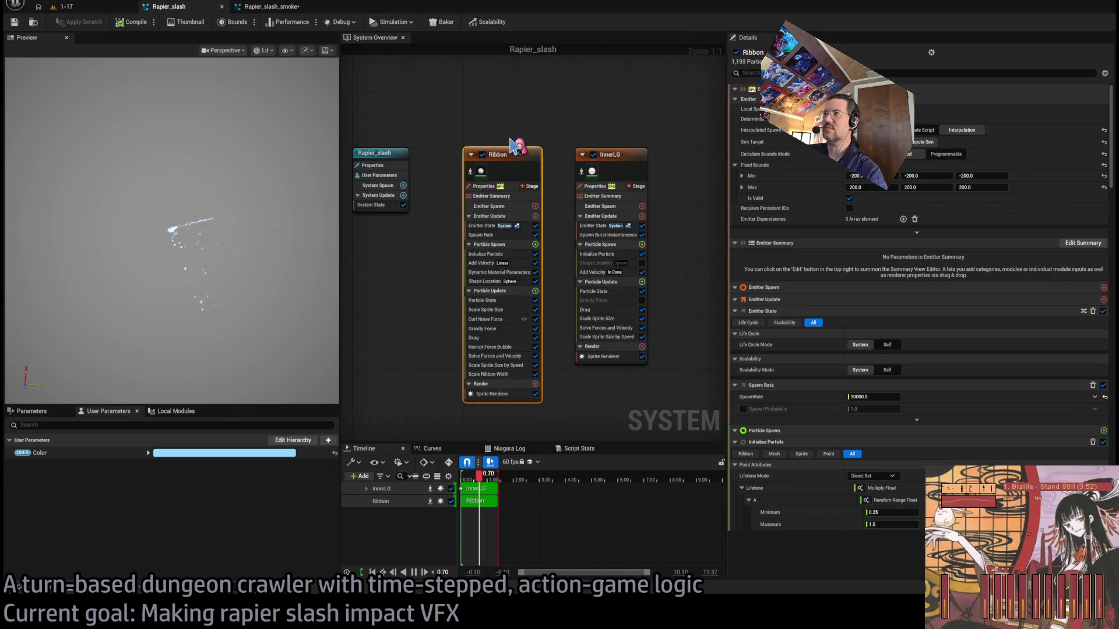
{"action": "left_click", "coordinate": [379, 169]}
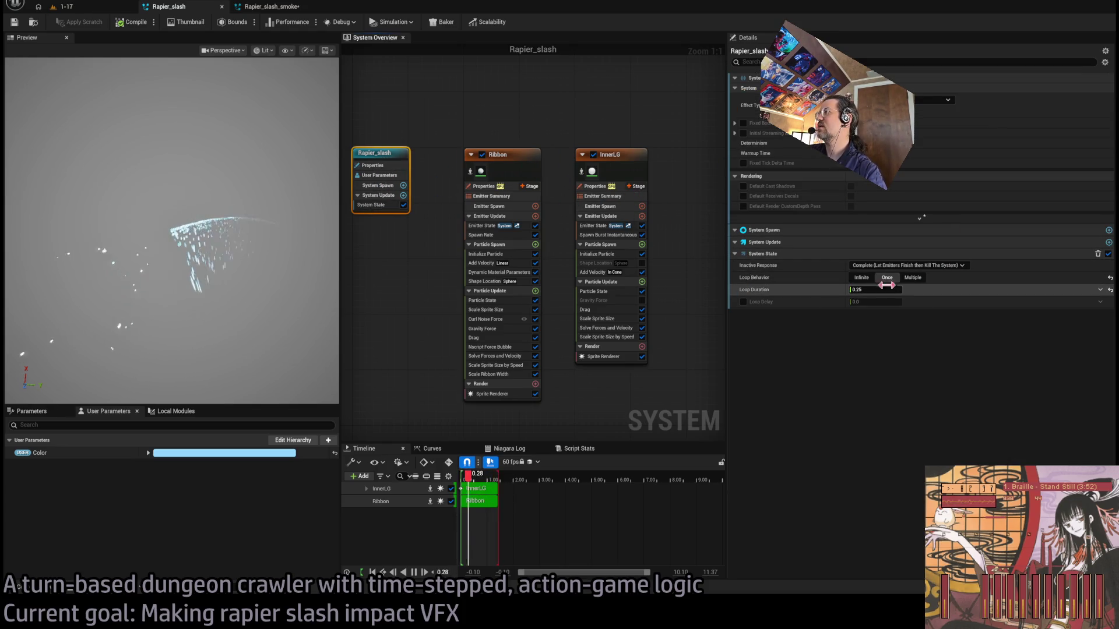
{"action": "left_click", "coordinate": [469, 166]}
- Bring up SmokeSource's emitter properties, including advanced settings, in Rapier_slash_smoke
{"action": "left_click", "coordinate": [283, 7]}
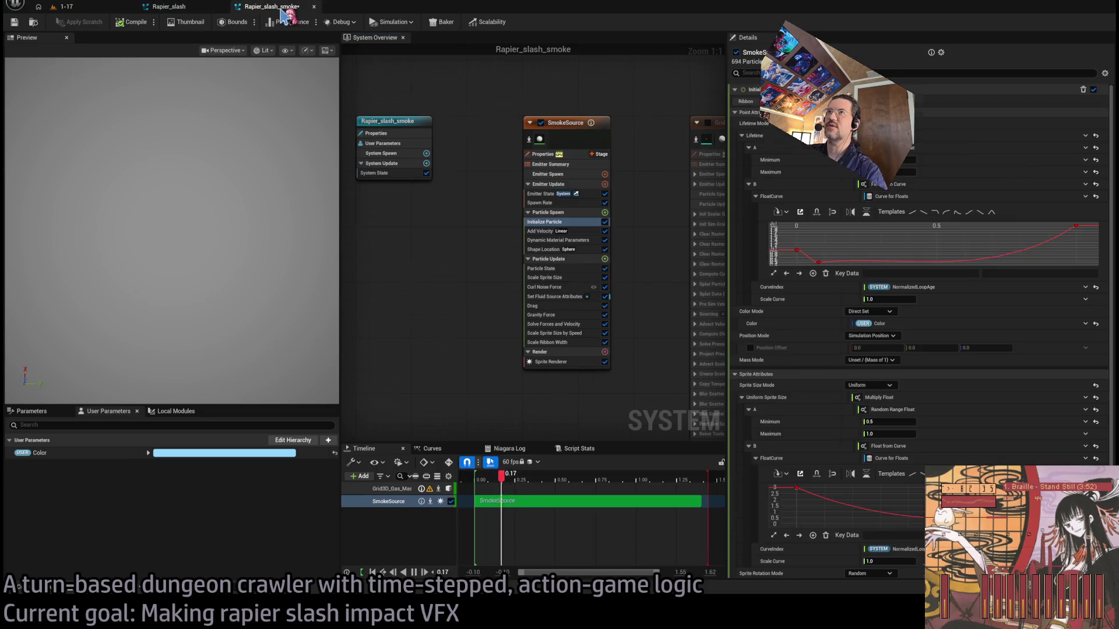
{"action": "left_click", "coordinate": [554, 140]}
{"action": "left_click", "coordinate": [554, 175]}
{"action": "left_click", "coordinate": [555, 184]}
{"action": "left_click", "coordinate": [571, 164]}
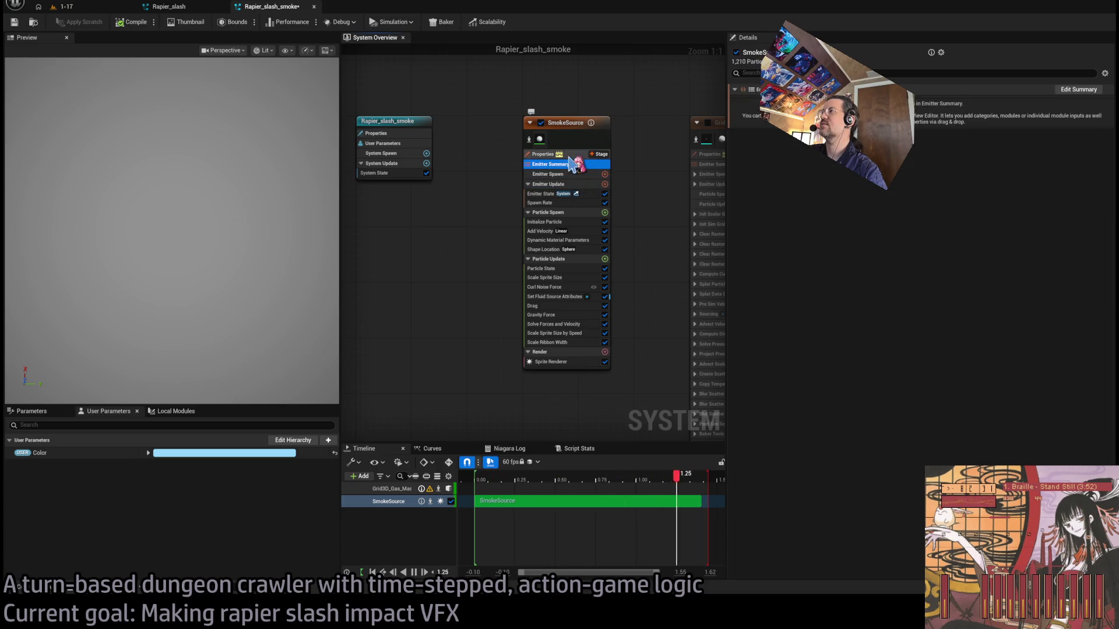
{"action": "left_click", "coordinate": [548, 154]}
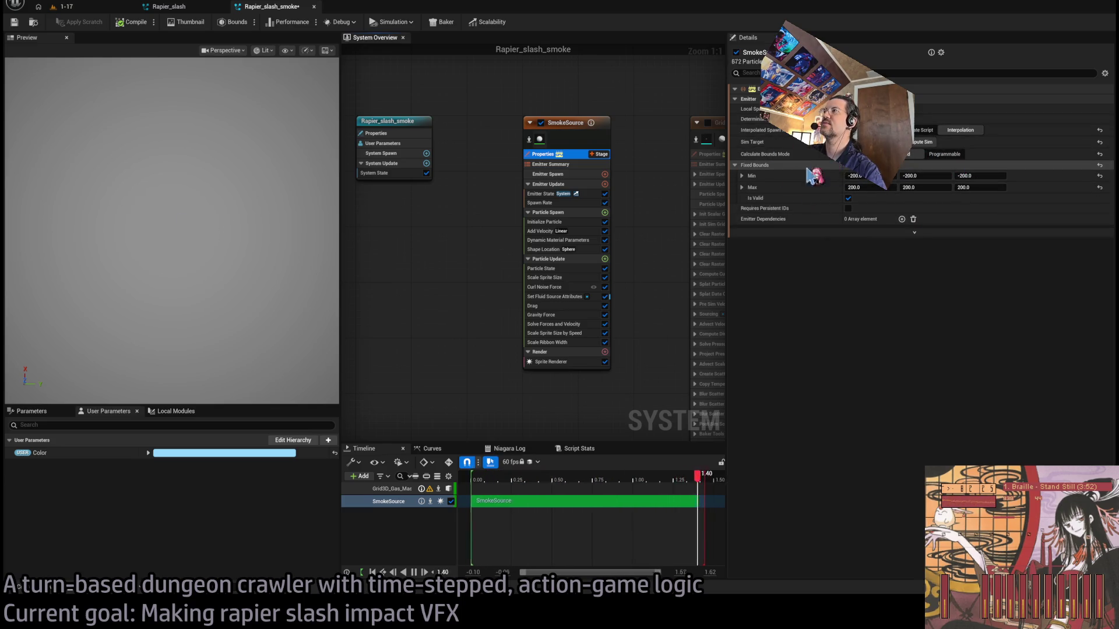
{"action": "left_click", "coordinate": [913, 232]}
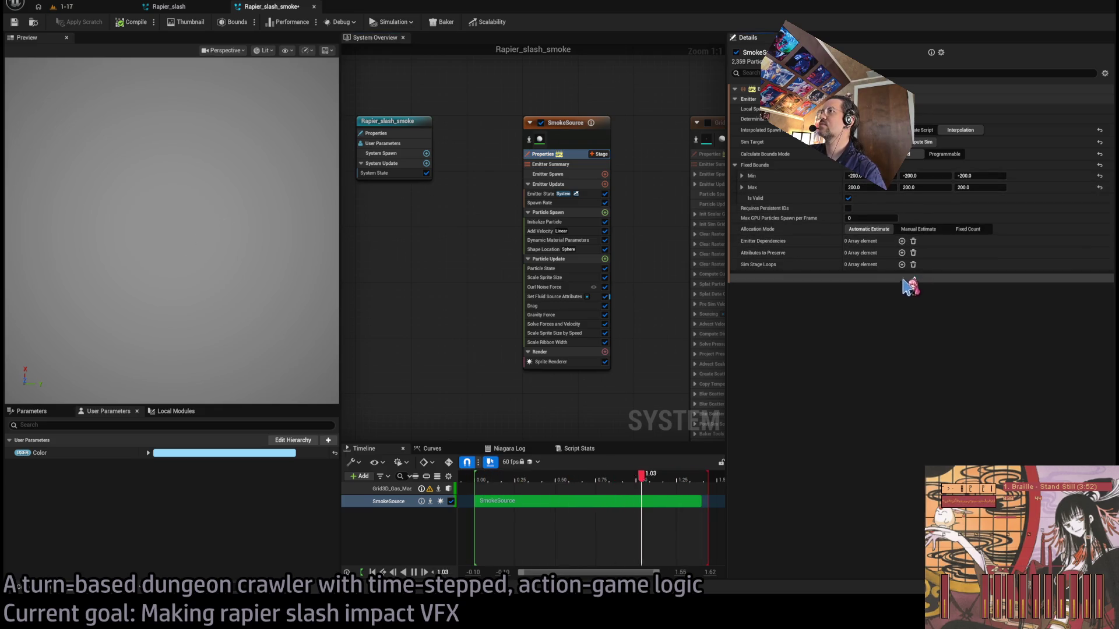
{"action": "left_click", "coordinate": [848, 209]}
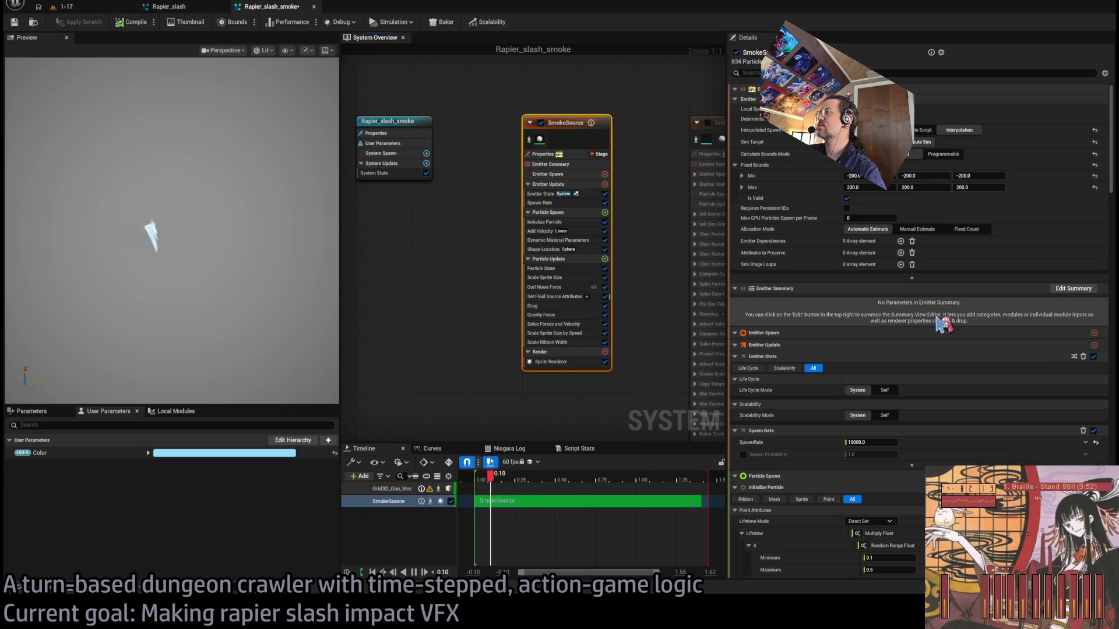
{"action": "scroll", "coordinate": [923, 366], "scroll_direction": "down", "scroll_amount": 1}
{"action": "scroll", "coordinate": [925, 369], "scroll_direction": "down", "scroll_amount": 1}
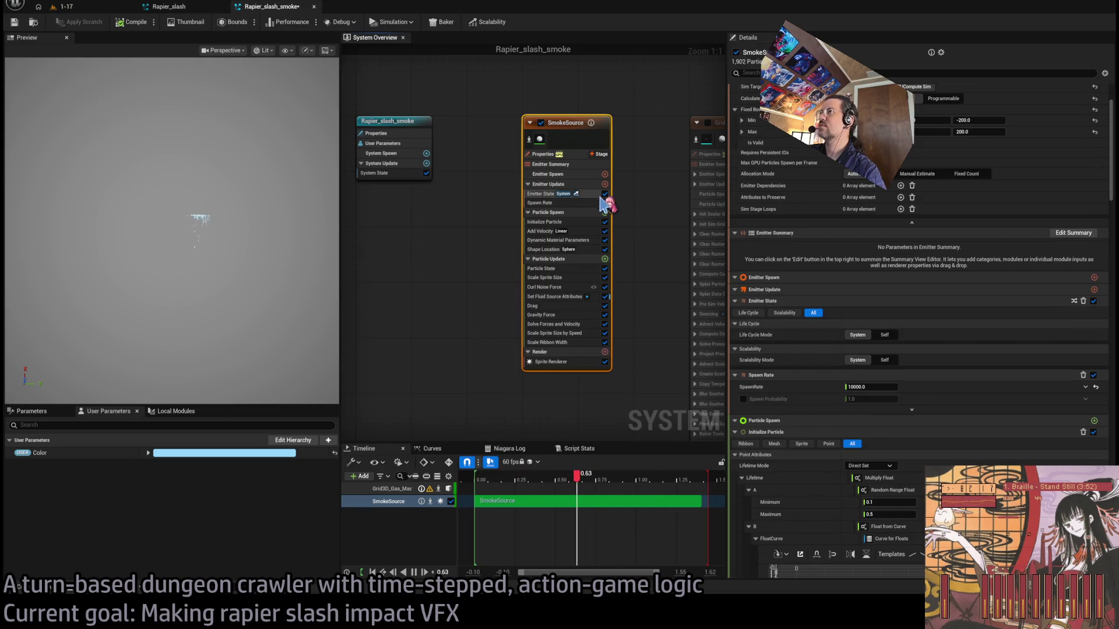
- Set SmokeSource's Emitter Update Life Cycle Mode to Self with a 0.25 Loop Duration
{"action": "left_click", "coordinate": [572, 184]}
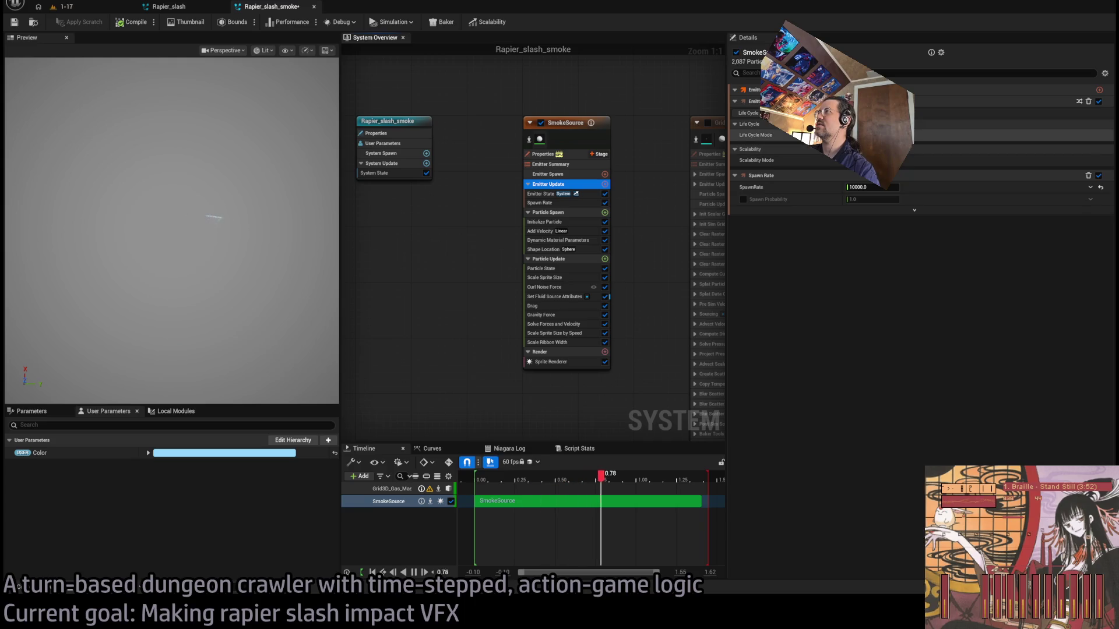
{"action": "left_click", "coordinate": [886, 134]}
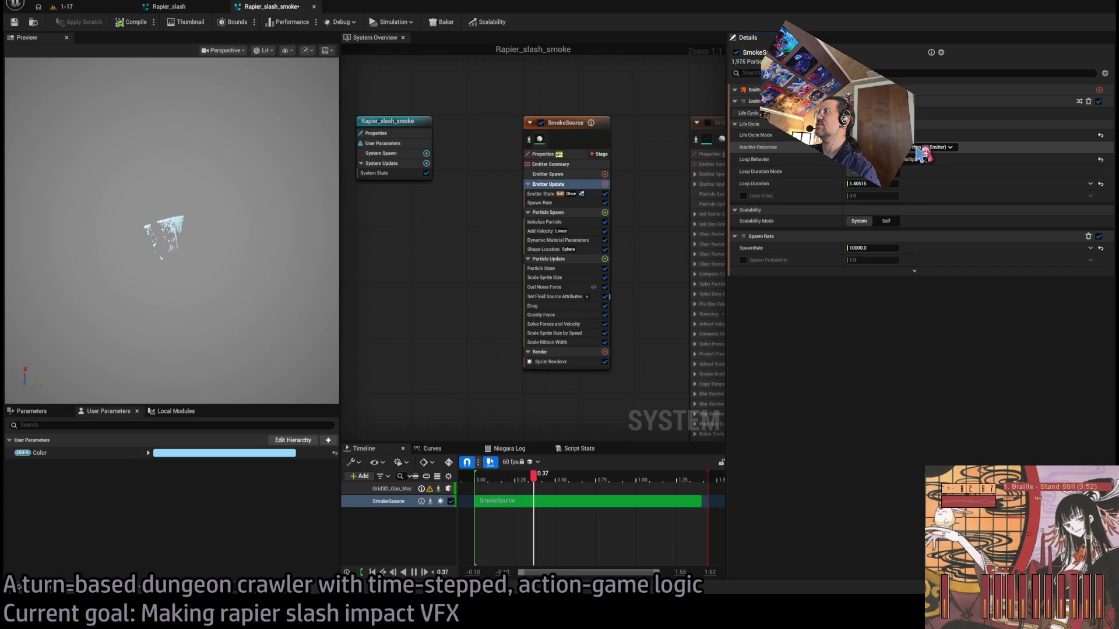
{"action": "left_click", "coordinate": [872, 184]}
{"action": "key", "text": "BackSpace"}
{"action": "type", "text": "0.25"}
{"action": "key", "text": "Return"}
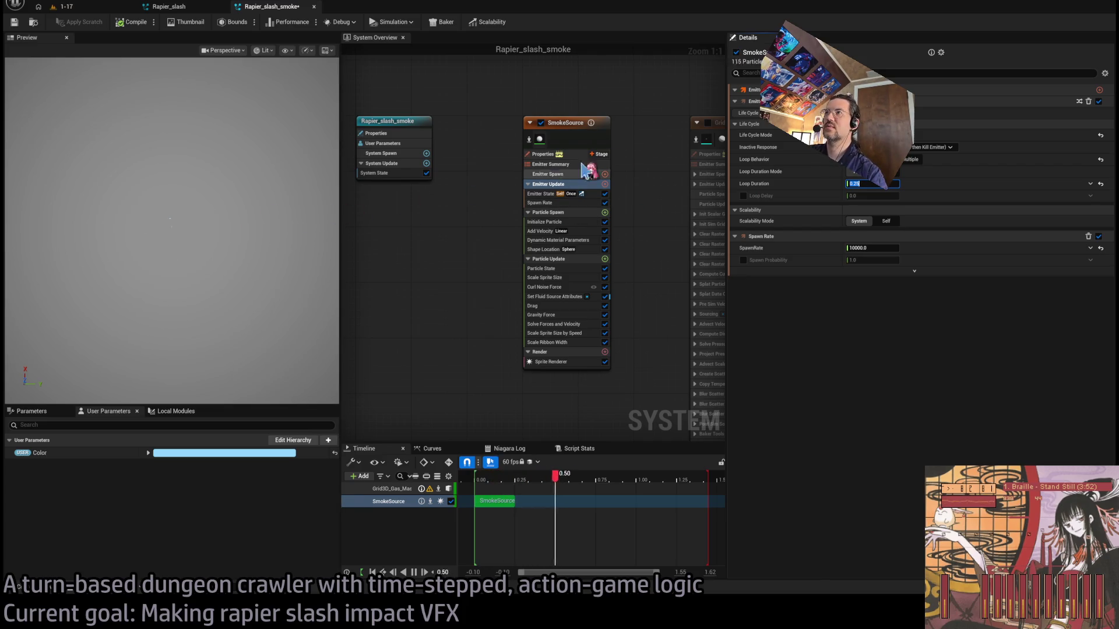
- Replay the preview and toggle the Grid3D gas emitter on and off to test the burst
{"action": "left_click", "coordinate": [169, 7]}
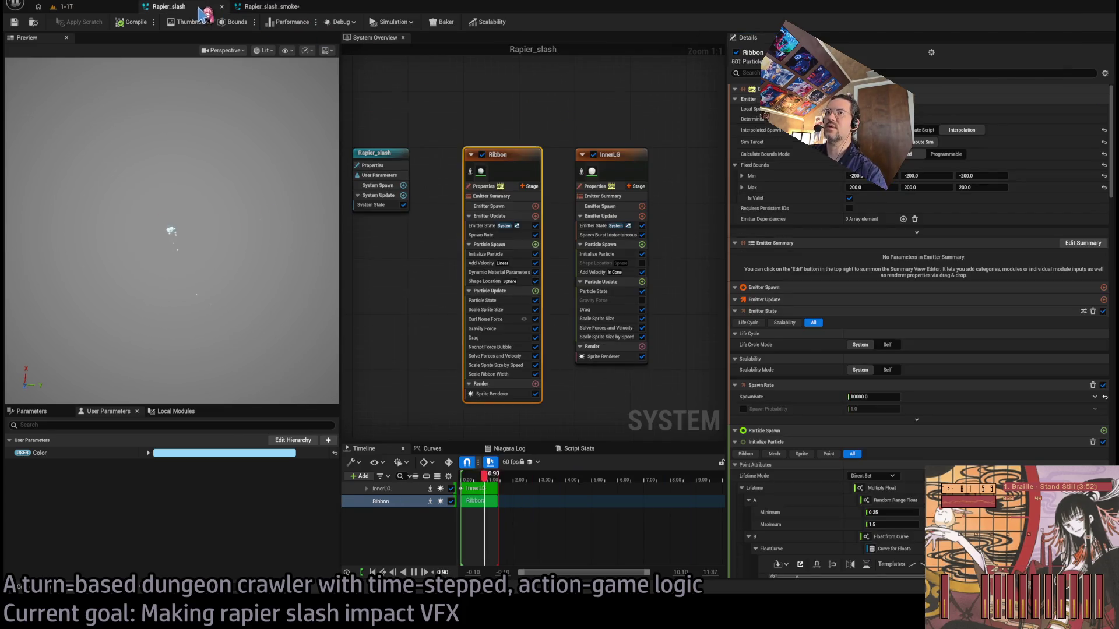
{"action": "left_click", "coordinate": [269, 8]}
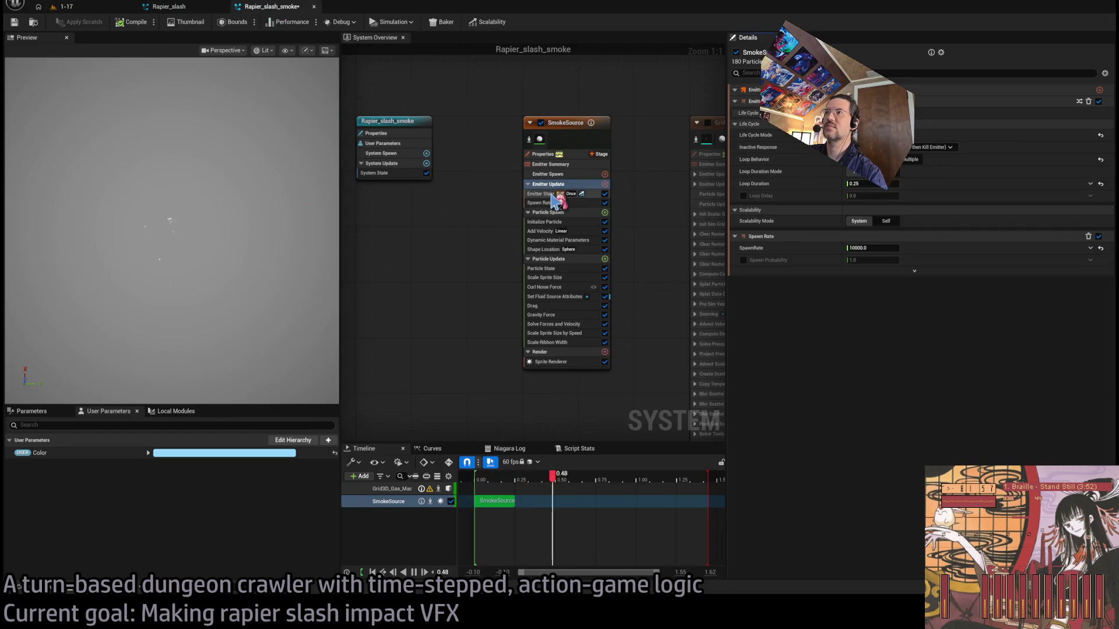
{"action": "left_click", "coordinate": [233, 249]}
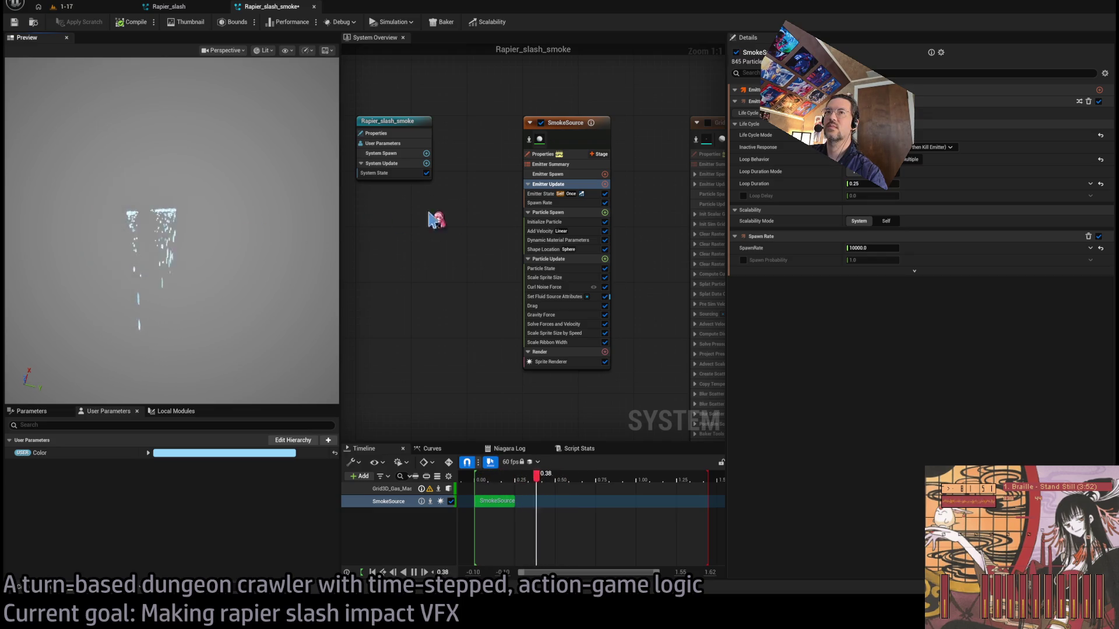
{"action": "left_click", "coordinate": [707, 123]}
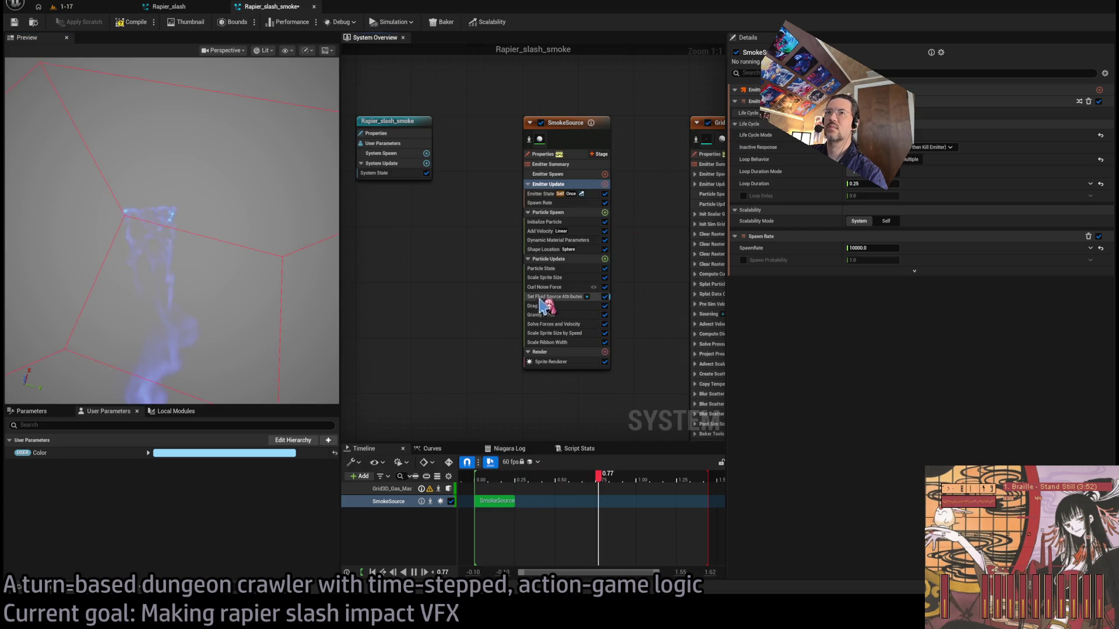
{"action": "scroll", "coordinate": [303, 269], "scroll_direction": "down", "scroll_amount": 5}
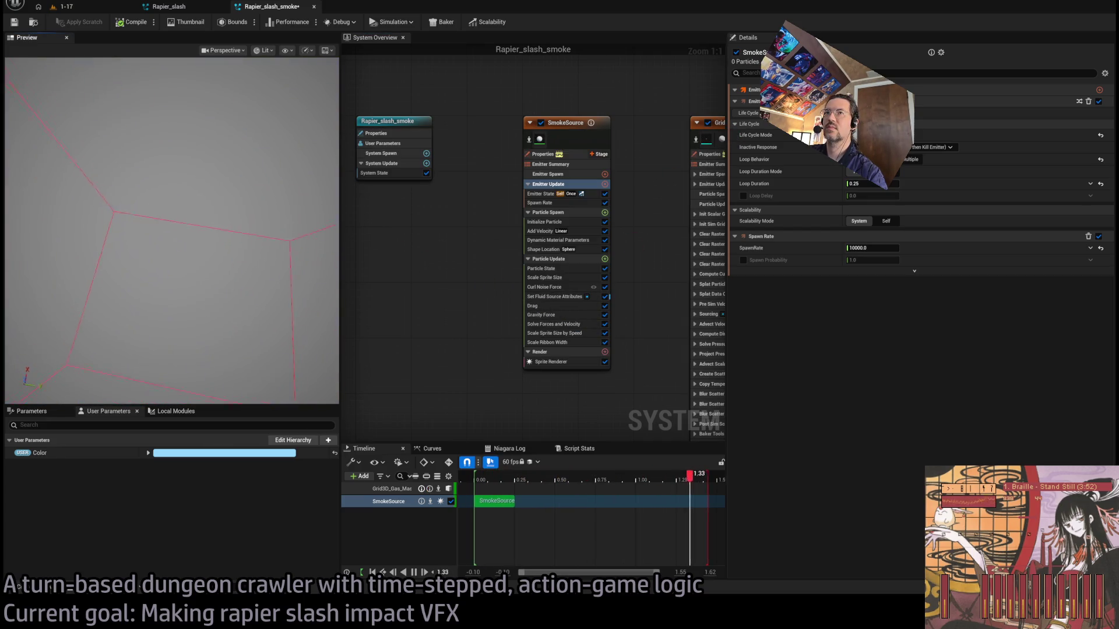
{"action": "left_click", "coordinate": [707, 123]}
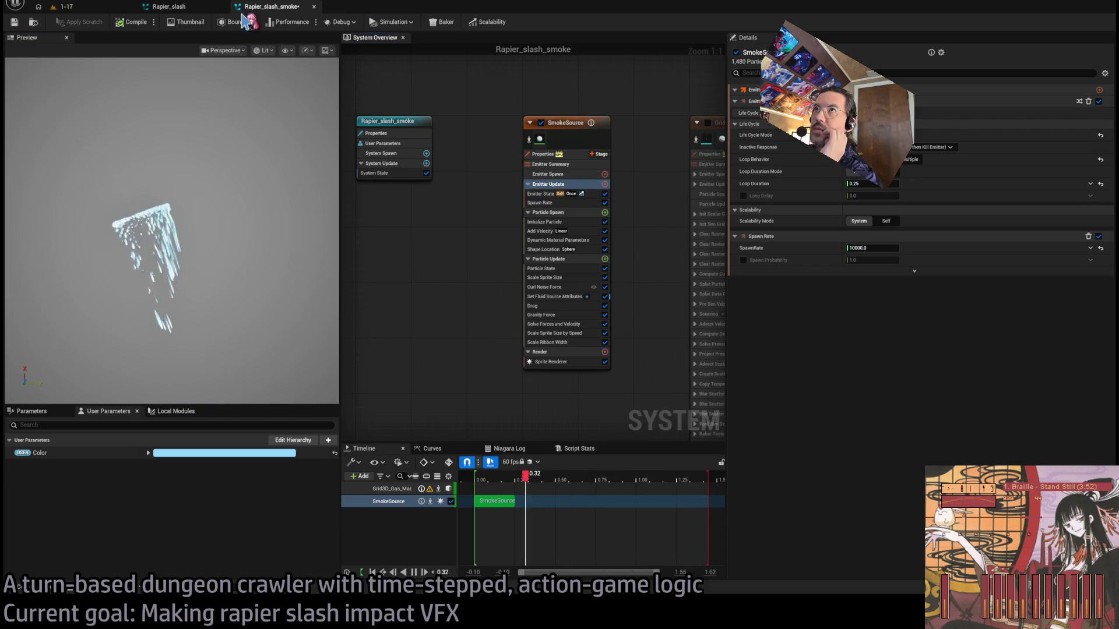
{"action": "left_click", "coordinate": [169, 6]}
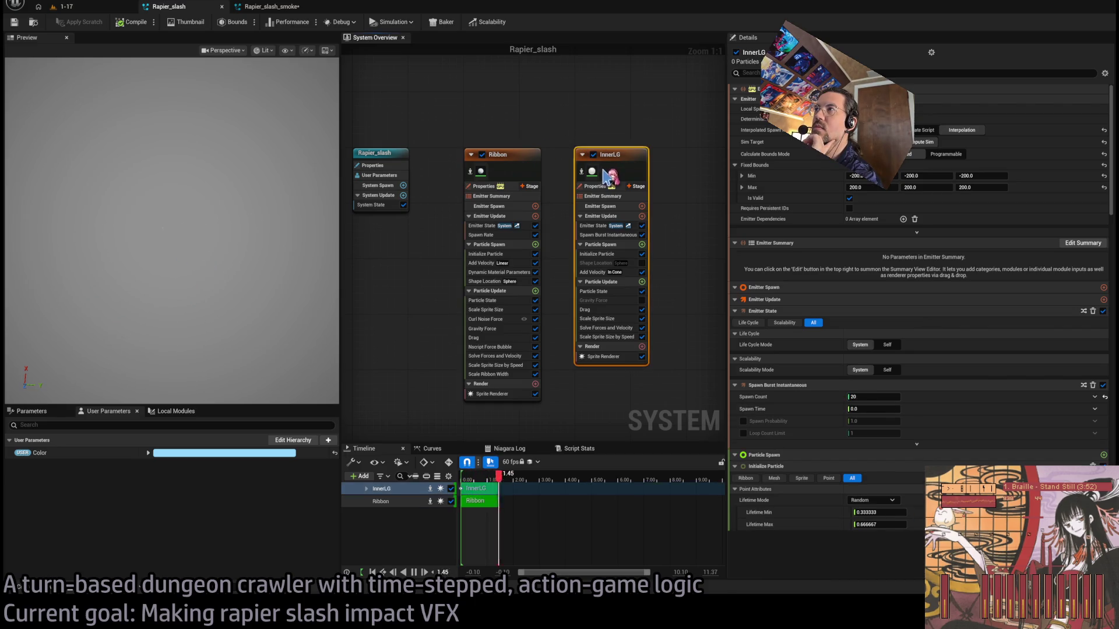
{"action": "left_click", "coordinate": [374, 153]}
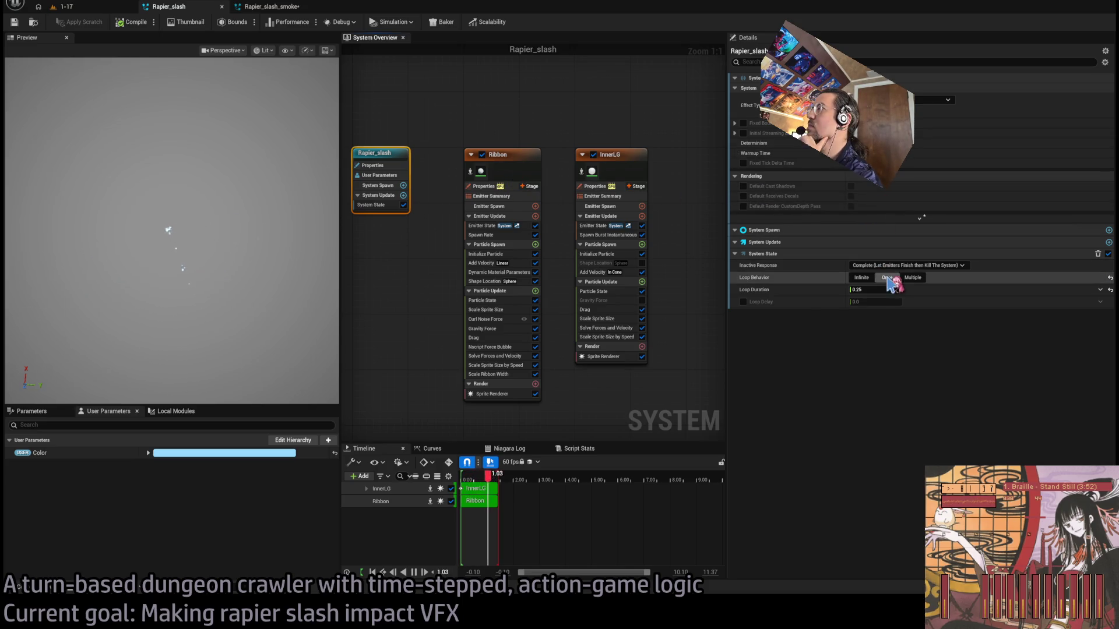
{"action": "left_click", "coordinate": [268, 6]}
{"action": "left_click", "coordinate": [599, 142]}
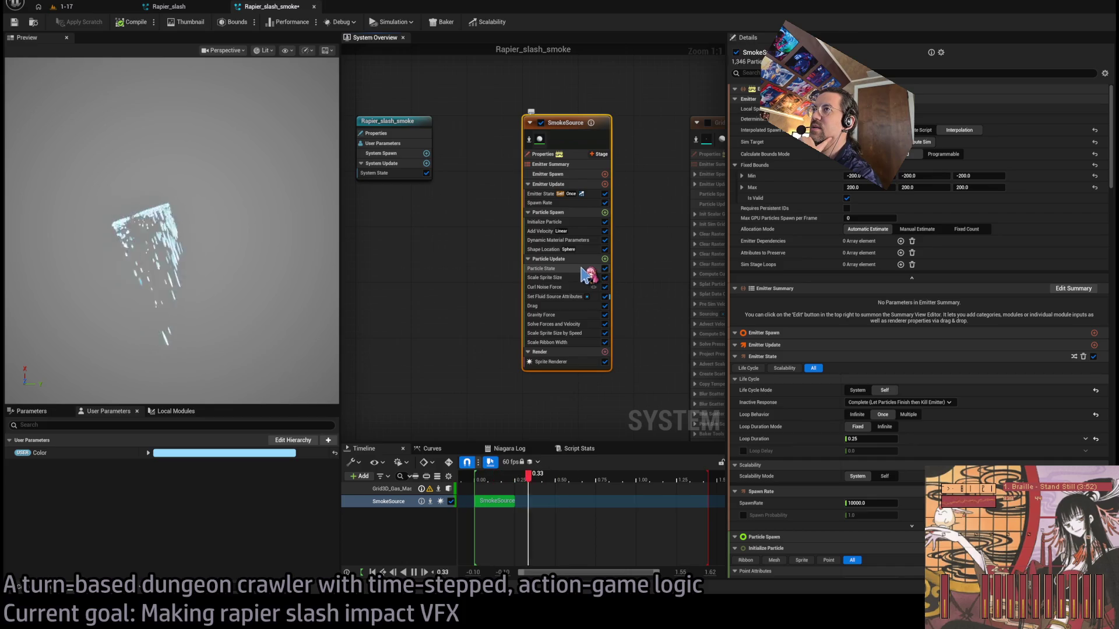
- Drive SmokeSource's Initialize Particle lifetime curve by emitter loop age
{"action": "left_click", "coordinate": [558, 222]}
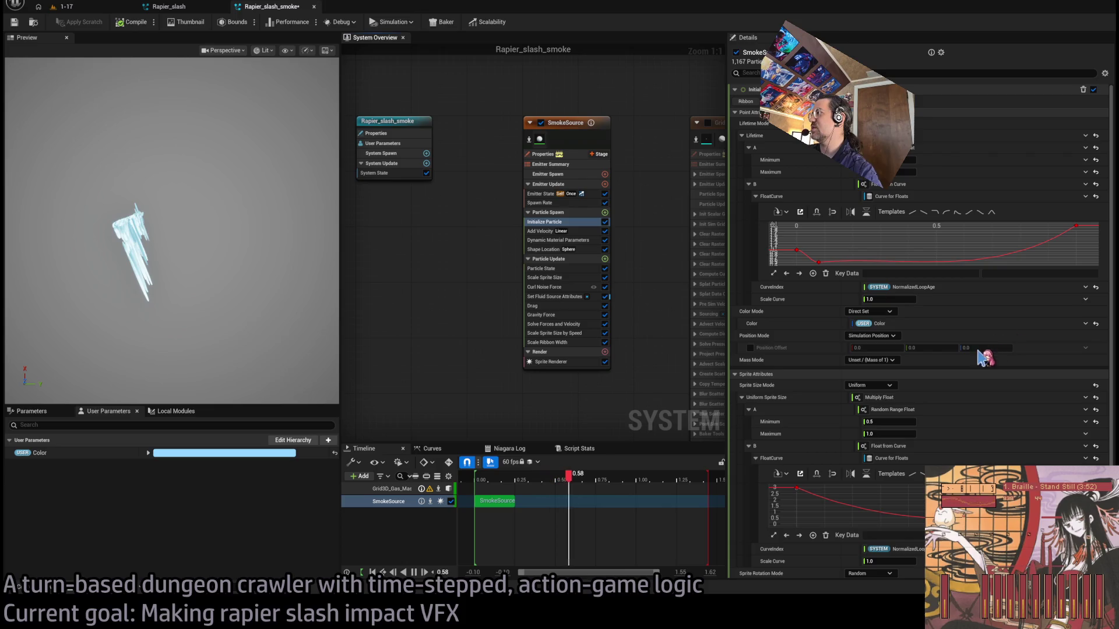
{"action": "left_click", "coordinate": [994, 299]}
{"action": "scroll", "coordinate": [976, 464], "scroll_direction": "down", "scroll_amount": 1}
{"action": "left_click", "coordinate": [1010, 464]}
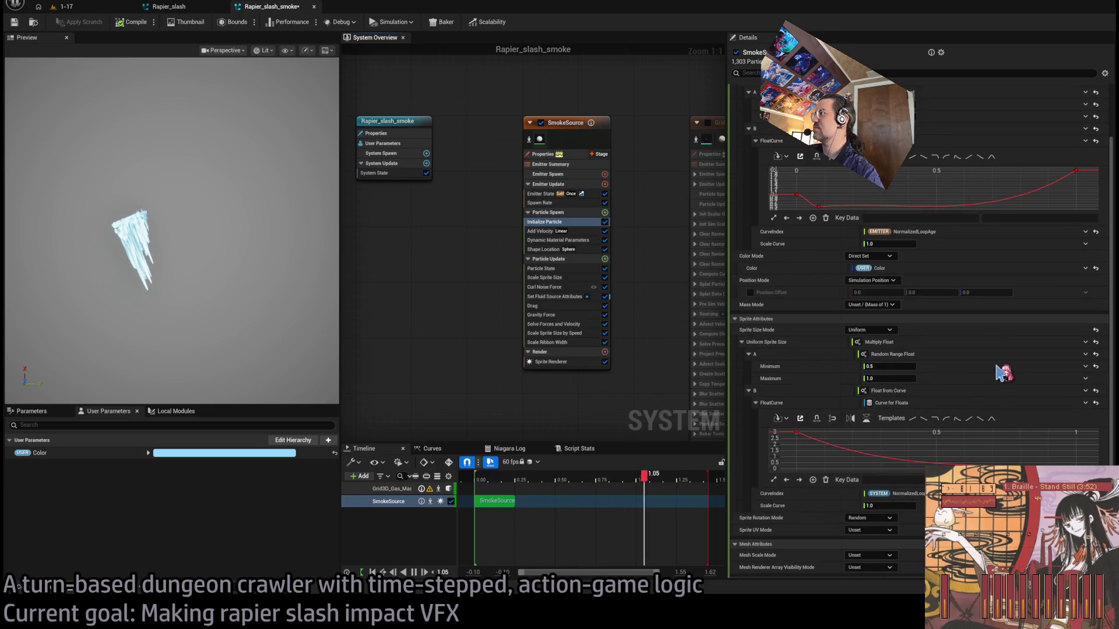
- Review Add Velocity, Shape Location, Curl Noise and sprite-size modules, then enable the Grid3D gas emitter
{"action": "left_click", "coordinate": [582, 232]}
{"action": "left_click", "coordinate": [1083, 249]}
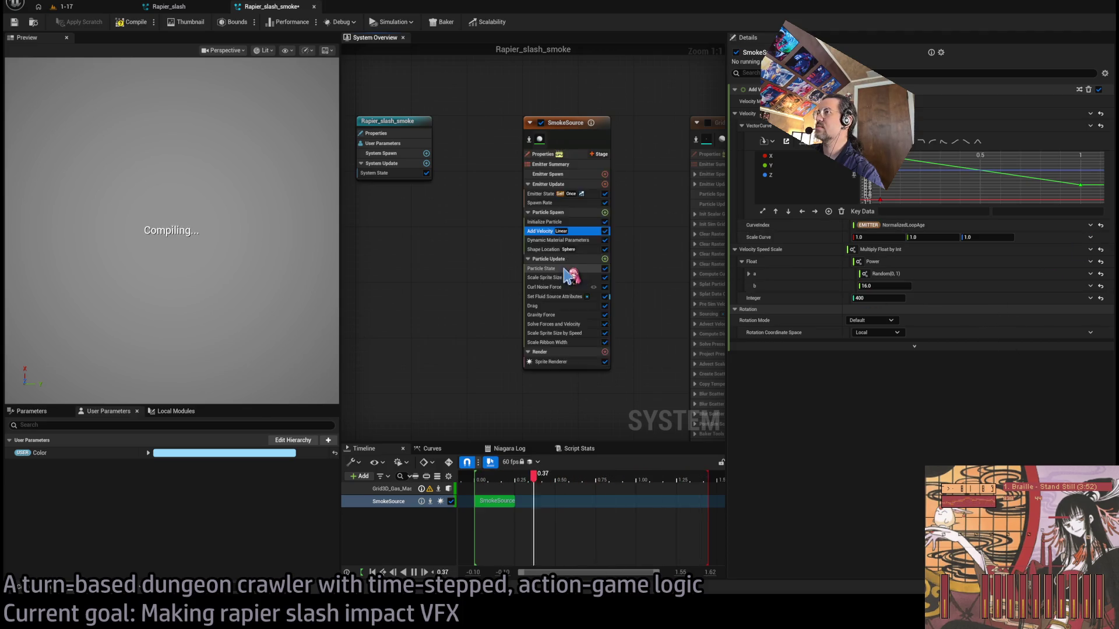
{"action": "left_click", "coordinate": [579, 250]}
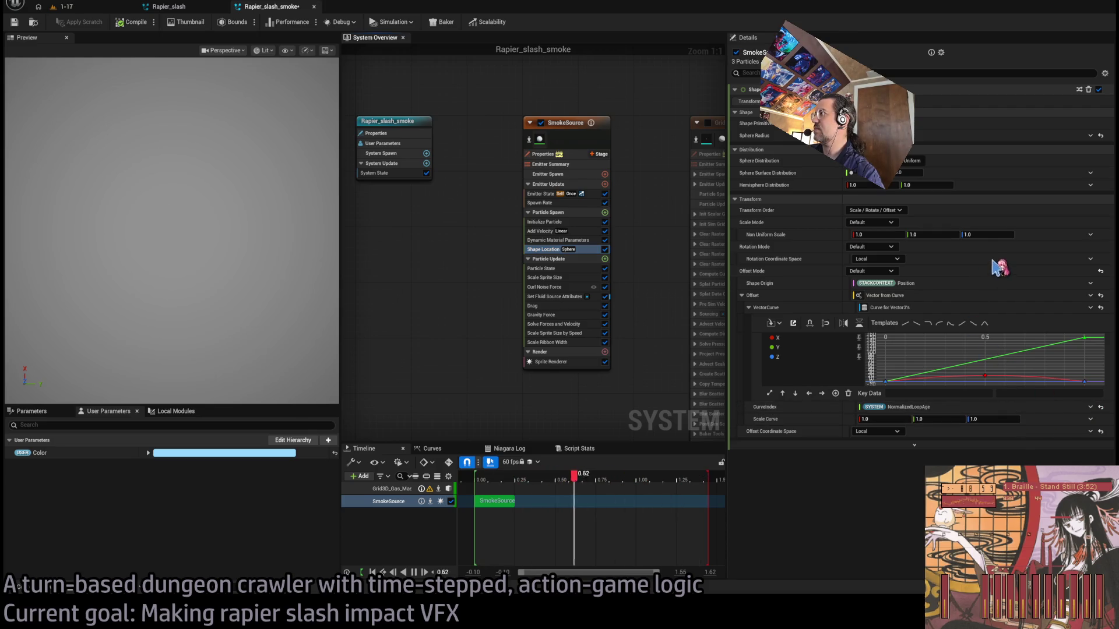
{"action": "left_click", "coordinate": [573, 277]}
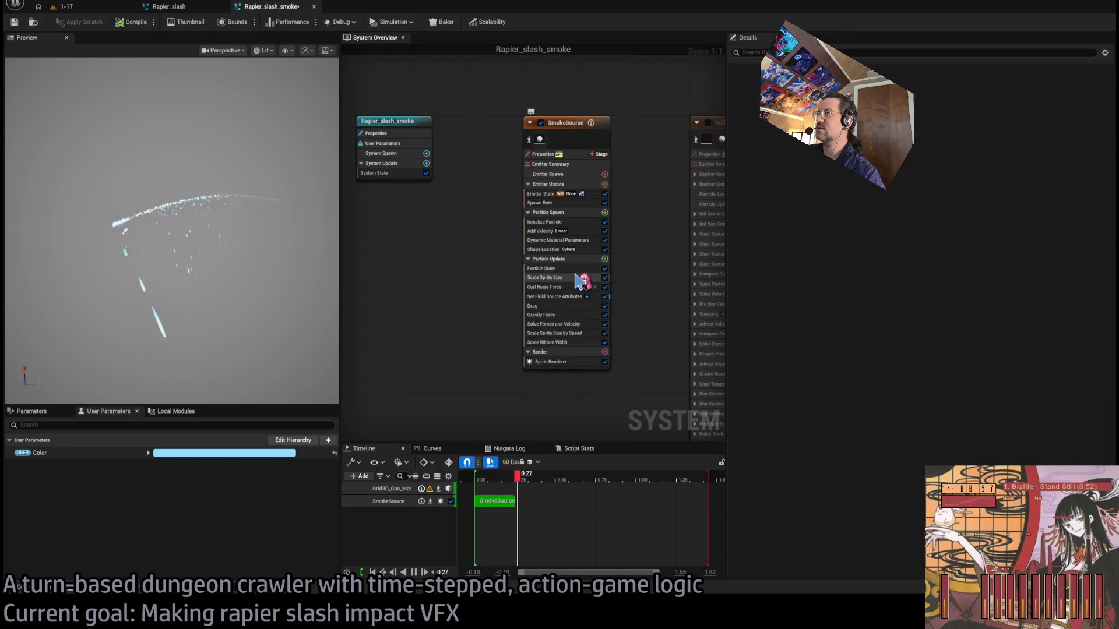
{"action": "left_click", "coordinate": [566, 287]}
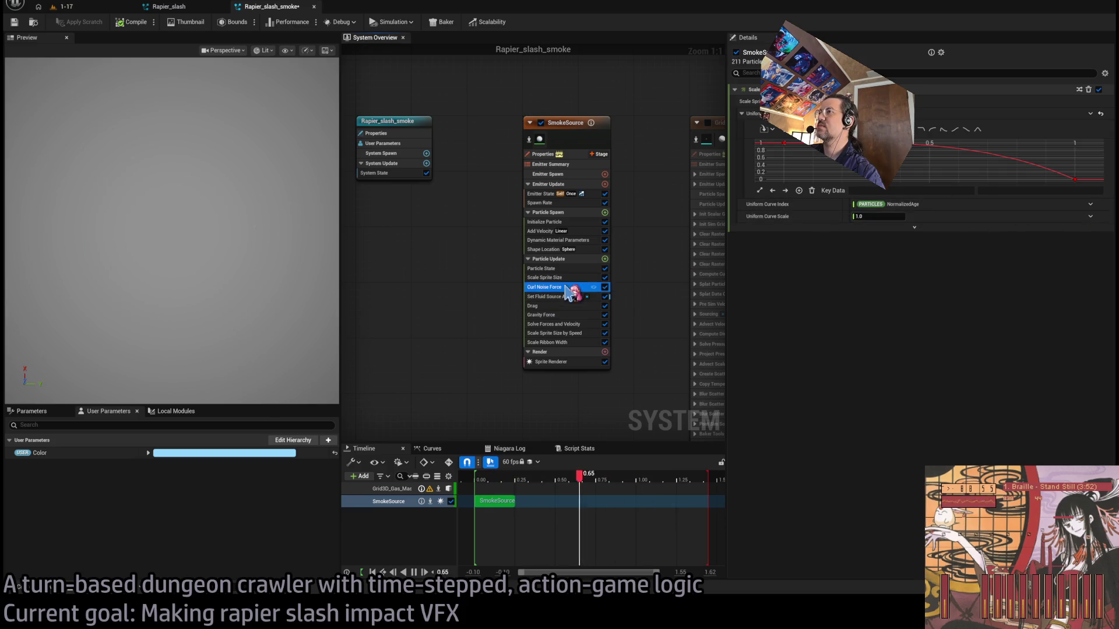
{"action": "left_click", "coordinate": [568, 306]}
{"action": "left_click", "coordinate": [562, 324]}
{"action": "left_click", "coordinate": [560, 333]}
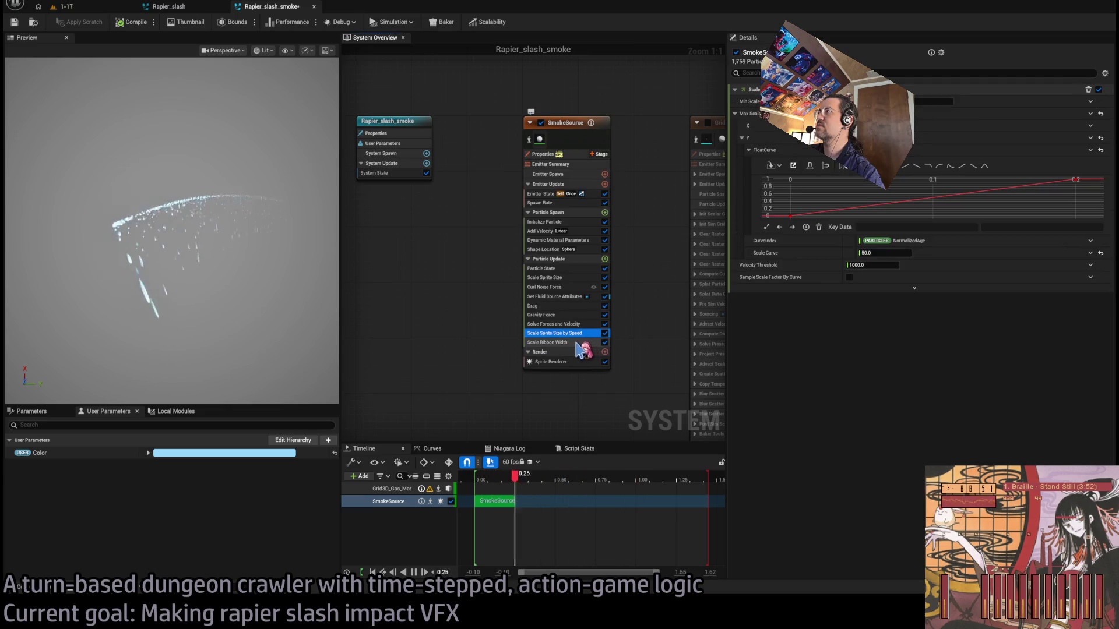
{"action": "left_click", "coordinate": [574, 343]}
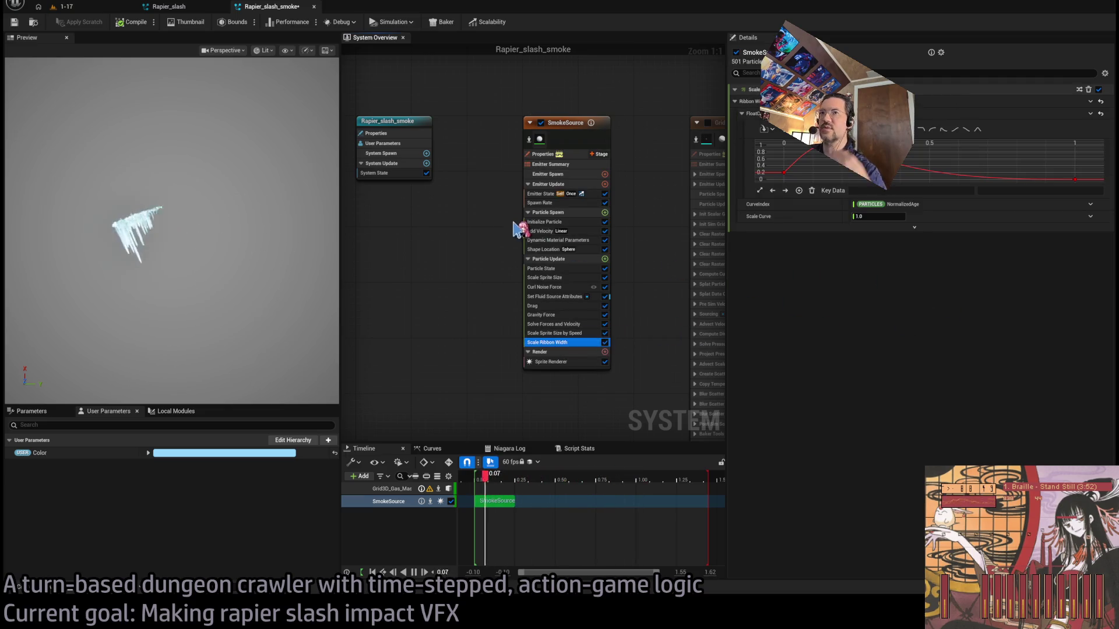
{"action": "left_click", "coordinate": [707, 123]}
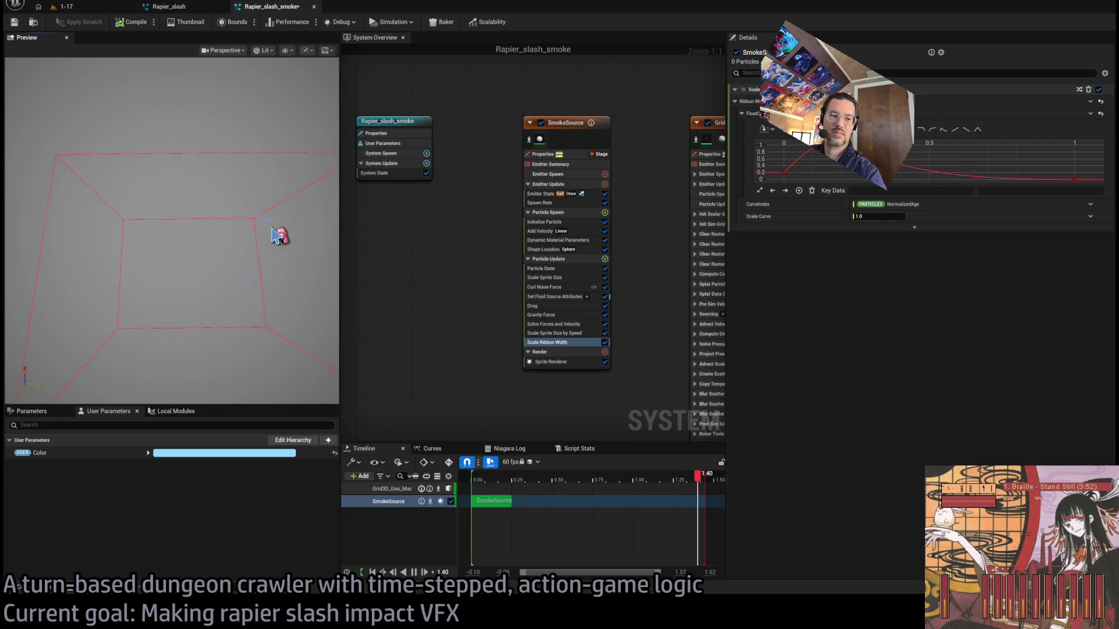
- Orbit the preview to a wide view and select the Grid3D_Gas_Master node to show its settings
{"action": "left_click_drag", "start_coordinate": [279, 236], "coordinate": [259, 175]}
{"action": "left_click_drag", "start_coordinate": [268, 271], "coordinate": [262, 259]}
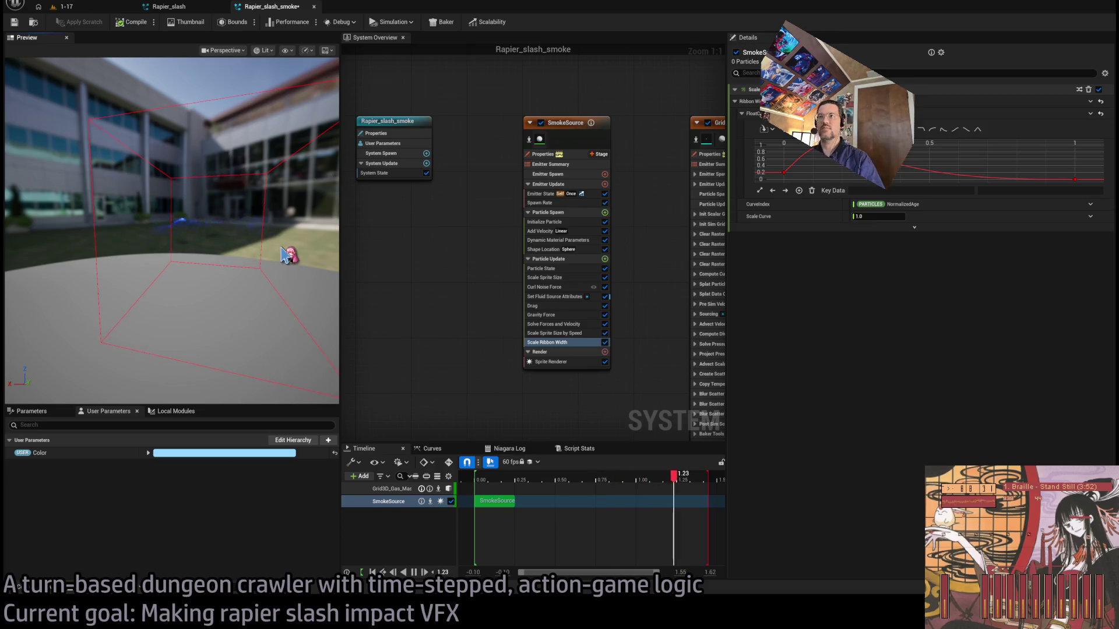
{"action": "left_click_drag", "start_coordinate": [449, 260], "coordinate": [445, 233]}
{"action": "left_click", "coordinate": [682, 155]}
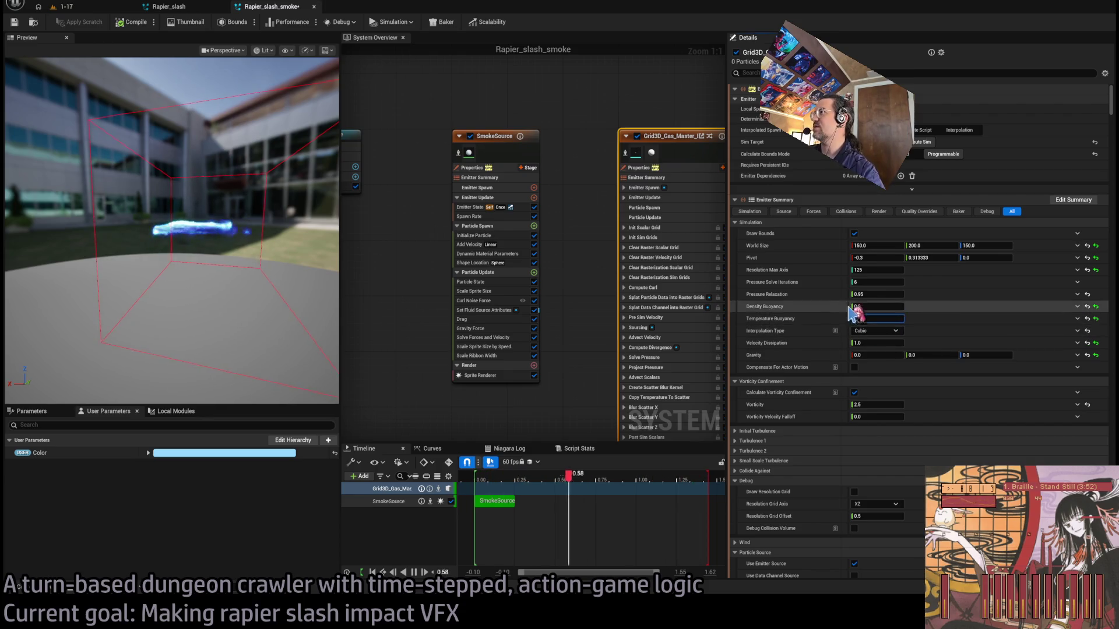
- Commit Temperature Buoyancy 0.25 and scroll through the Grid3D_Gas_Master gas settings in Details
{"action": "key", "text": "Return"}
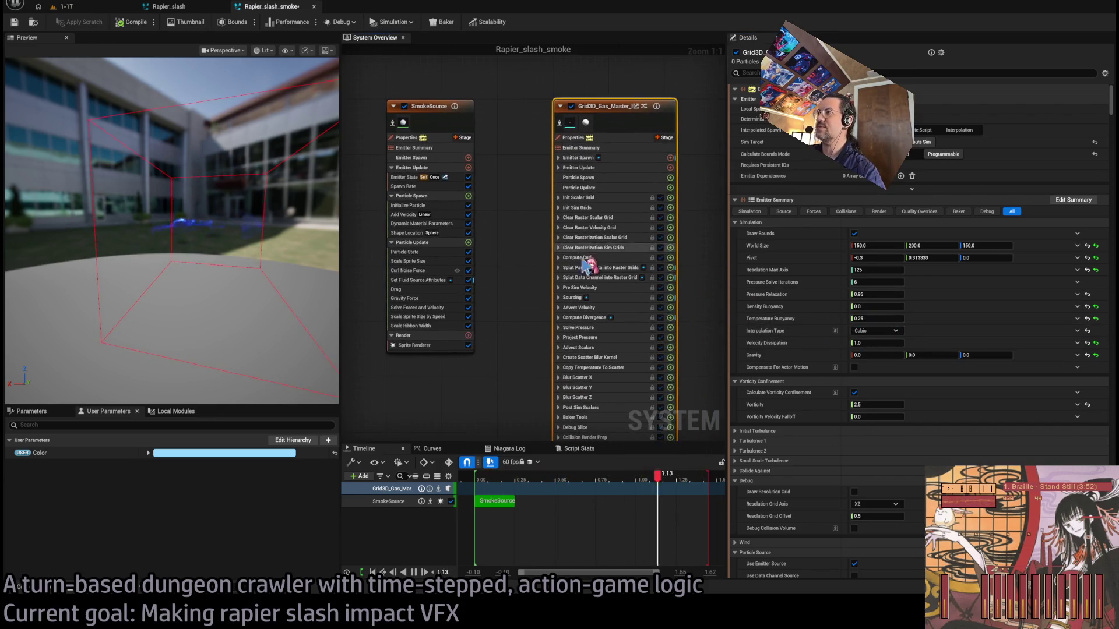
{"action": "scroll", "coordinate": [827, 349], "scroll_direction": "down", "scroll_amount": 5}
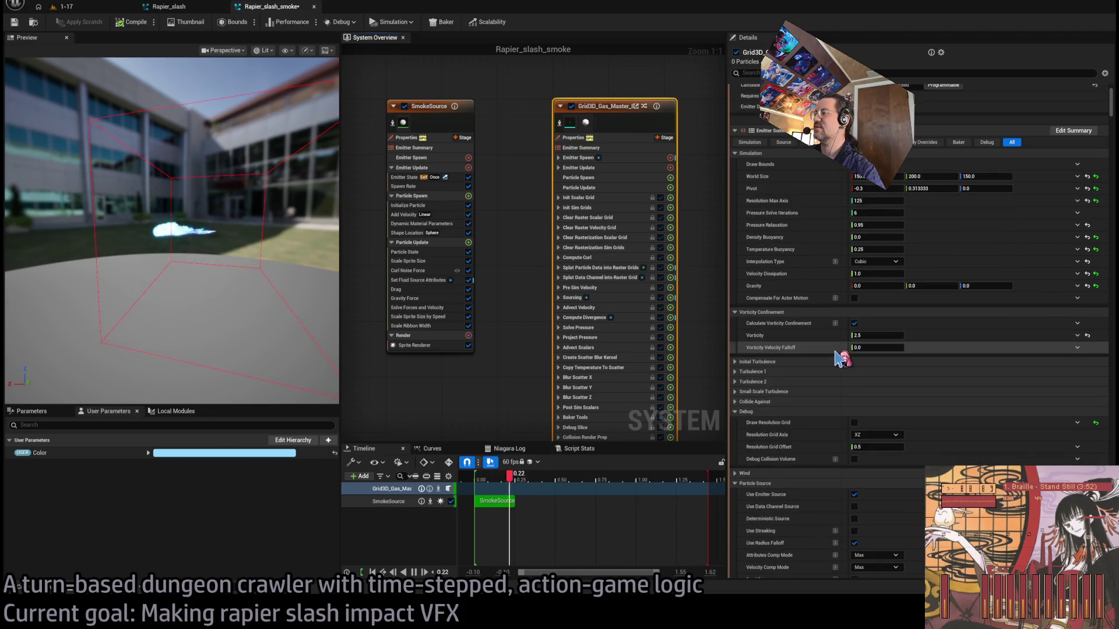
{"action": "scroll", "coordinate": [840, 412], "scroll_direction": "down", "scroll_amount": 3}
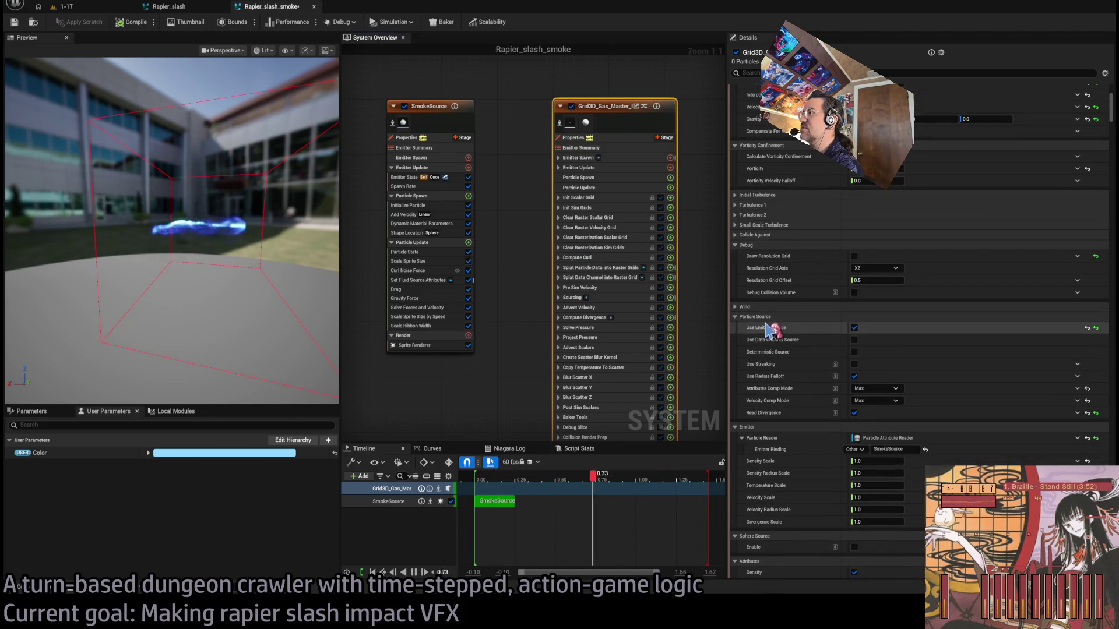
{"action": "scroll", "coordinate": [833, 393], "scroll_direction": "down", "scroll_amount": 10}
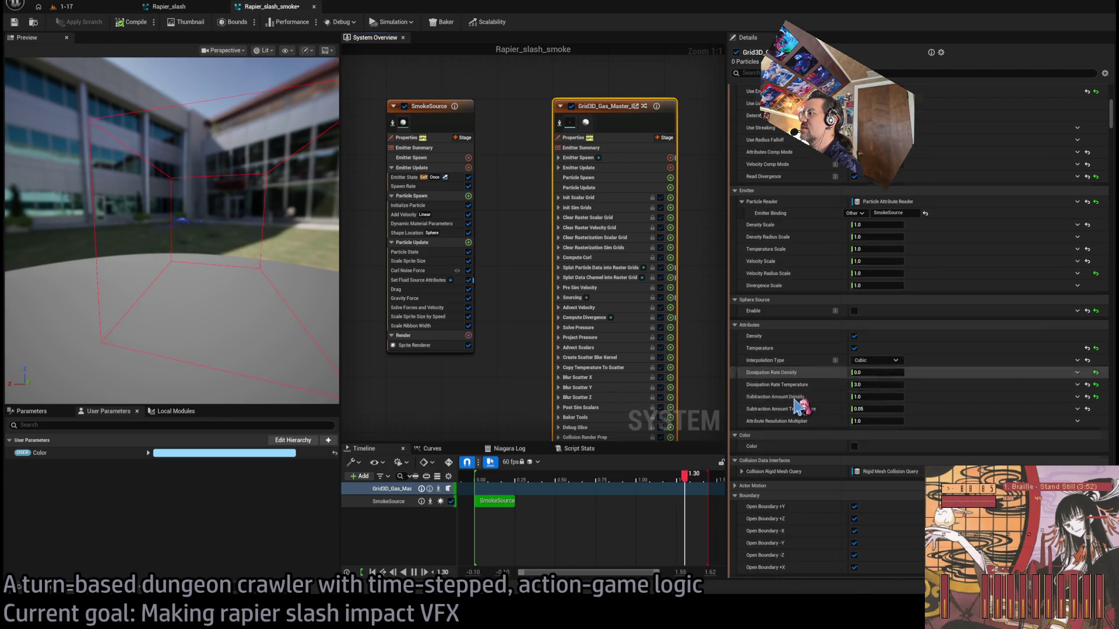
{"action": "scroll", "coordinate": [804, 407], "scroll_direction": "down", "scroll_amount": 9}
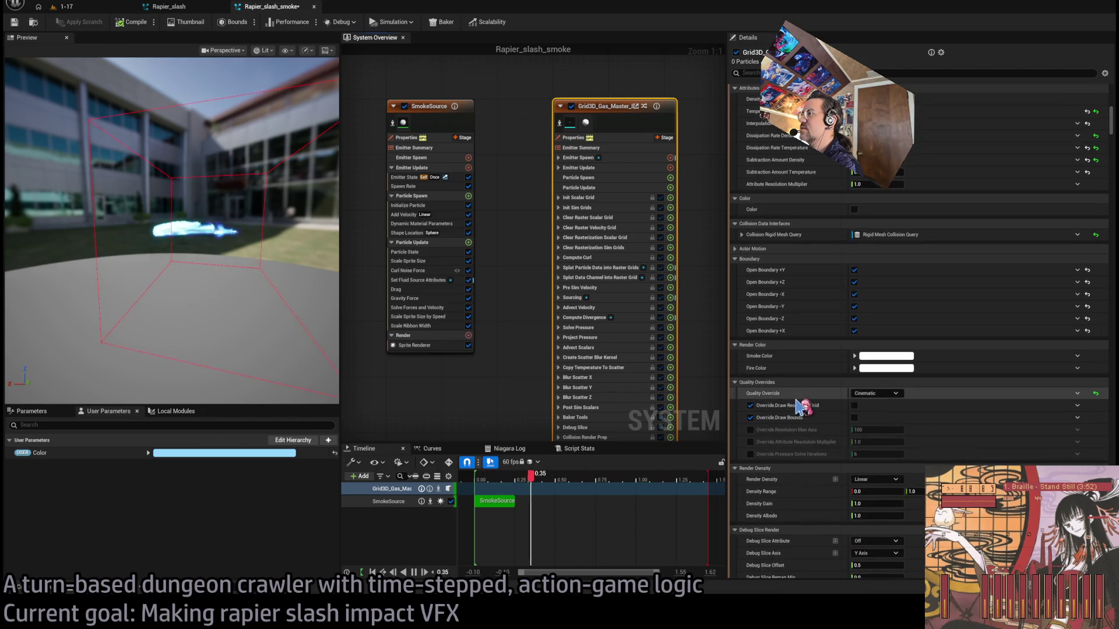
{"action": "scroll", "coordinate": [809, 408], "scroll_direction": "down", "scroll_amount": 9}
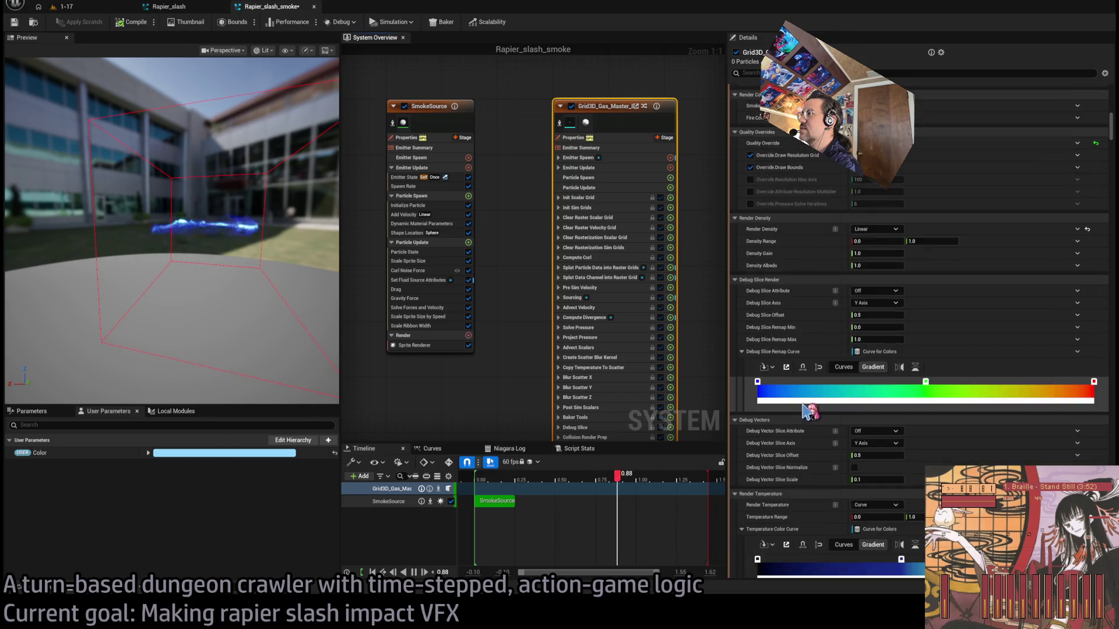
{"action": "scroll", "coordinate": [854, 395], "scroll_direction": "down", "scroll_amount": 7}
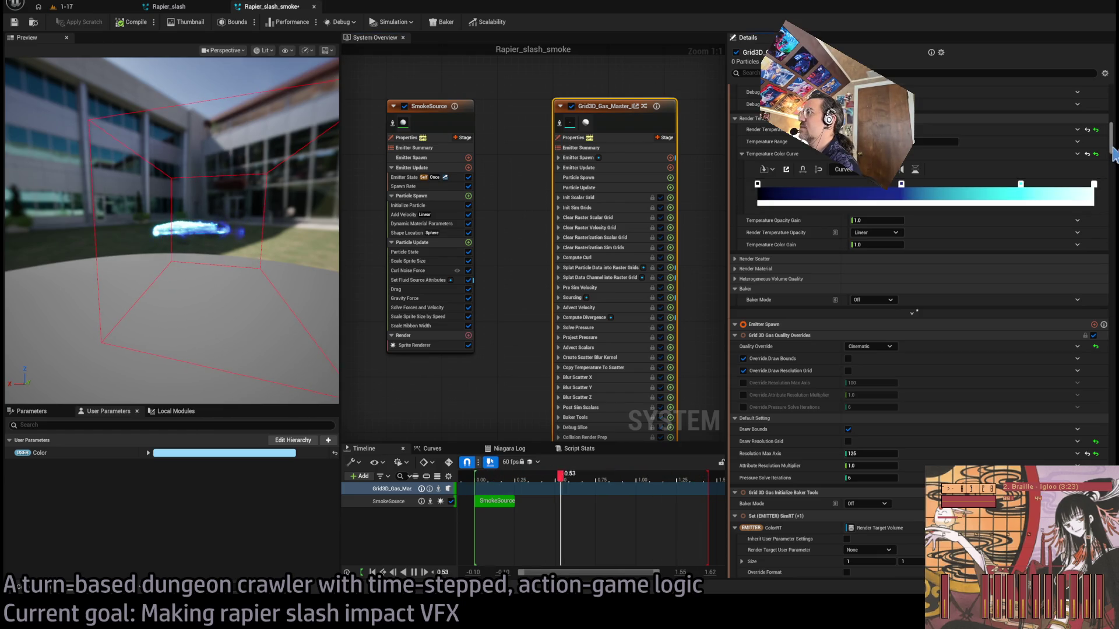
{"action": "scroll", "coordinate": [1113, 154], "scroll_direction": "down", "scroll_amount": 7}
{"action": "left_click_drag", "start_coordinate": [551, 379], "coordinate": [497, 307]}
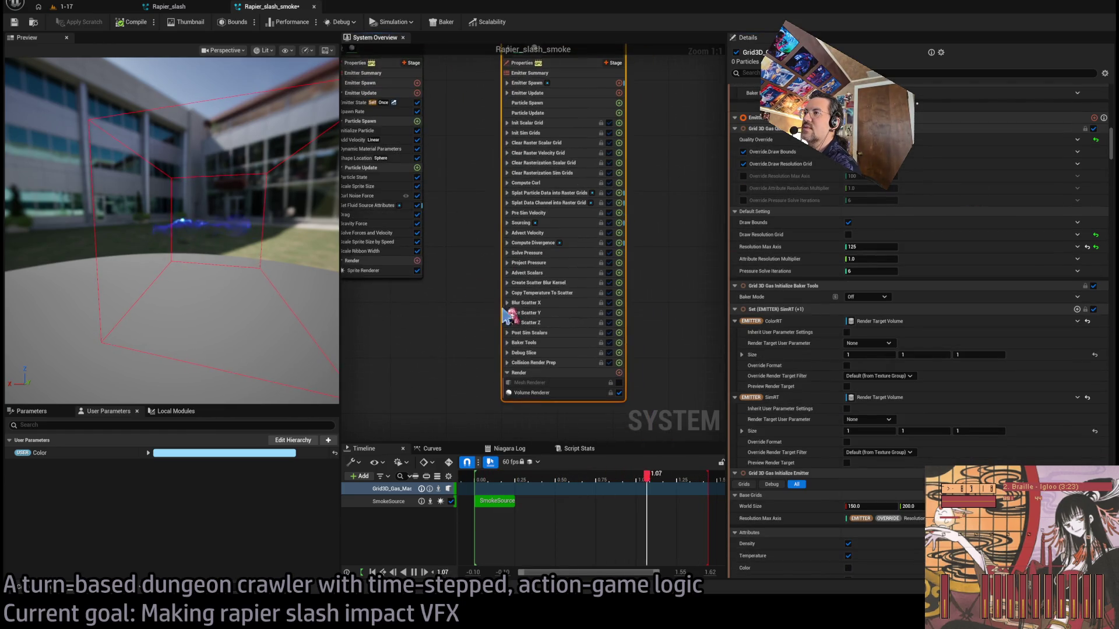
{"action": "left_click_drag", "start_coordinate": [492, 190], "coordinate": [467, 229]}
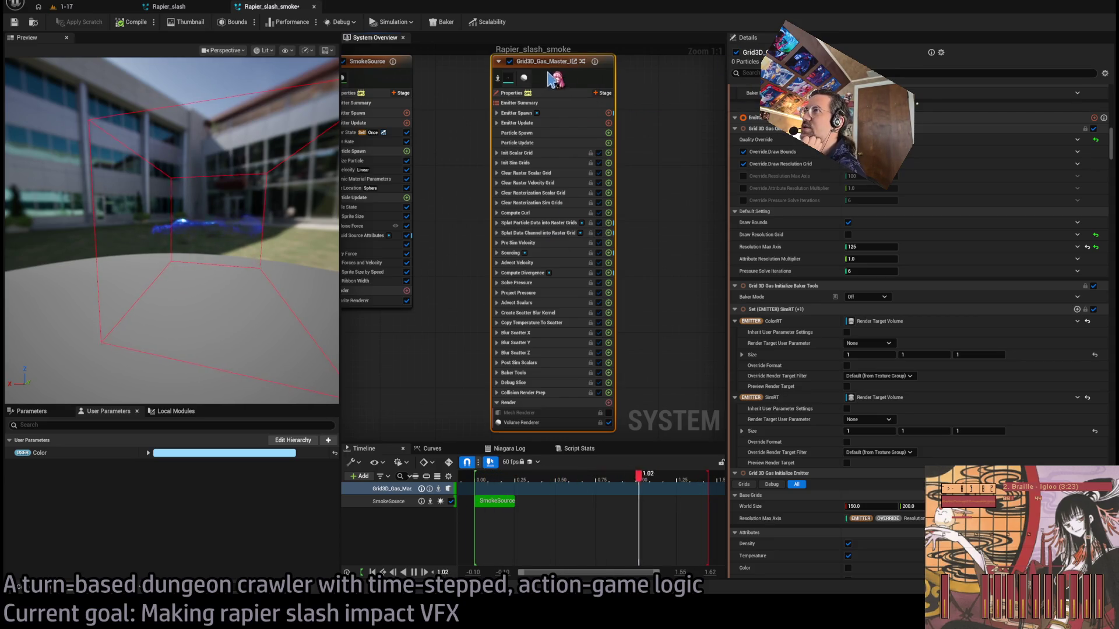
{"action": "left_click", "coordinate": [679, 109]}
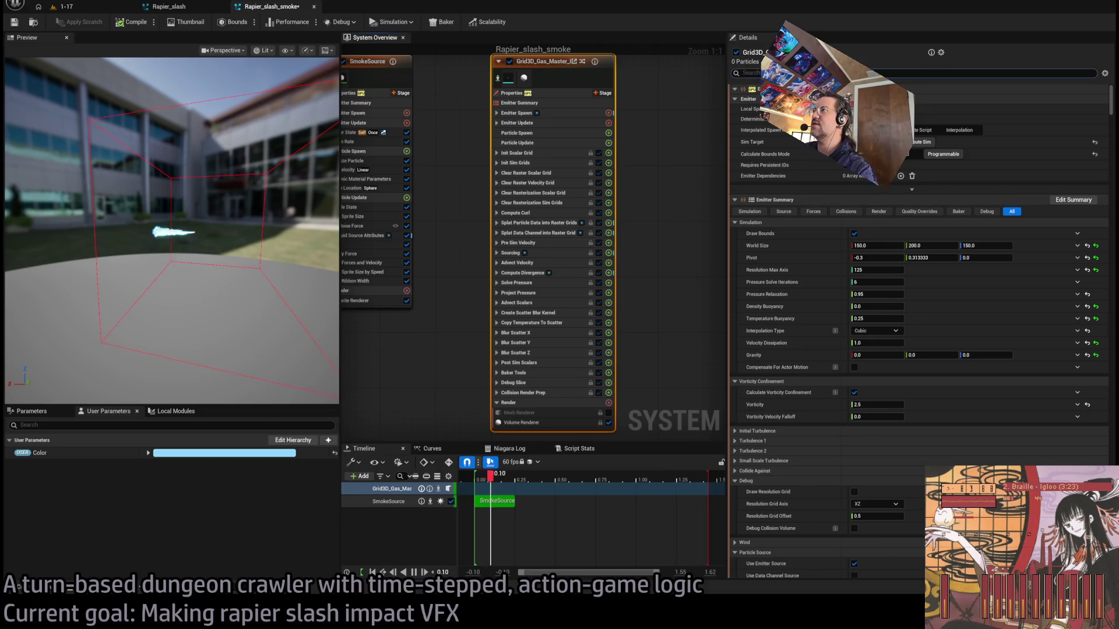
- Search Details for gravity and keep the Gravity Z value at its default -980
{"action": "type", "text": "gravity"}
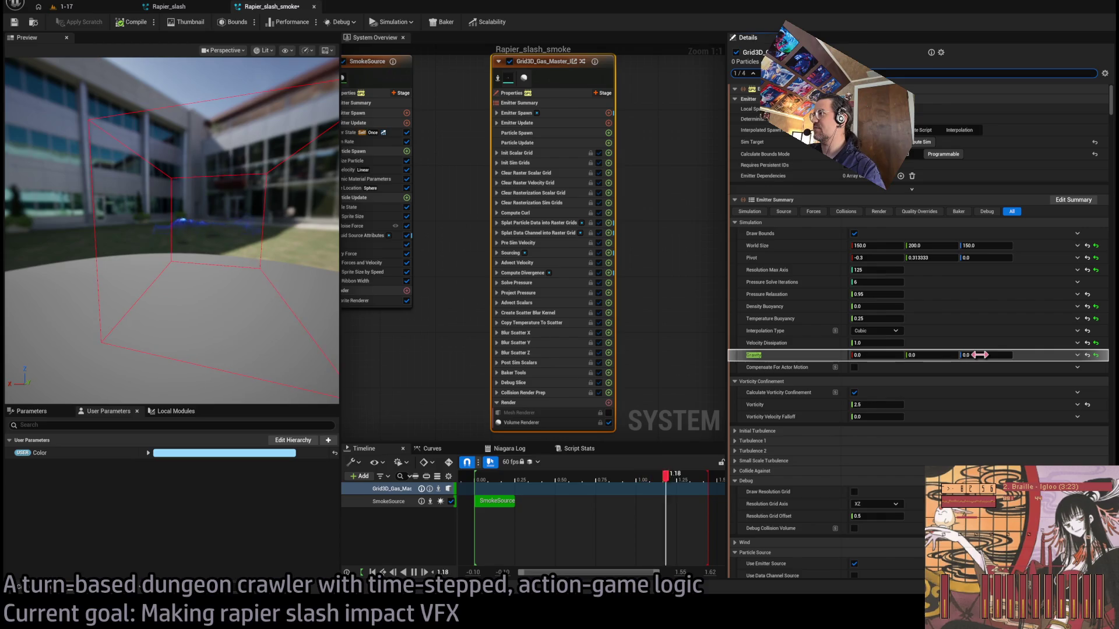
{"action": "scroll", "coordinate": [1100, 264], "scroll_direction": "down", "scroll_amount": 15}
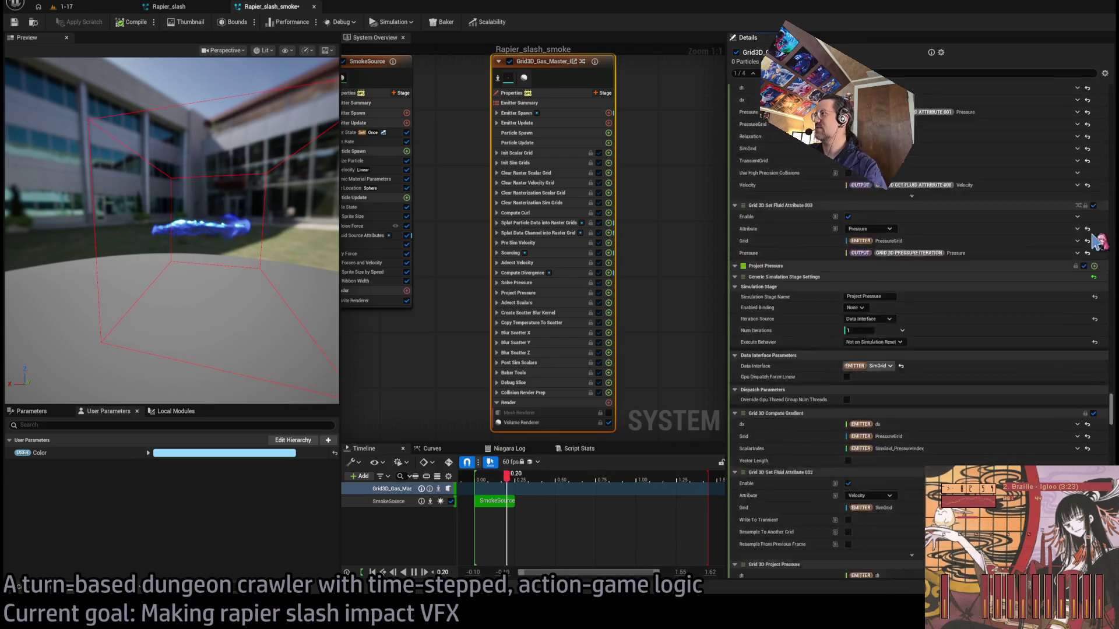
{"action": "scroll", "coordinate": [1099, 264], "scroll_direction": "up", "scroll_amount": 15}
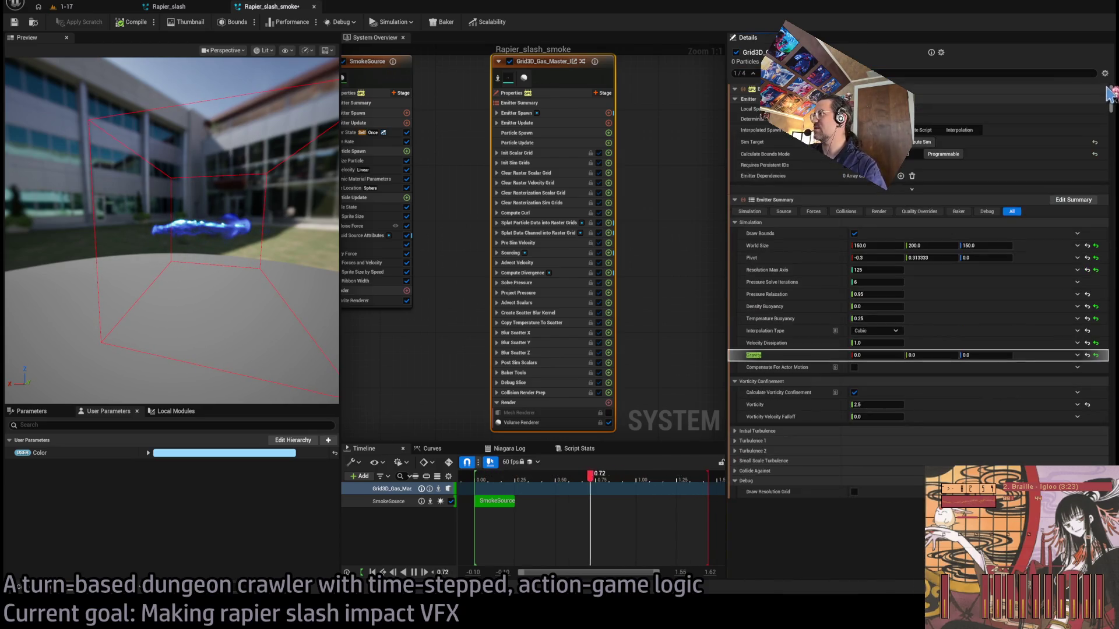
{"action": "left_click", "coordinate": [983, 353]}
{"action": "key", "text": "Return"}
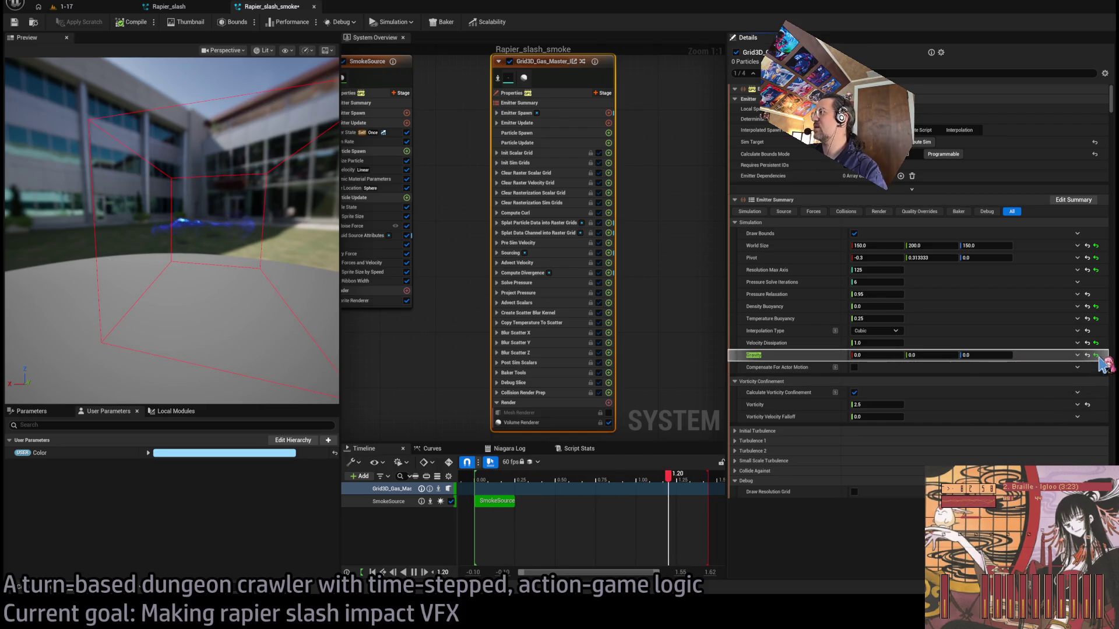
{"action": "left_click", "coordinate": [1095, 356]}
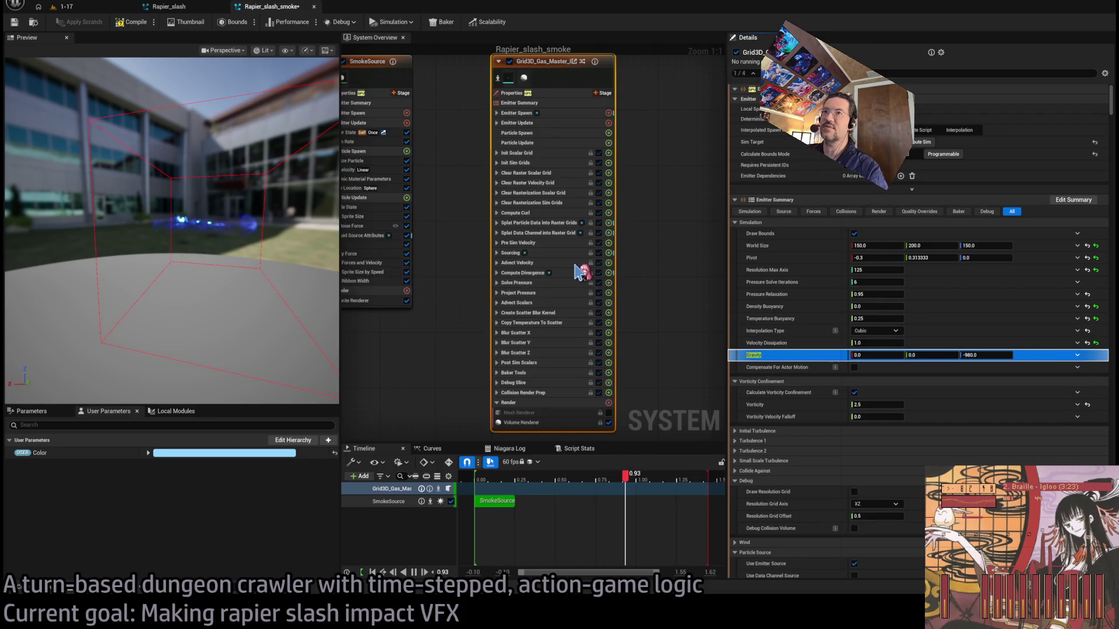
- Raise Temperature Buoyancy to 1.0, check the smoke in the preview, and clear the search filter
{"action": "left_click", "coordinate": [880, 318]}
{"action": "type", "text": "1"}
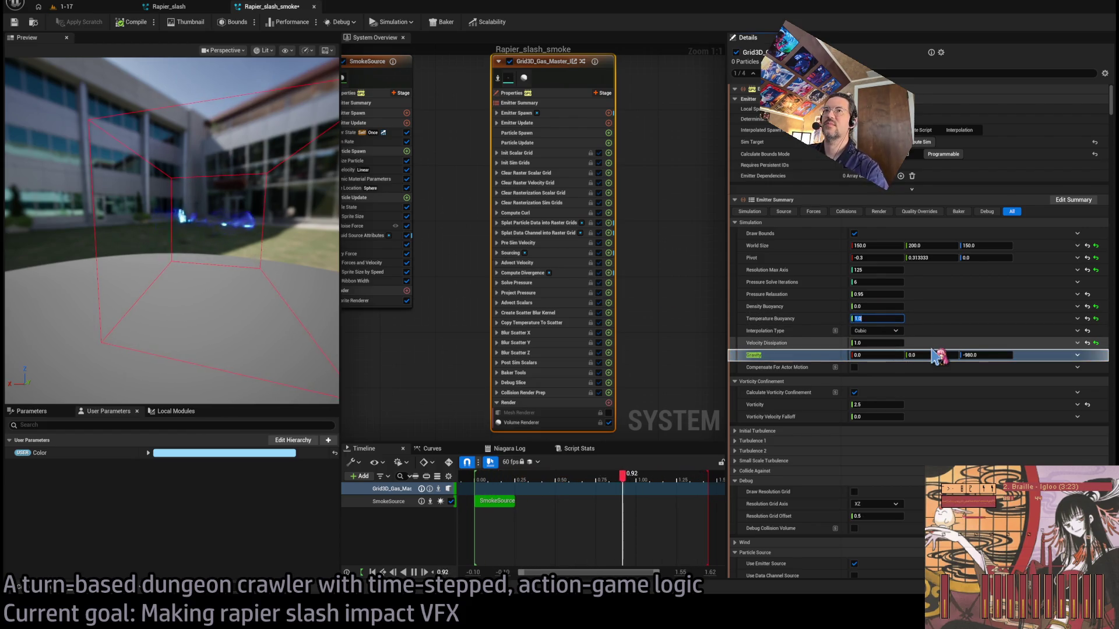
{"action": "left_click", "coordinate": [247, 260]}
{"action": "mouse_move", "coordinate": [248, 260]}
{"action": "left_mouse_down"}
{"action": "mouse_move", "coordinate": [227, 259]}
{"action": "mouse_move", "coordinate": [273, 236]}
{"action": "left_mouse_up"}
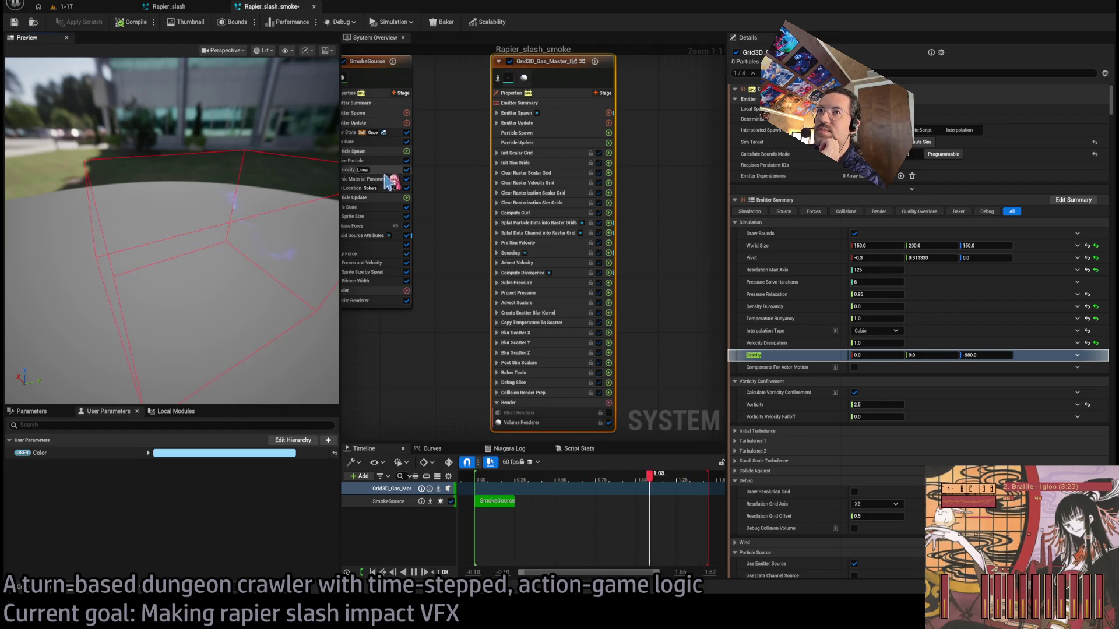
{"action": "left_click_drag", "start_coordinate": [233, 233], "coordinate": [233, 151]}
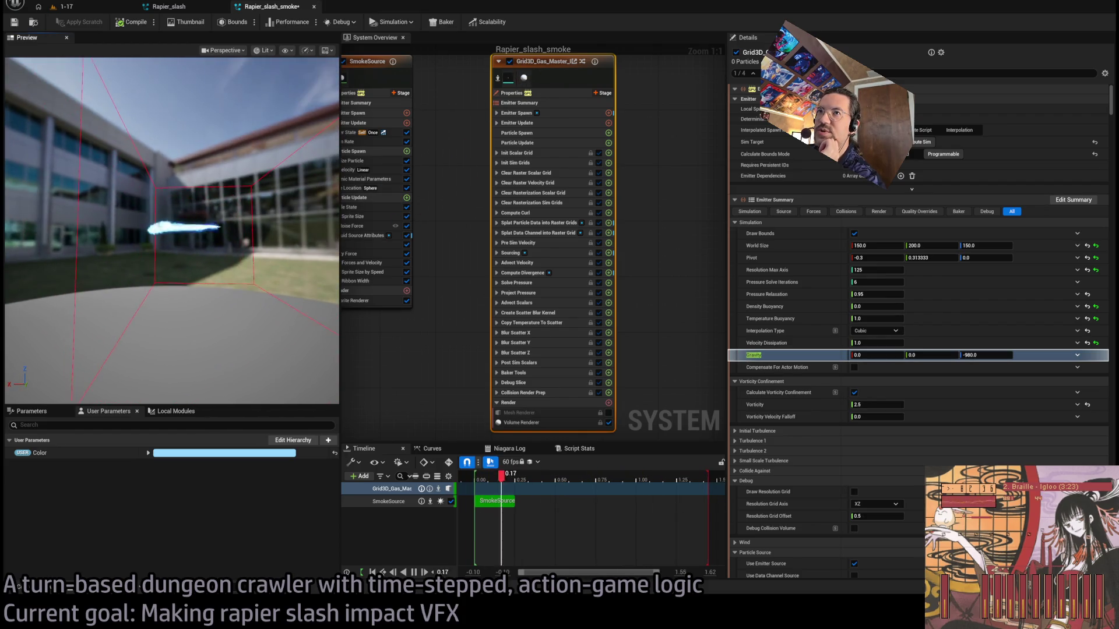
{"action": "left_click_drag", "start_coordinate": [242, 262], "coordinate": [259, 256]}
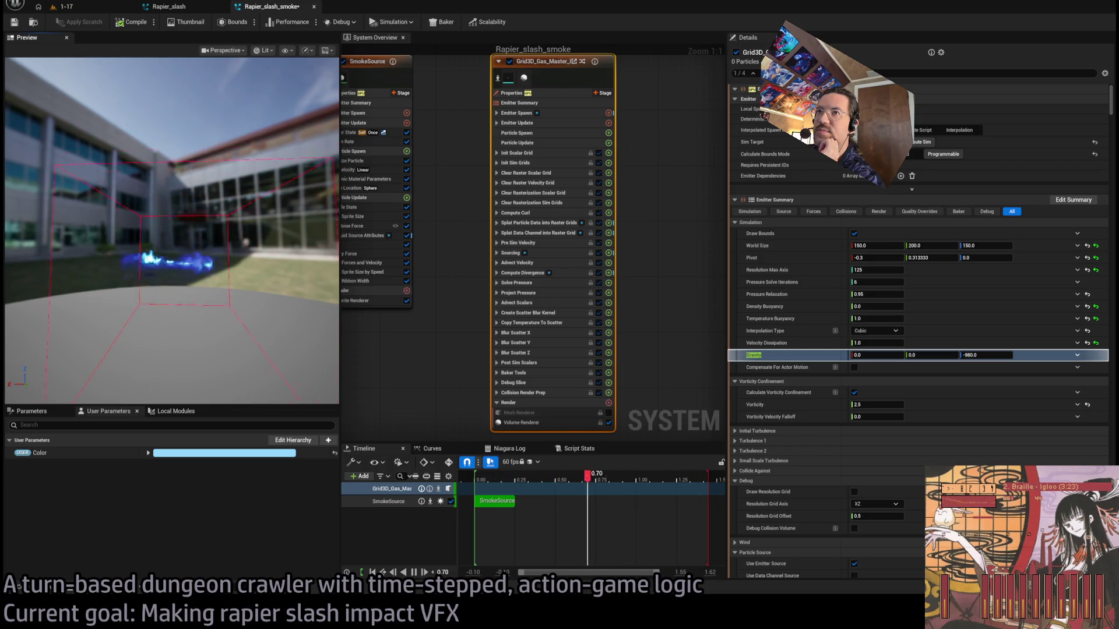
{"action": "left_click", "coordinate": [547, 114]}
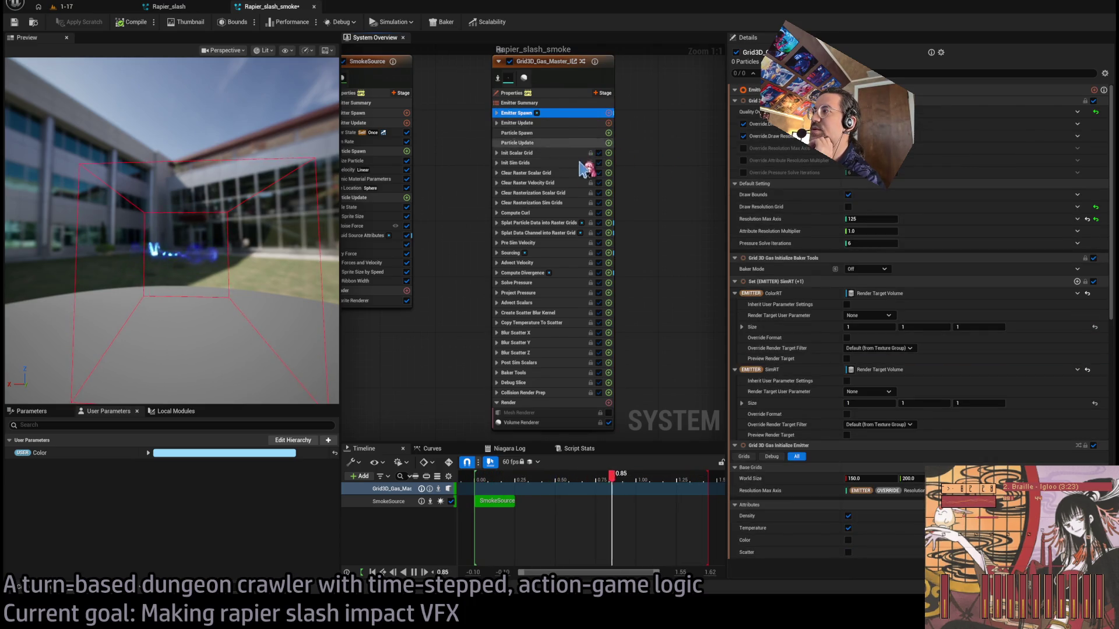
{"action": "left_click", "coordinate": [577, 80]}
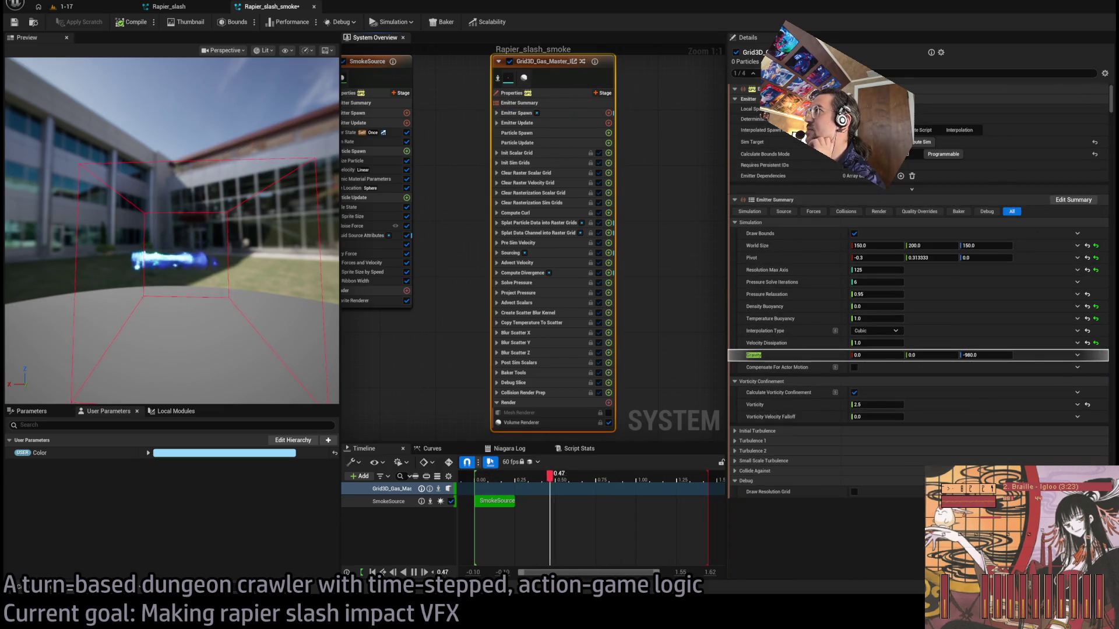
{"action": "key", "text": "Escape"}
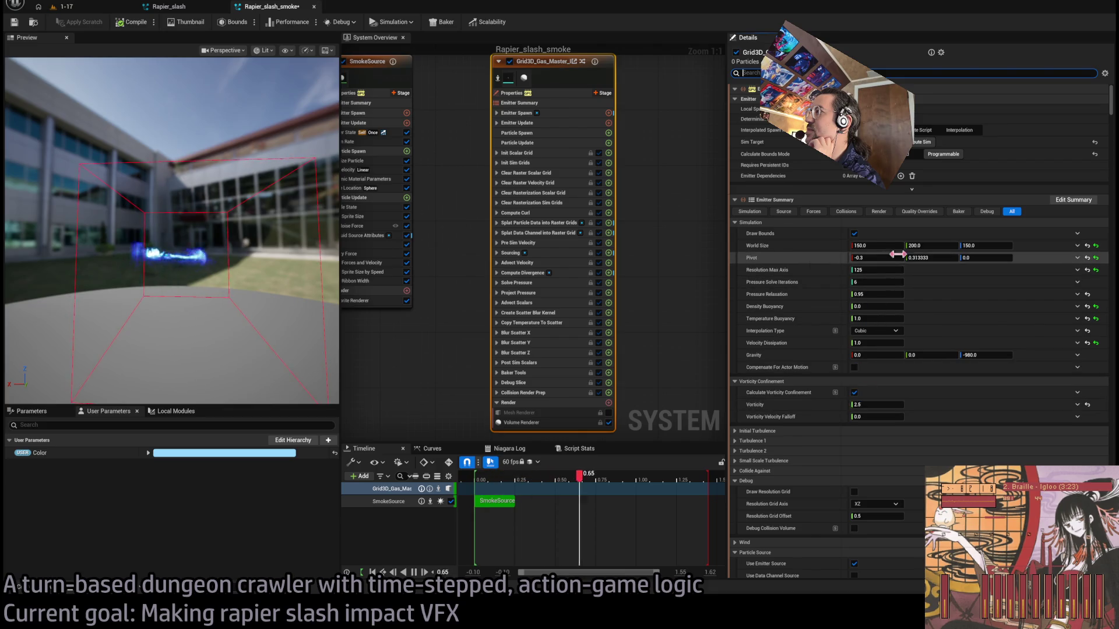
- Drag World Size down to about 132 × 175 × 51 and raise the pivot Z, checking the smoke
{"action": "left_click_drag", "start_coordinate": [979, 242], "coordinate": [968, 243]}
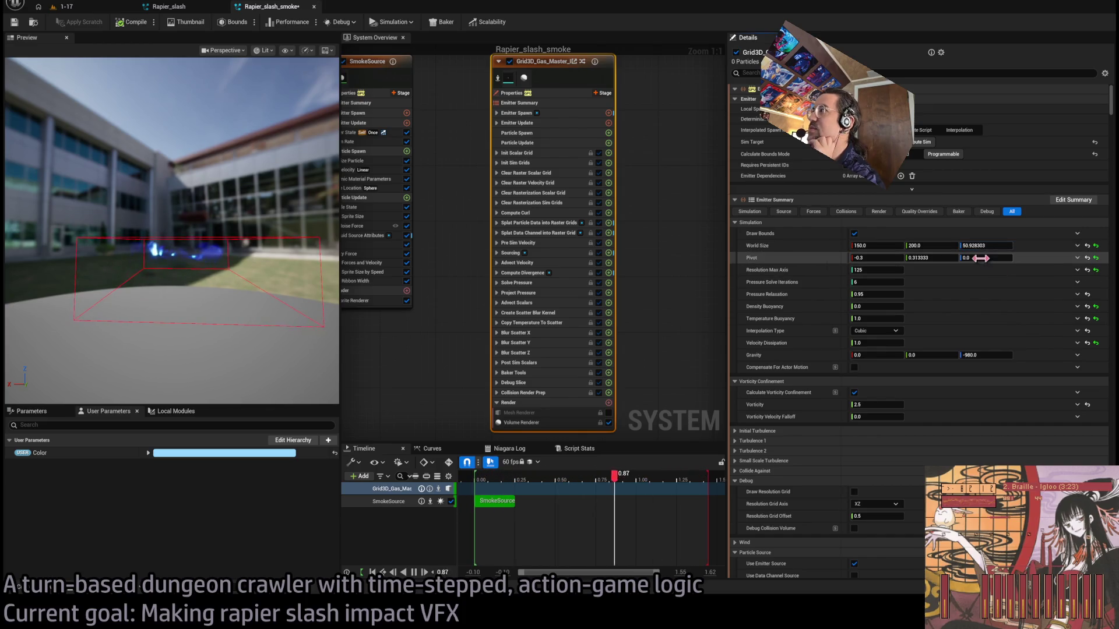
{"action": "left_click_drag", "start_coordinate": [985, 258], "coordinate": [993, 258]}
{"action": "left_click_drag", "start_coordinate": [175, 233], "coordinate": [157, 215]}
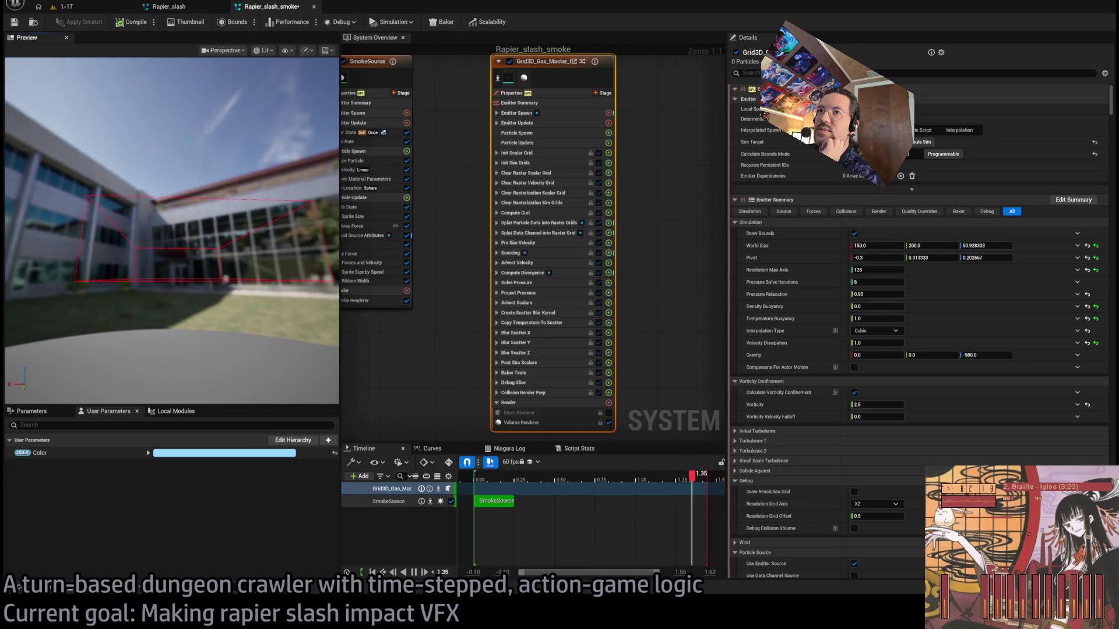
{"action": "left_click_drag", "start_coordinate": [985, 258], "coordinate": [991, 258]}
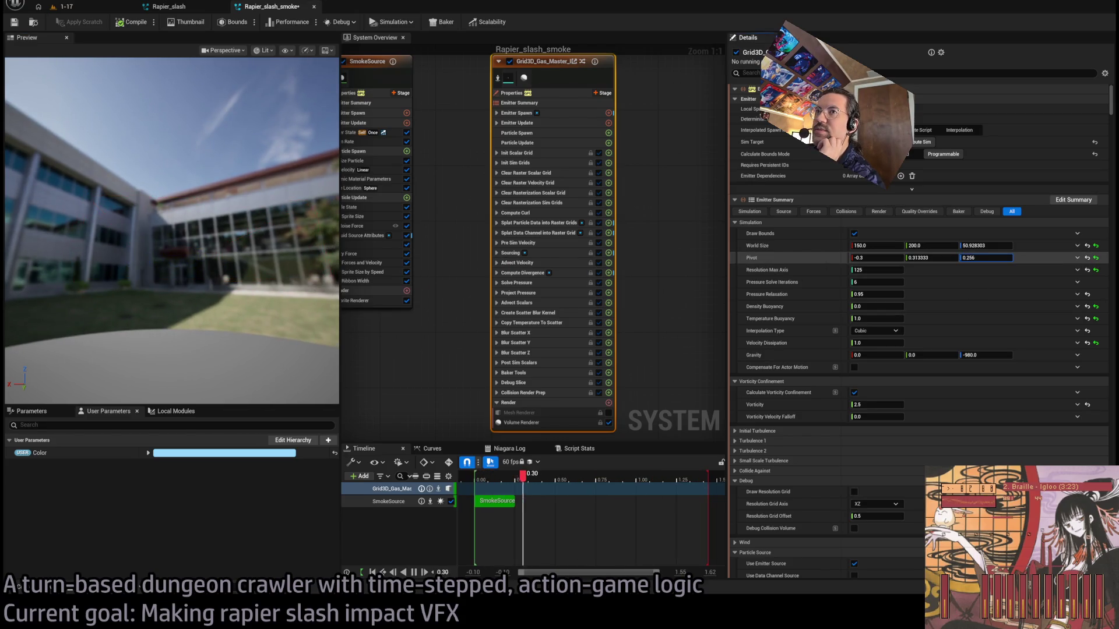
{"action": "mouse_move", "coordinate": [266, 268]}
{"action": "left_mouse_down"}
{"action": "mouse_move", "coordinate": [238, 262]}
{"action": "mouse_move", "coordinate": [266, 268]}
{"action": "mouse_move", "coordinate": [262, 315]}
{"action": "mouse_move", "coordinate": [268, 268]}
{"action": "left_mouse_up"}
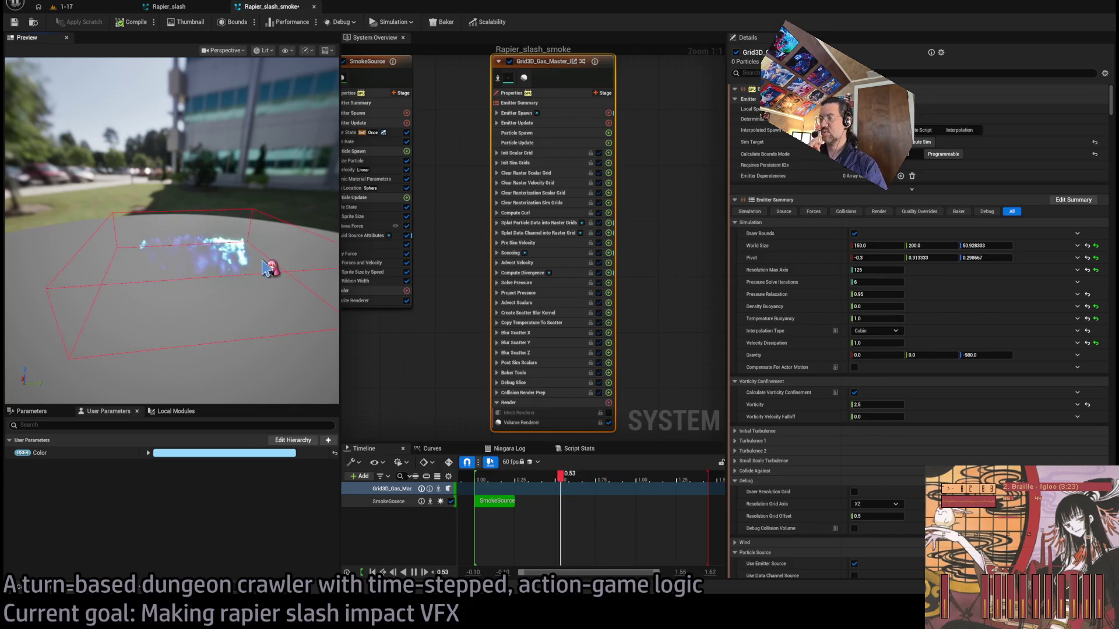
{"action": "mouse_move", "coordinate": [302, 243]}
{"action": "left_mouse_down"}
{"action": "mouse_move", "coordinate": [297, 222]}
{"action": "mouse_move", "coordinate": [292, 280]}
{"action": "mouse_move", "coordinate": [285, 221]}
{"action": "mouse_move", "coordinate": [294, 315]}
{"action": "mouse_move", "coordinate": [292, 274]}
{"action": "mouse_move", "coordinate": [235, 257]}
{"action": "left_mouse_up"}
{"action": "scroll", "coordinate": [236, 257], "scroll_direction": "down", "scroll_amount": 5}
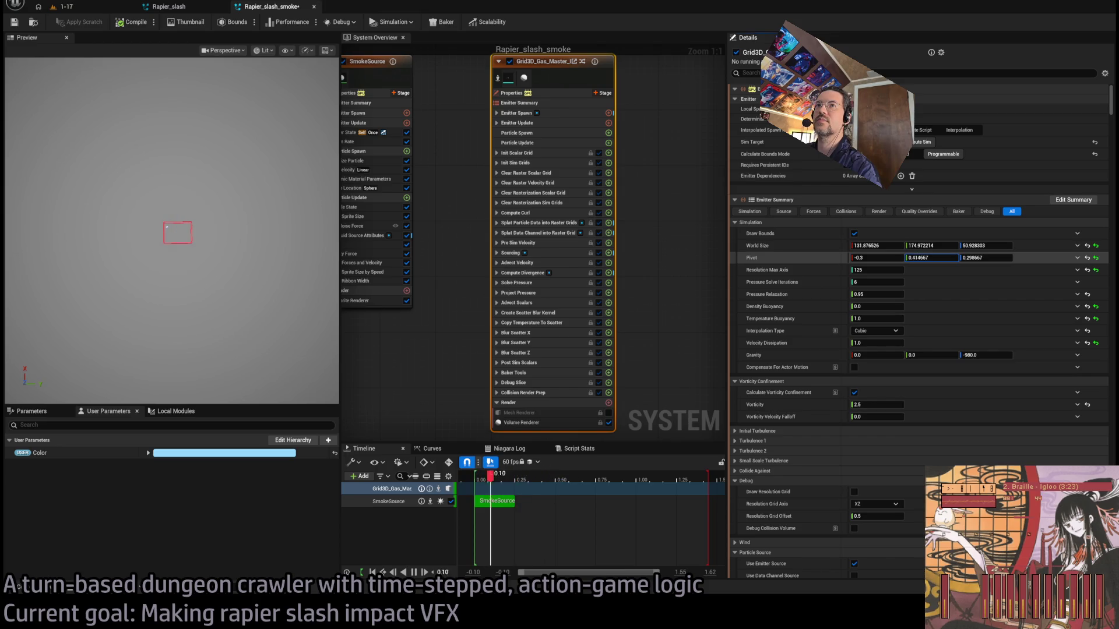
{"action": "mouse_move", "coordinate": [205, 257]}
{"action": "left_mouse_down"}
{"action": "mouse_move", "coordinate": [204, 245]}
{"action": "mouse_move", "coordinate": [219, 247]}
{"action": "left_mouse_up"}
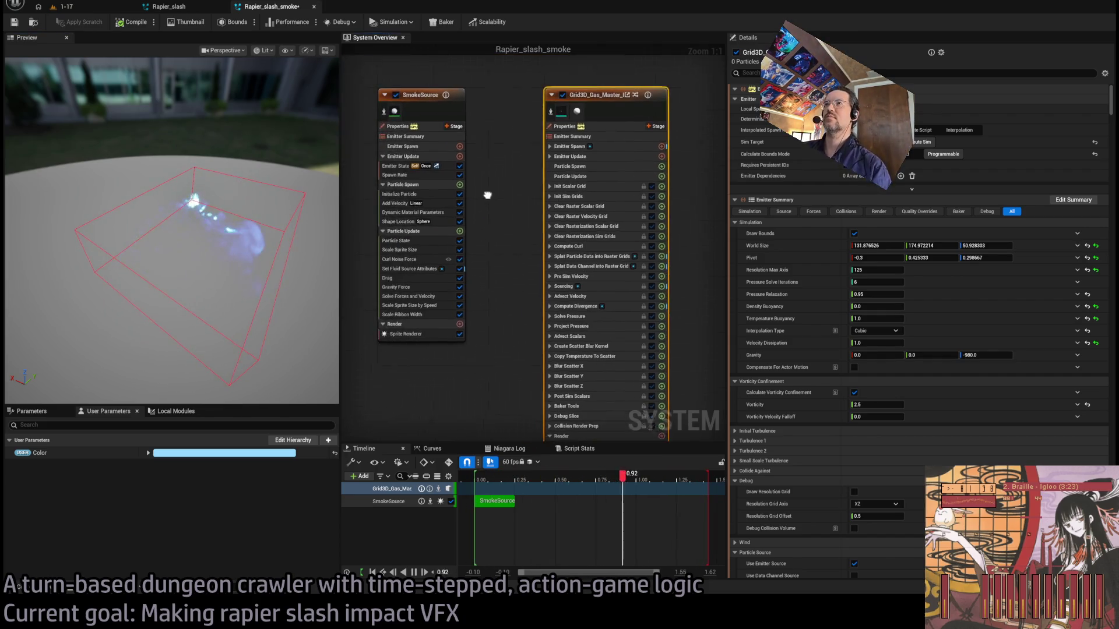
{"action": "left_click", "coordinate": [452, 129]}
- Review the SmokeSource's Spawn Rate and Set Fluid Source Attributes settings
{"action": "left_click", "coordinate": [407, 179]}
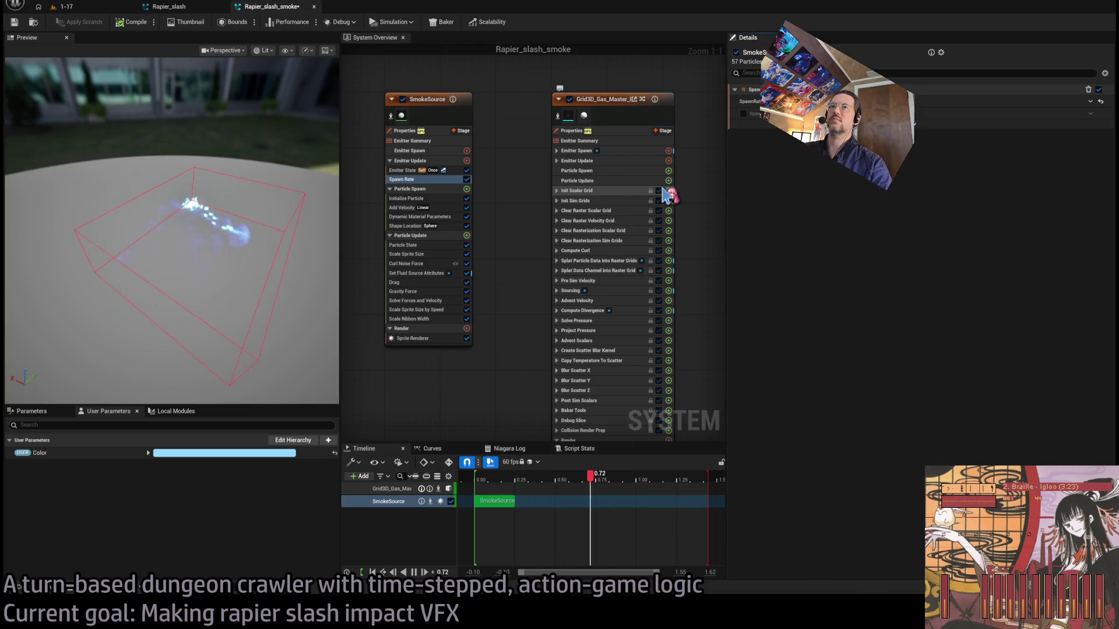
{"action": "left_click", "coordinate": [408, 319]}
{"action": "left_click", "coordinate": [416, 273]}
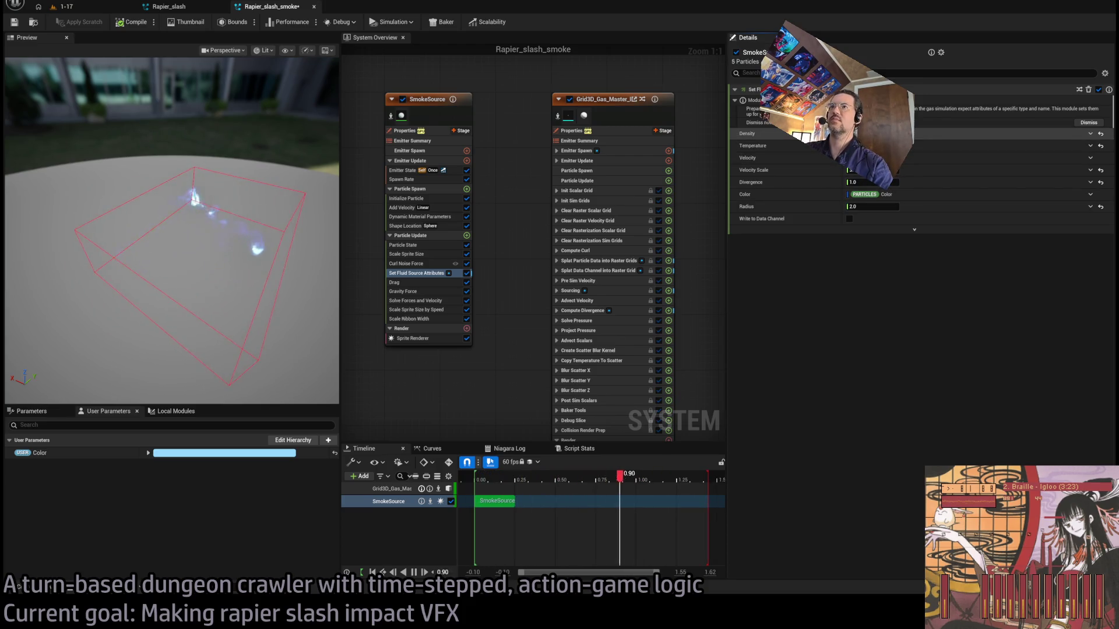
{"action": "mouse_move", "coordinate": [175, 233]}
{"action": "left_mouse_down"}
{"action": "mouse_move", "coordinate": [181, 201]}
{"action": "mouse_move", "coordinate": [252, 249]}
{"action": "left_mouse_up"}
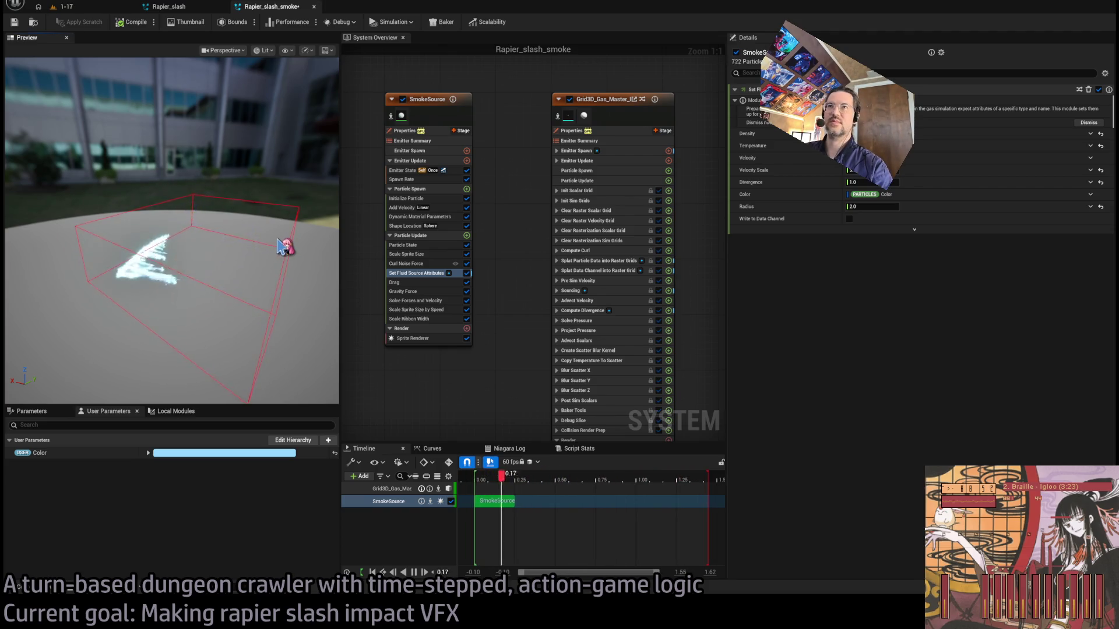
- Check Initialize Particle, save Rapier_slash_smoke, and switch to the NiagaraCacheBuilder level
{"action": "left_click", "coordinate": [417, 198]}
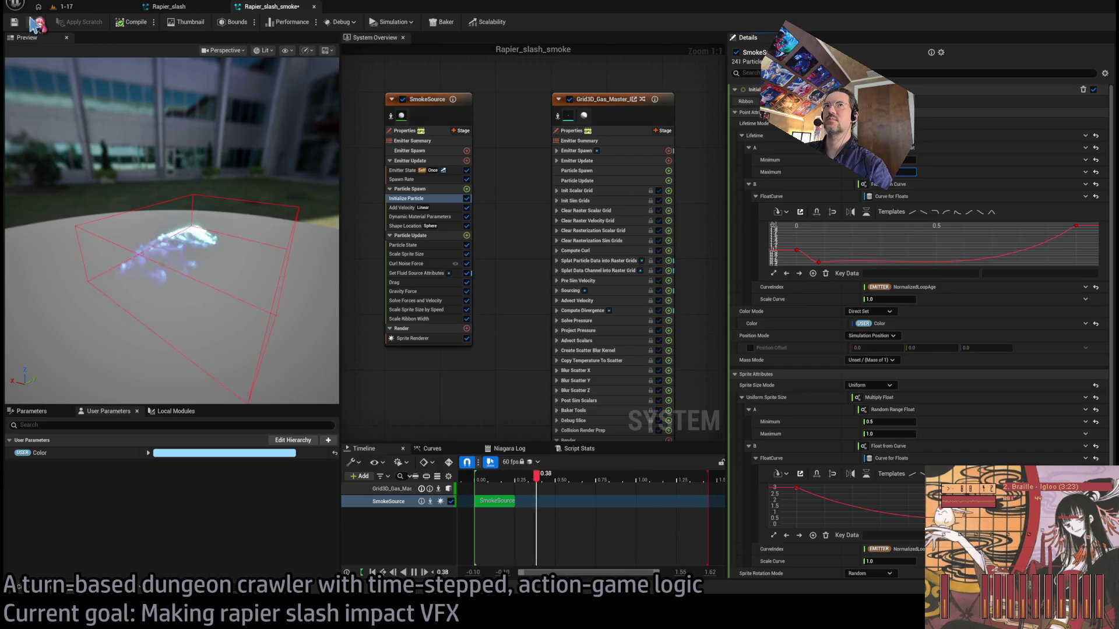
{"action": "key", "text": "ctrl+s"}
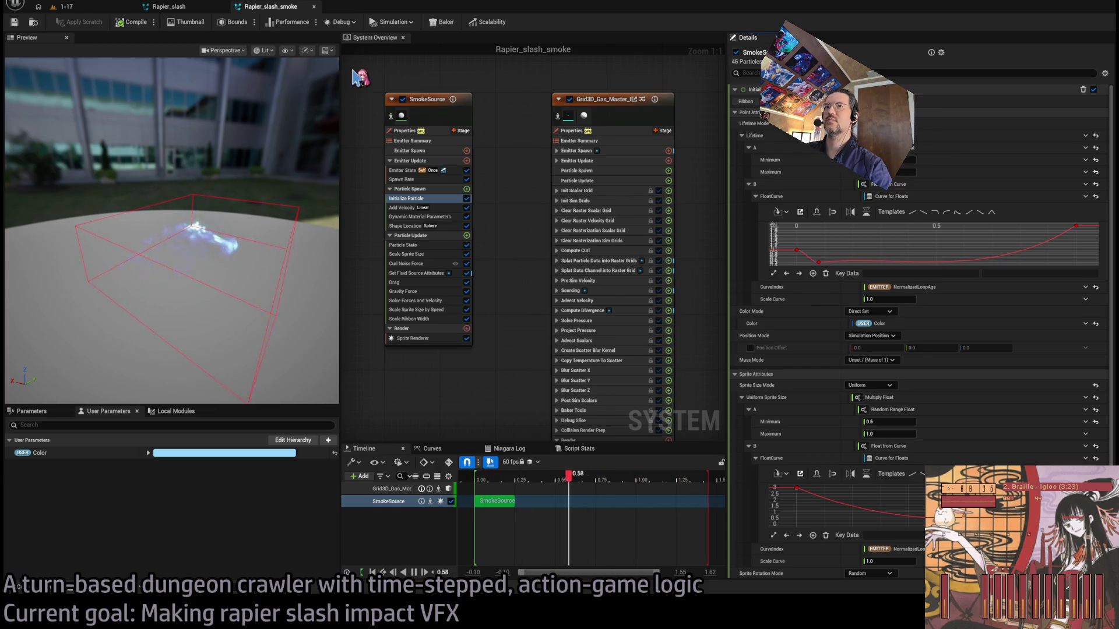
{"action": "left_click", "coordinate": [59, 7]}
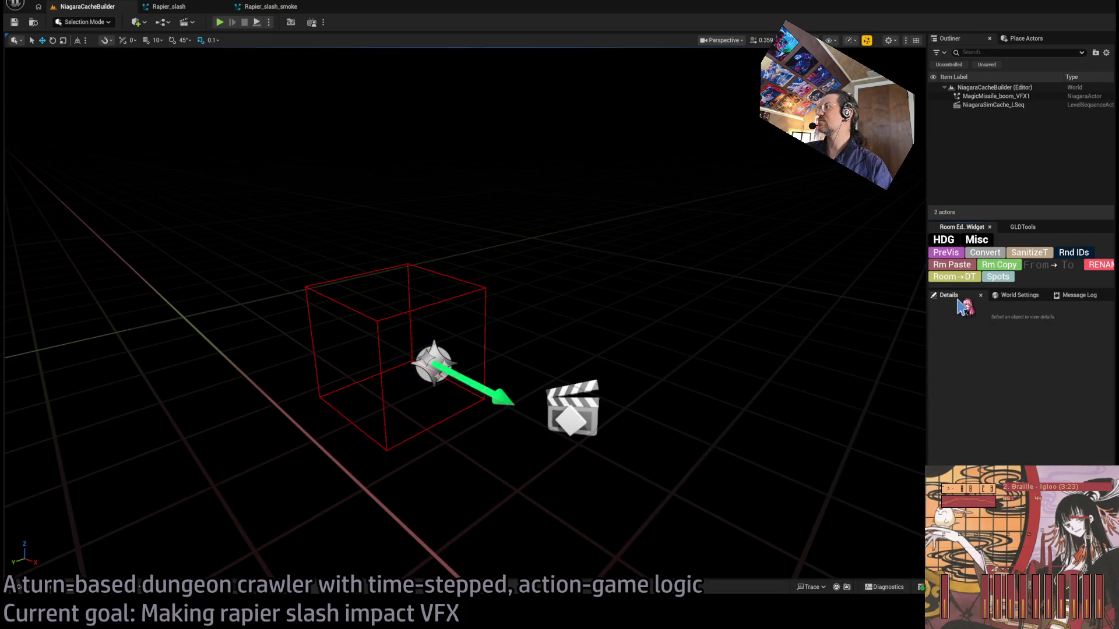
- Rename the Niagara effect actor to Niagara
{"action": "left_click", "coordinate": [986, 97]}
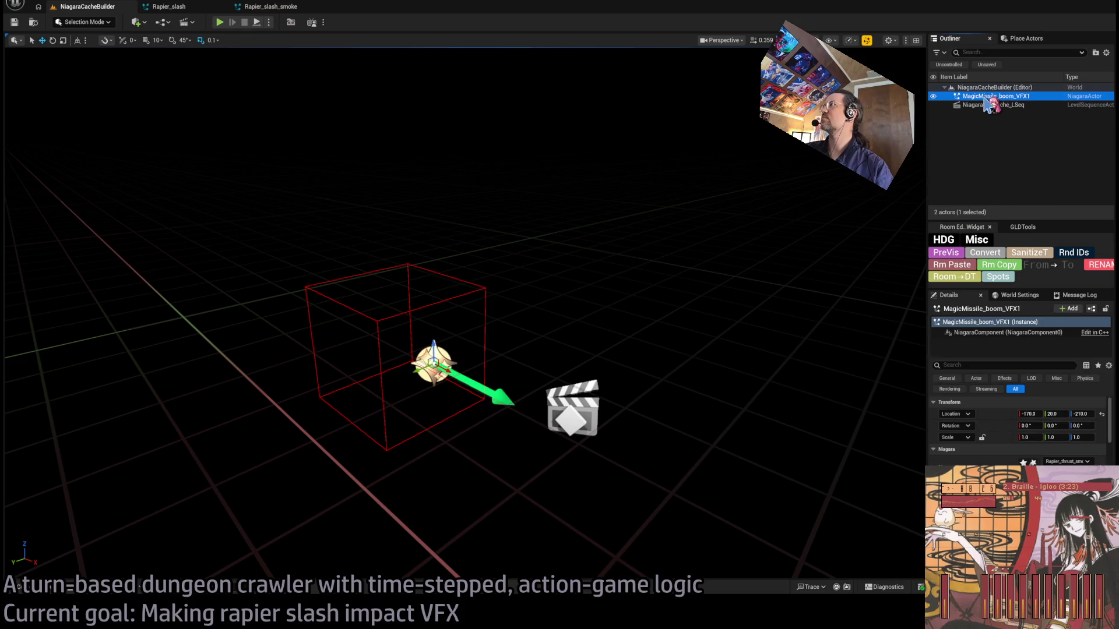
{"action": "left_click", "coordinate": [986, 98]}
{"action": "type", "text": "Niagara"}
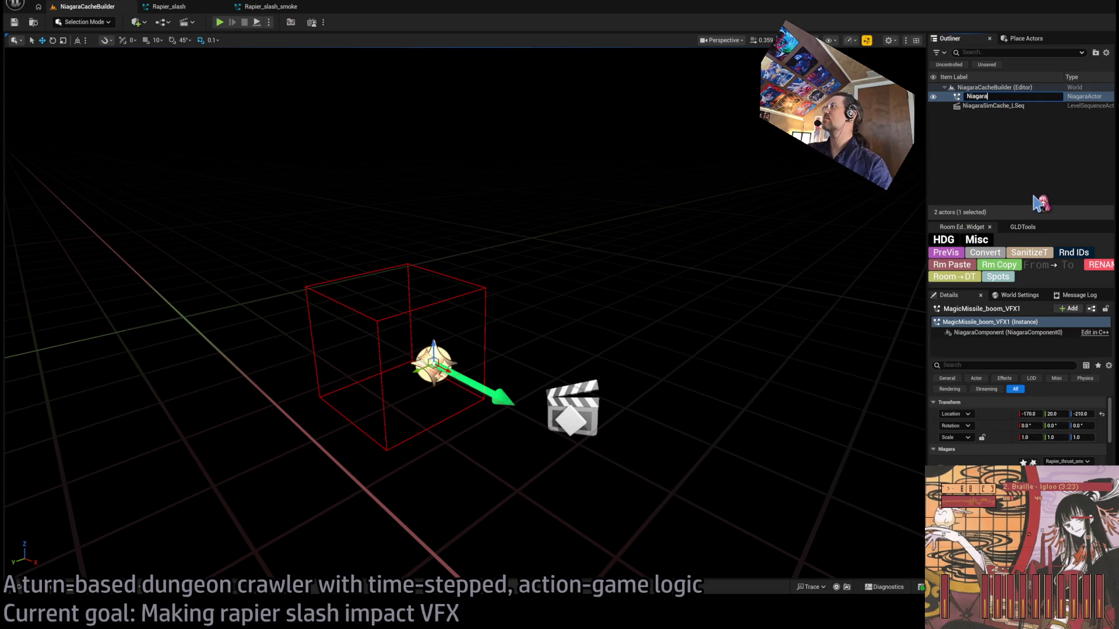
{"action": "key", "text": "Return"}
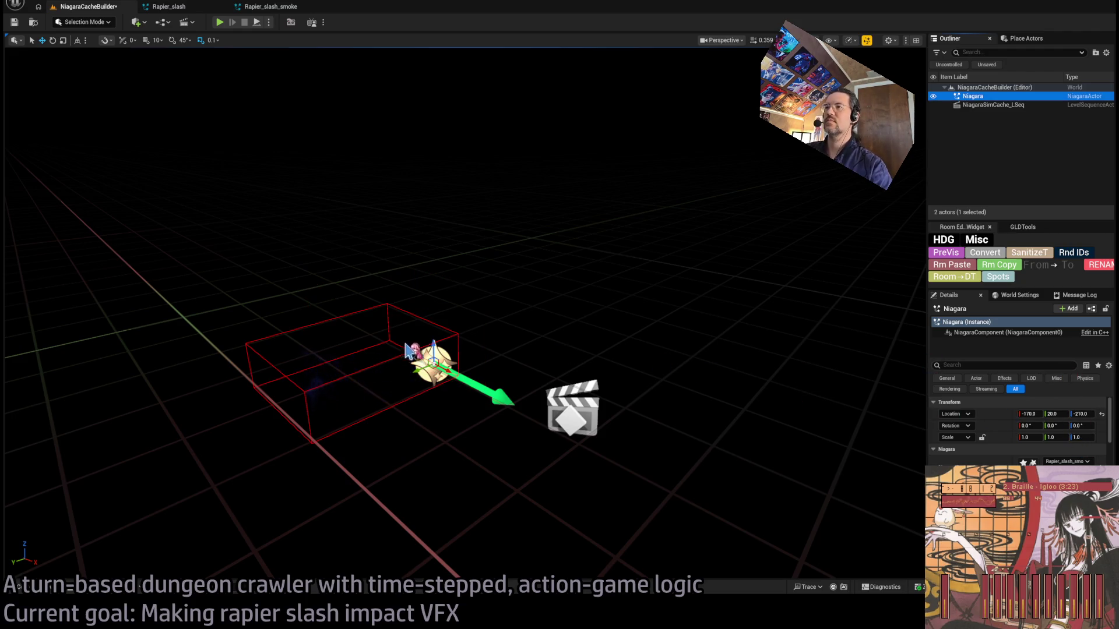
- Open the sim cache level sequence in Sequencer and widen its track area
{"action": "left_click", "coordinate": [996, 106]}
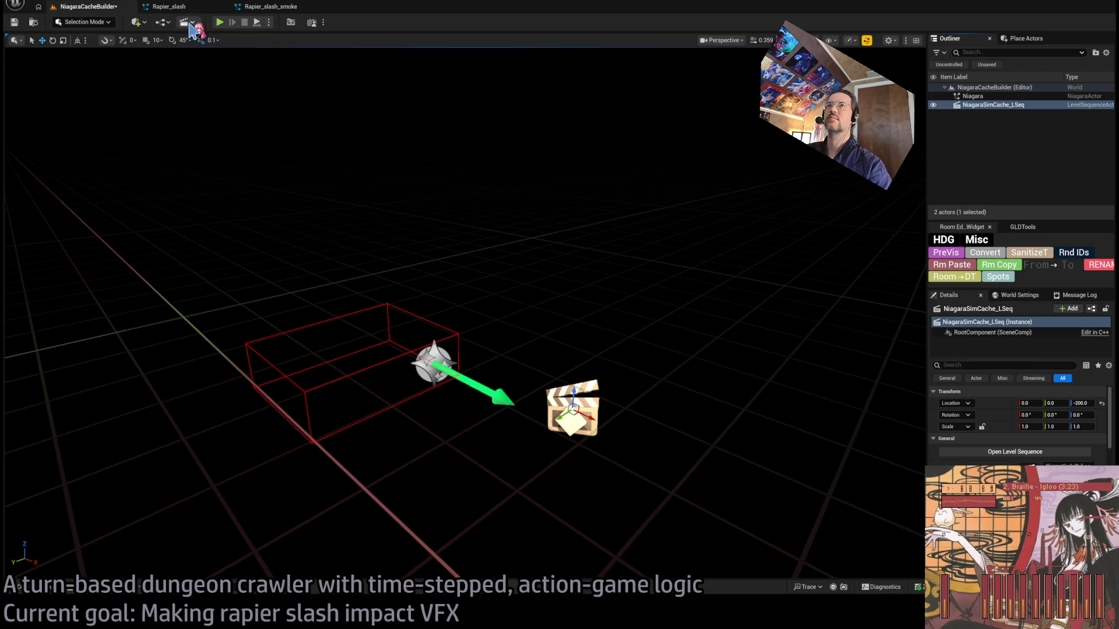
{"action": "left_click", "coordinate": [1014, 452]}
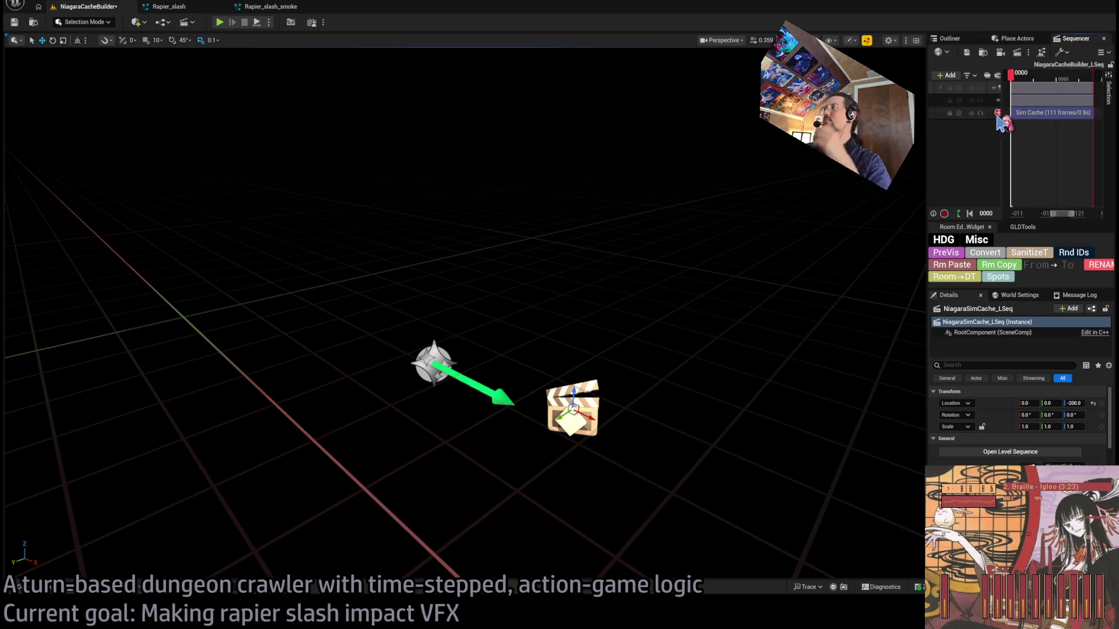
{"action": "mouse_move", "coordinate": [926, 195]}
{"action": "left_mouse_down"}
{"action": "mouse_move", "coordinate": [491, 195]}
{"action": "mouse_move", "coordinate": [519, 195]}
{"action": "left_mouse_up"}
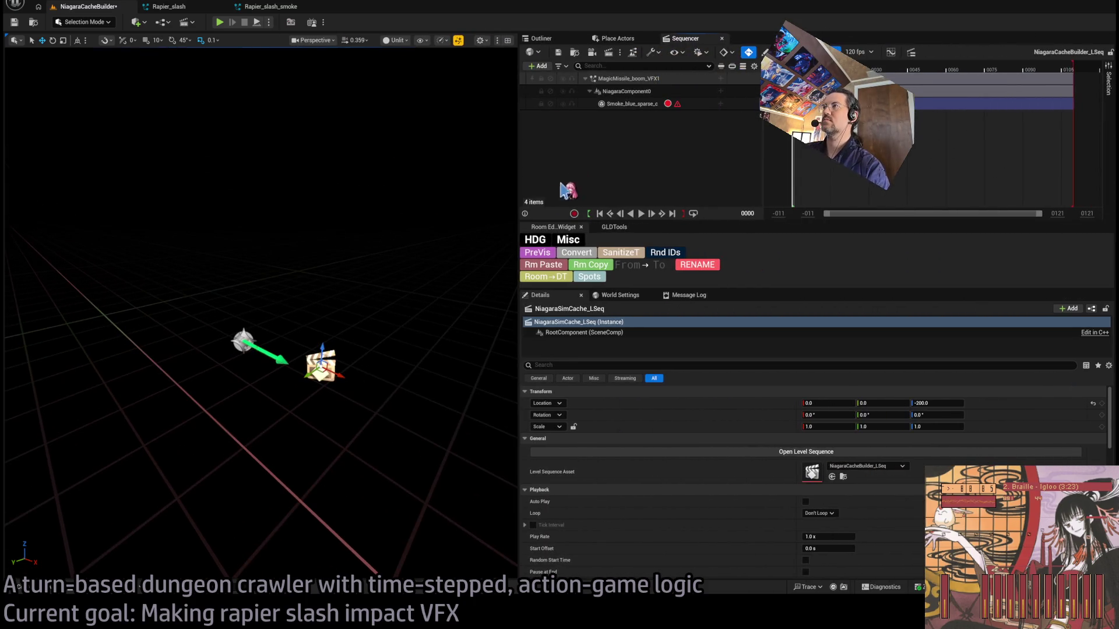
{"action": "left_click", "coordinate": [627, 104]}
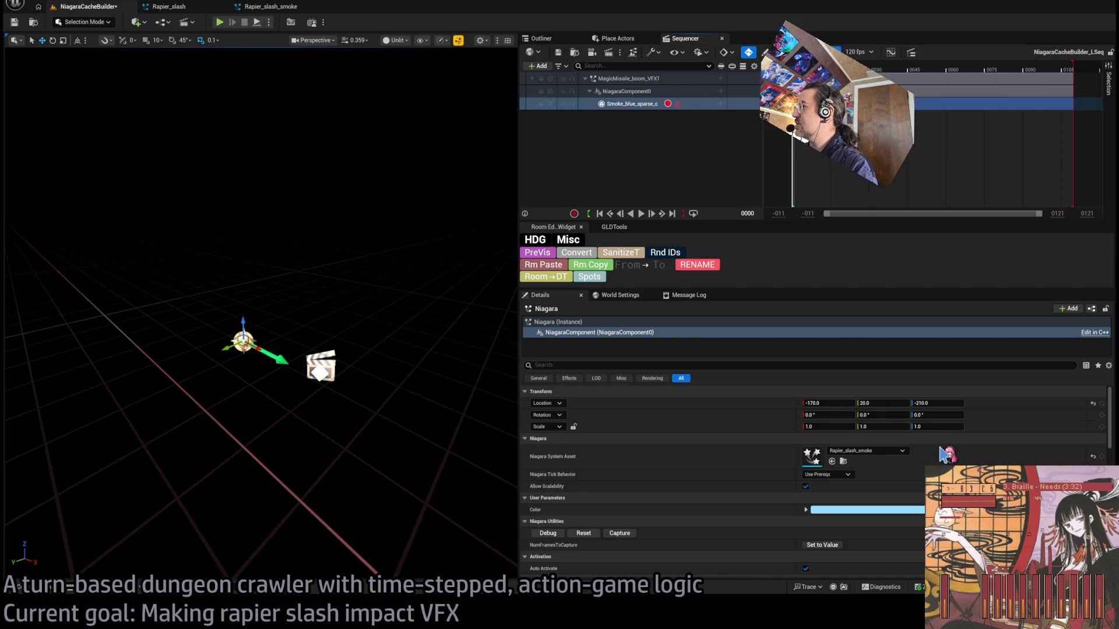
{"action": "left_click", "coordinate": [606, 180]}
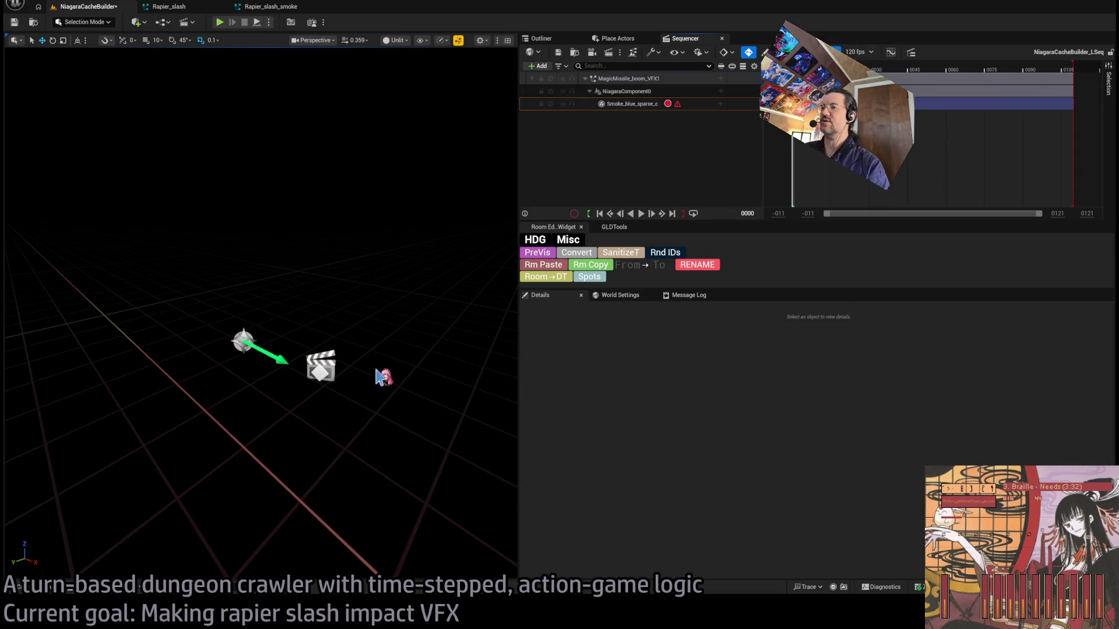
- Duplicate Rapier_thrust_smoke_cache as Rapier_slash_smoke_cache
{"action": "left_click", "coordinate": [50, 589]}
{"action": "left_click", "coordinate": [361, 373]}
{"action": "key", "text": "ctrl+d"}
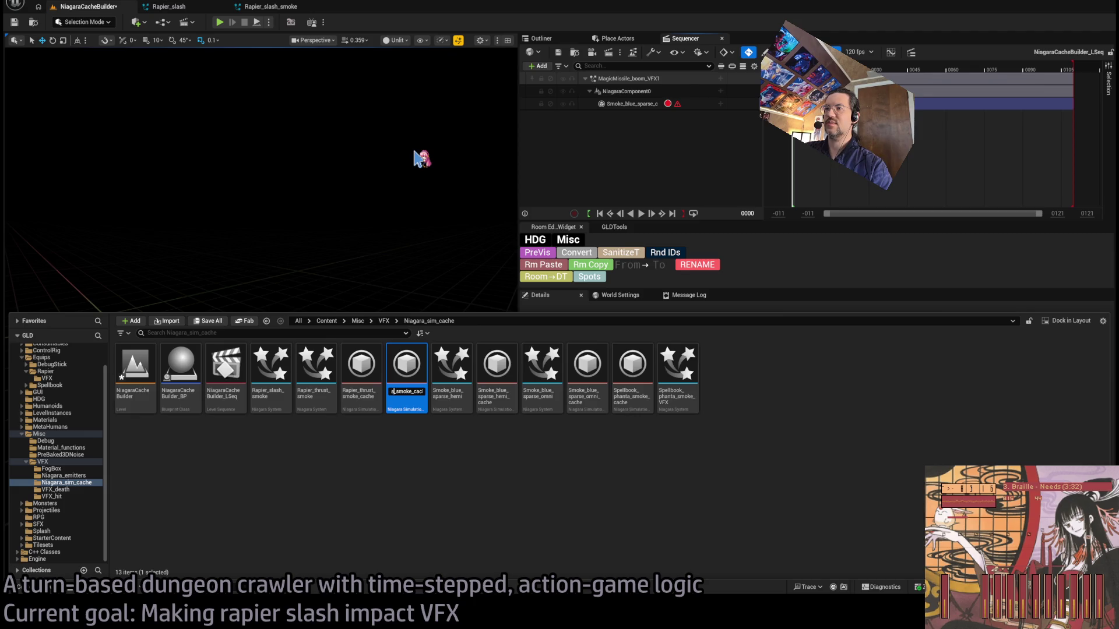
{"action": "type", "text": "cache"}
{"action": "key", "text": "Return"}
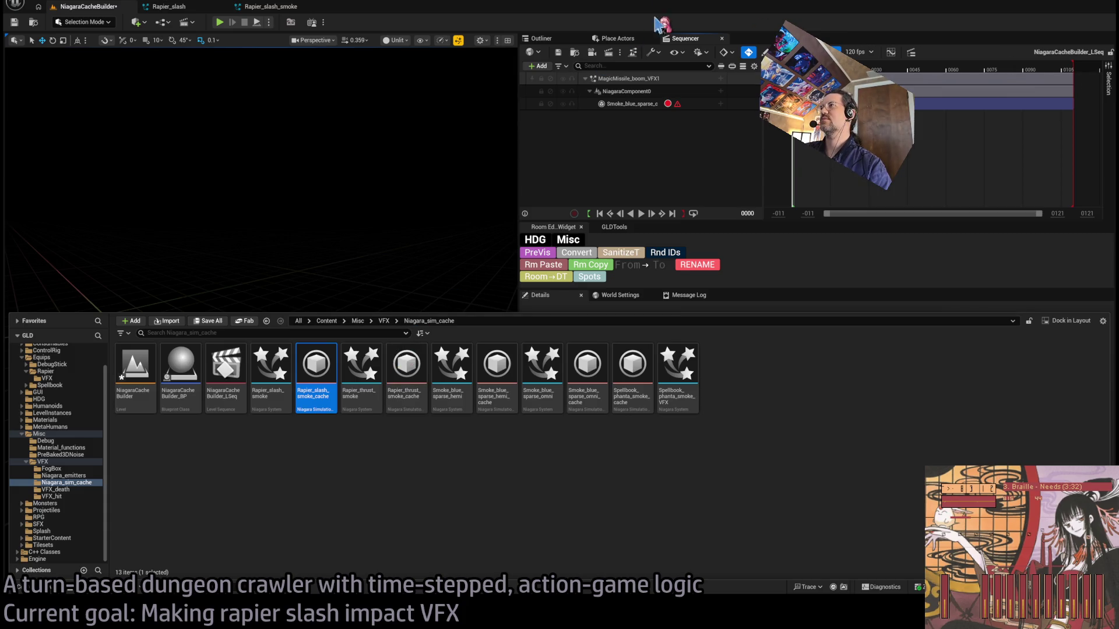
- Select the sim cache track using the Rapier_slash_smoke component and play the sequence
{"action": "left_click", "coordinate": [658, 186]}
{"action": "left_click", "coordinate": [644, 104]}
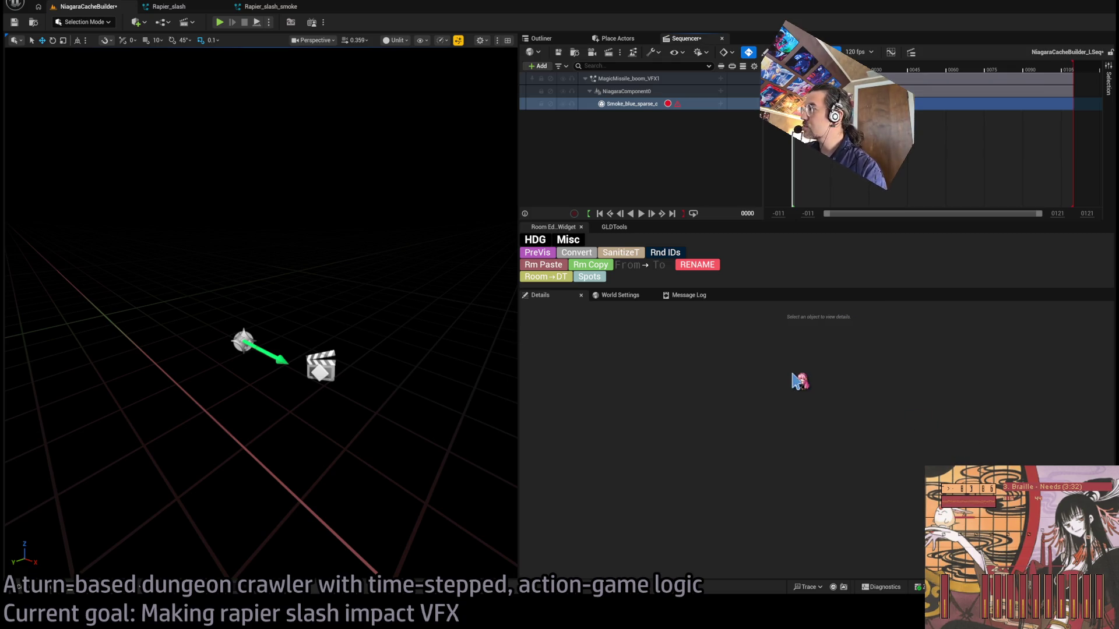
{"action": "left_click", "coordinate": [553, 198]}
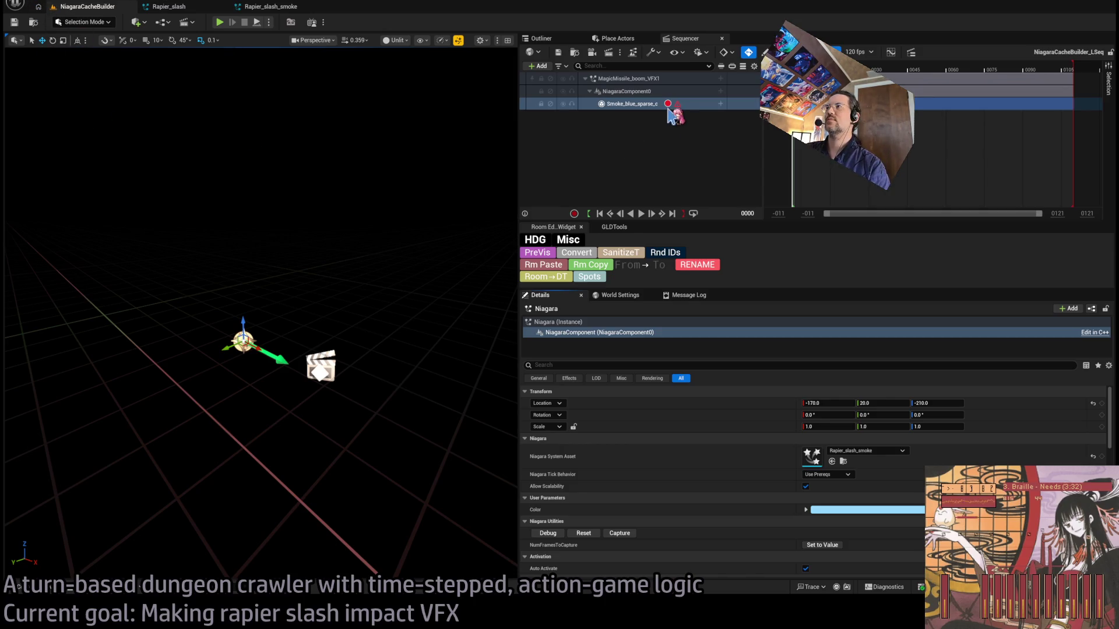
{"action": "left_click", "coordinate": [594, 162]}
{"action": "key", "text": "space"}
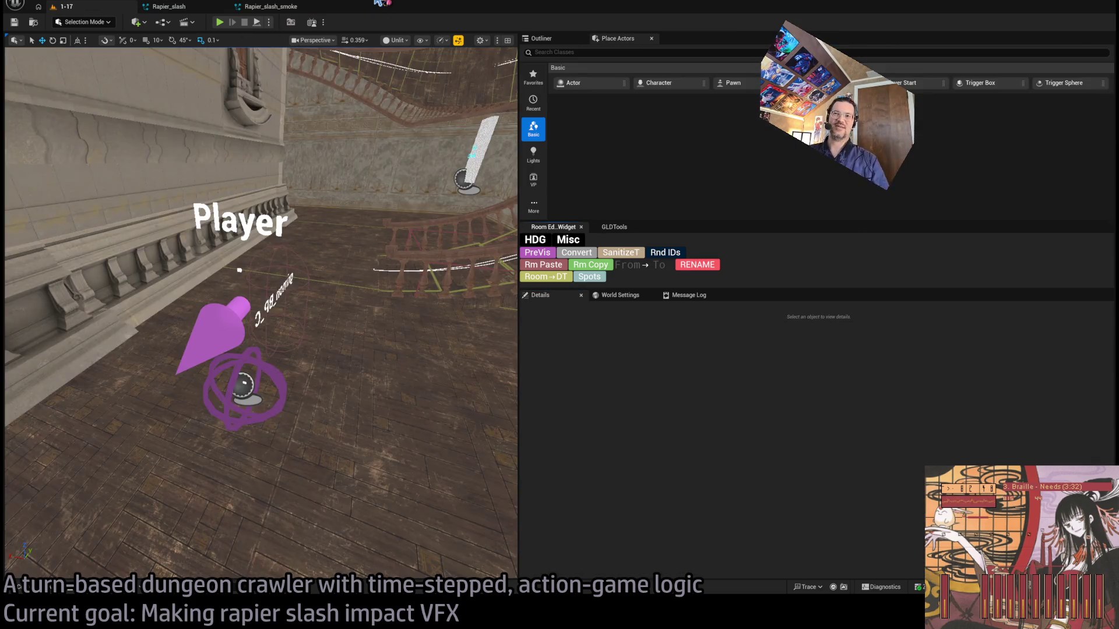
- Search 'rapier' in Open Asset and open the MH_Rapier R2, R3 and R4 hitbox assets
{"action": "key", "text": "ctrl+p"}
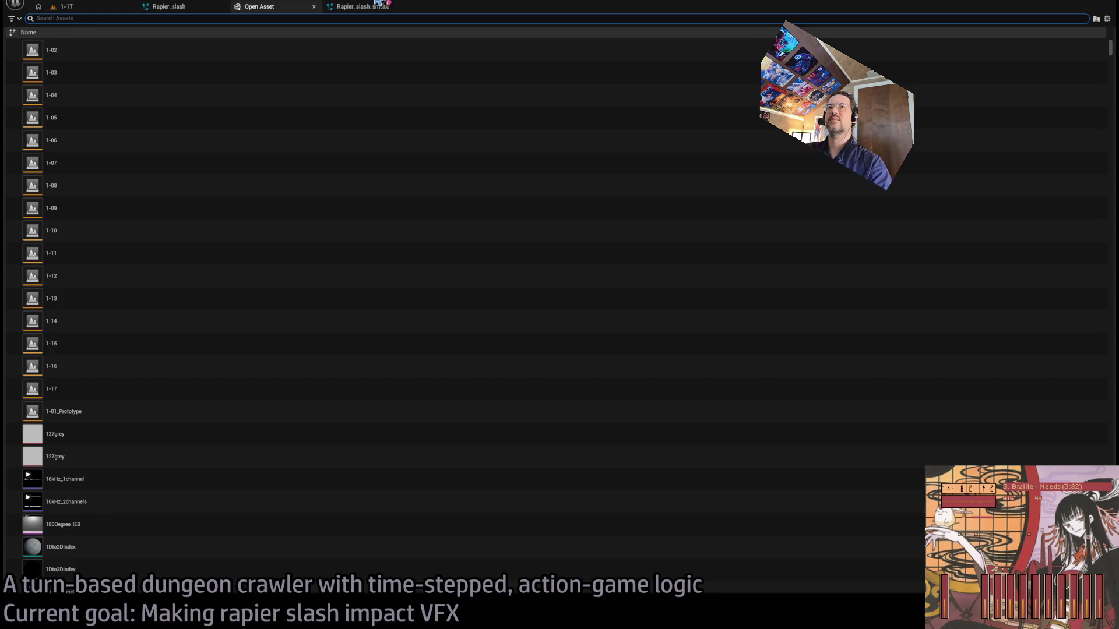
{"action": "type", "text": "slash_hit"}
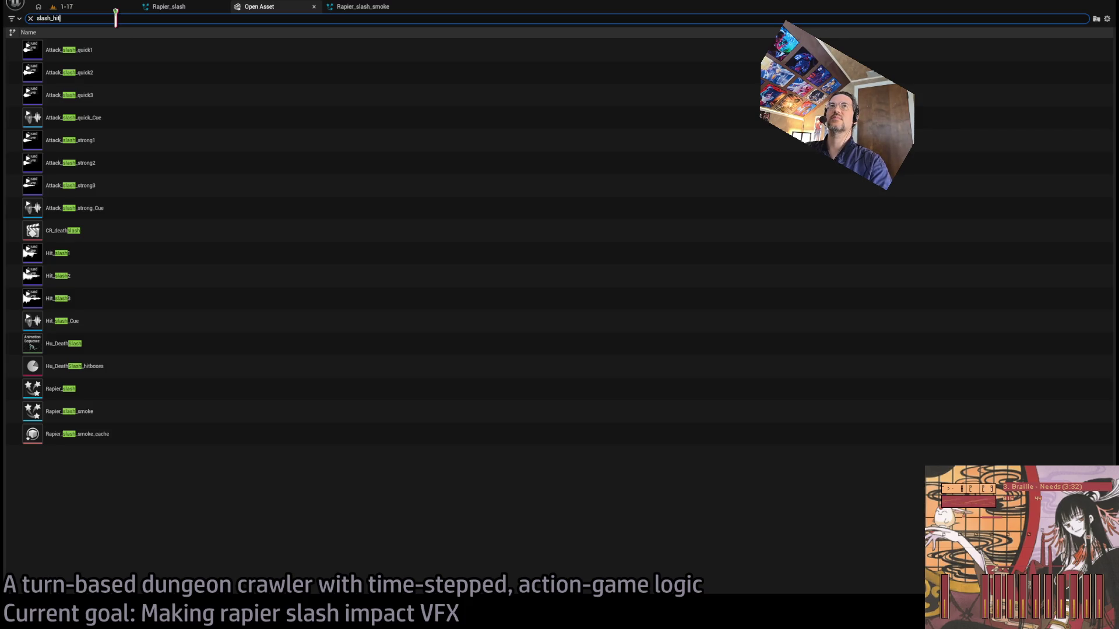
{"action": "double_click", "coordinate": [115, 18]}
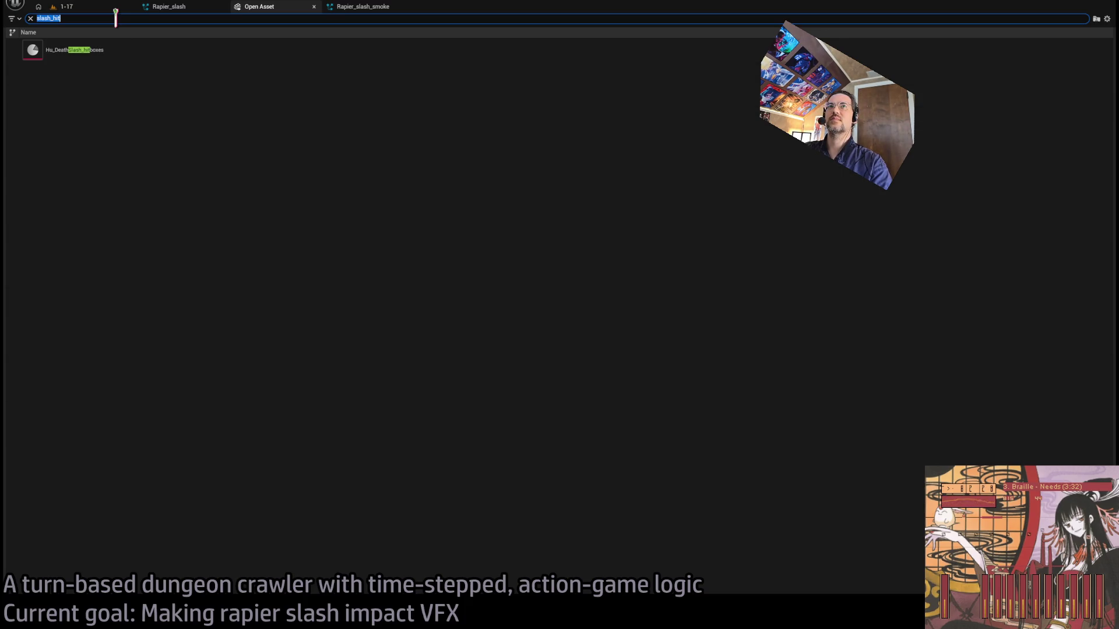
{"action": "type", "text": "mh_rapier"}
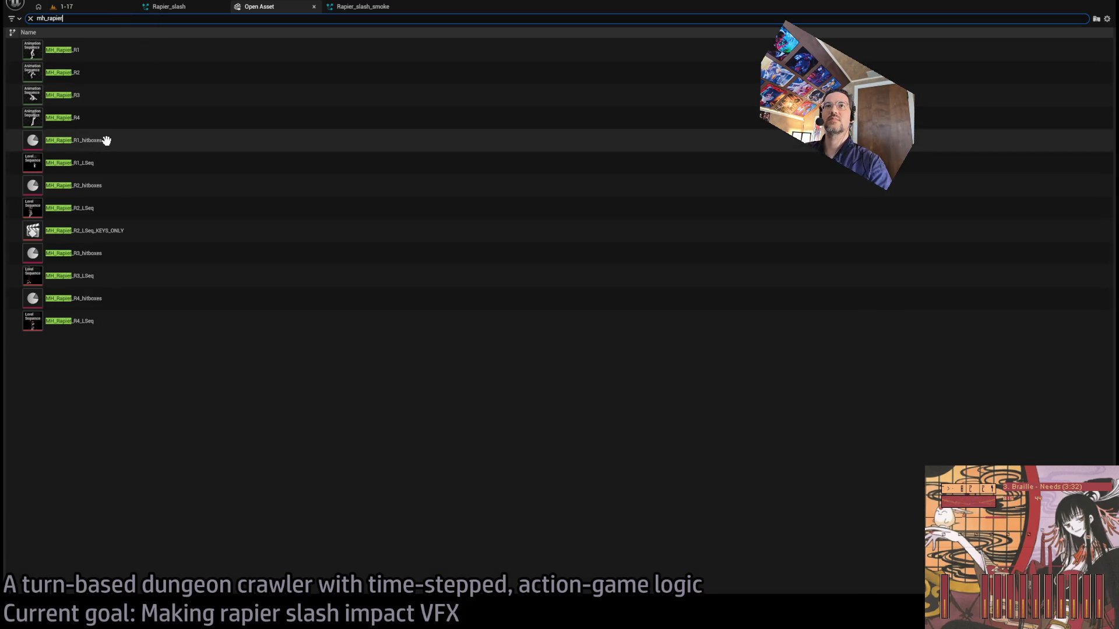
{"action": "left_click", "coordinate": [112, 187]}
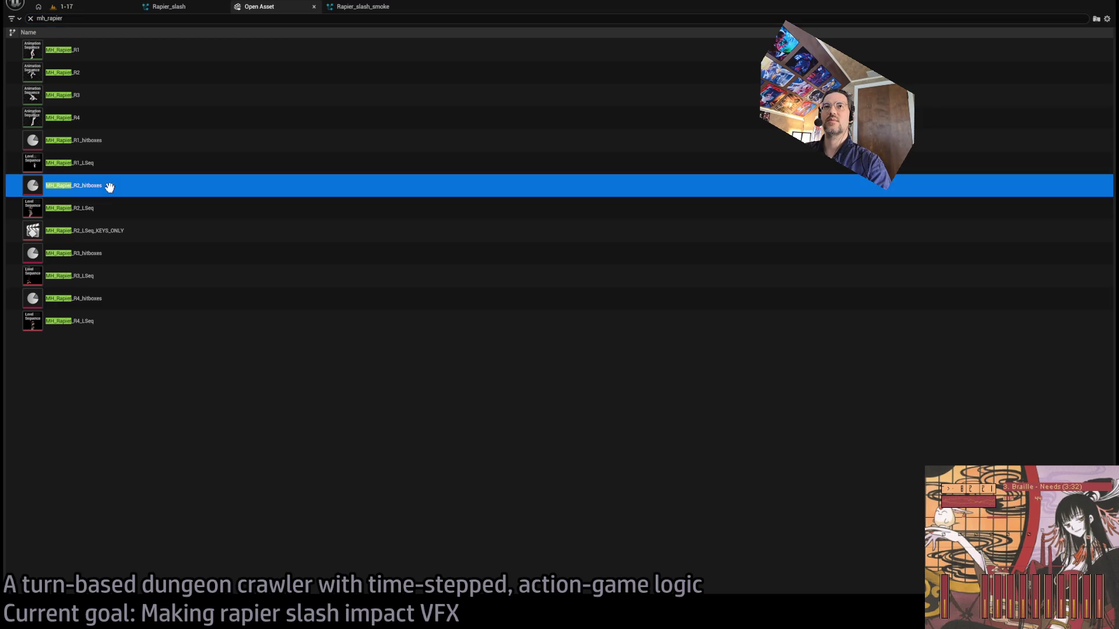
{"action": "left_click", "coordinate": [106, 255], "text": "ctrl"}
{"action": "left_click", "coordinate": [122, 298], "text": "ctrl"}
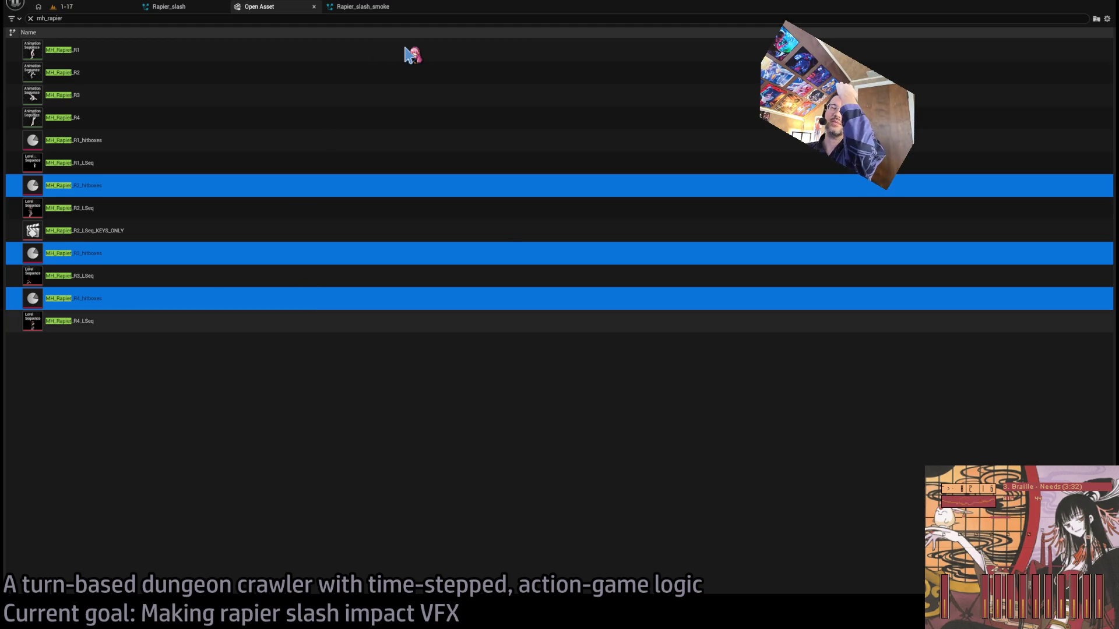
{"action": "key", "text": "Return"}
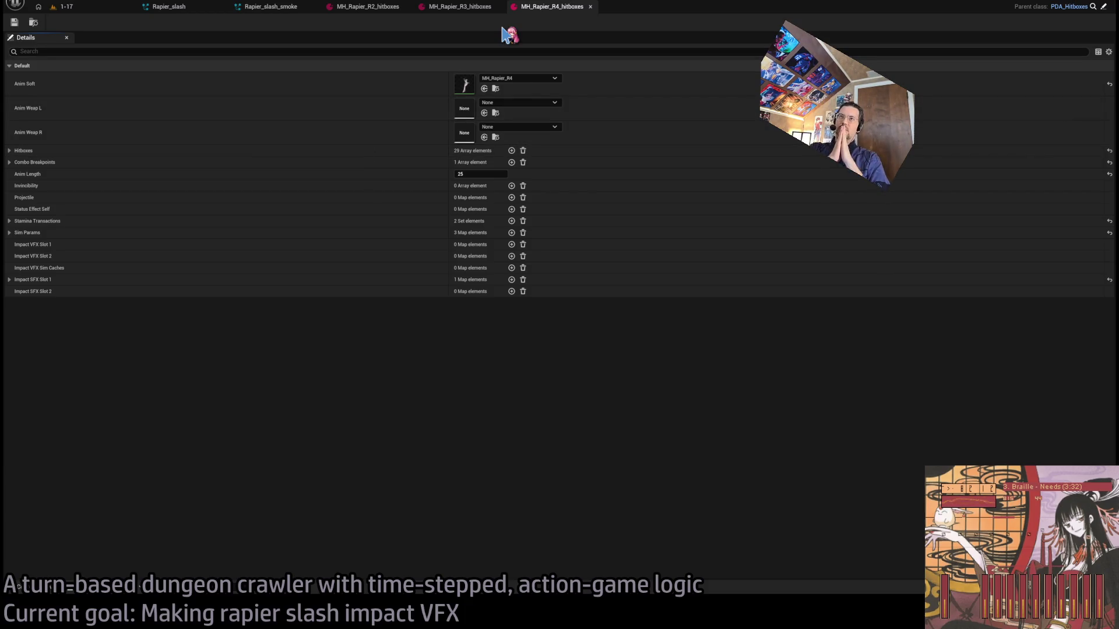
- Check the R3 hitboxes, close all three hitbox tabs, and open Rapier_BP from asset search
{"action": "left_click", "coordinate": [260, 9]}
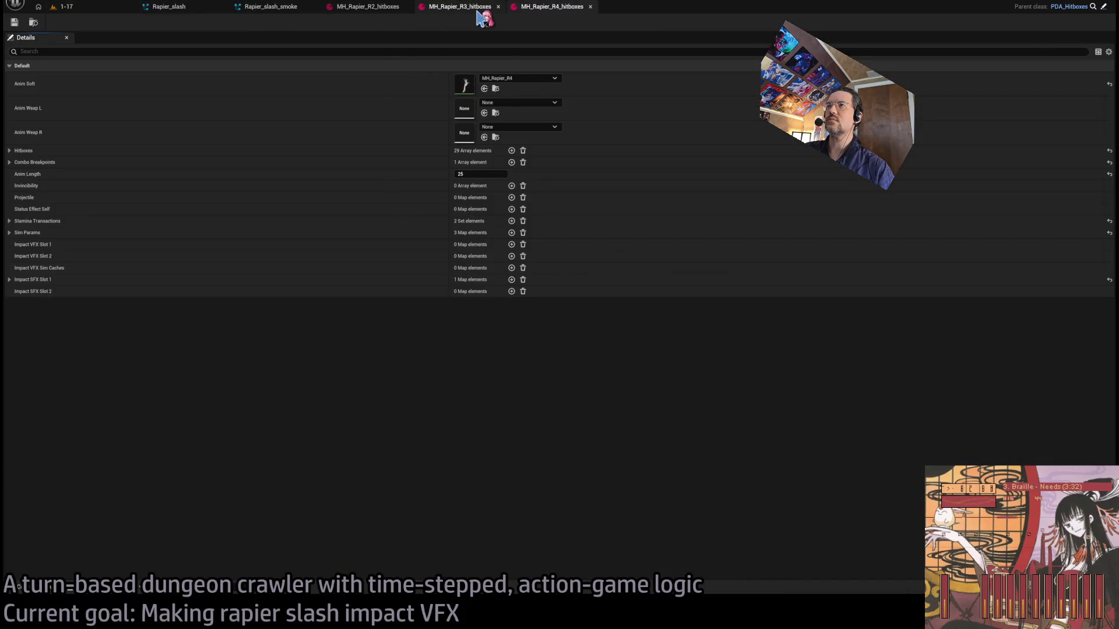
{"action": "middle_click", "coordinate": [385, 9]}
{"action": "middle_click", "coordinate": [381, 10]}
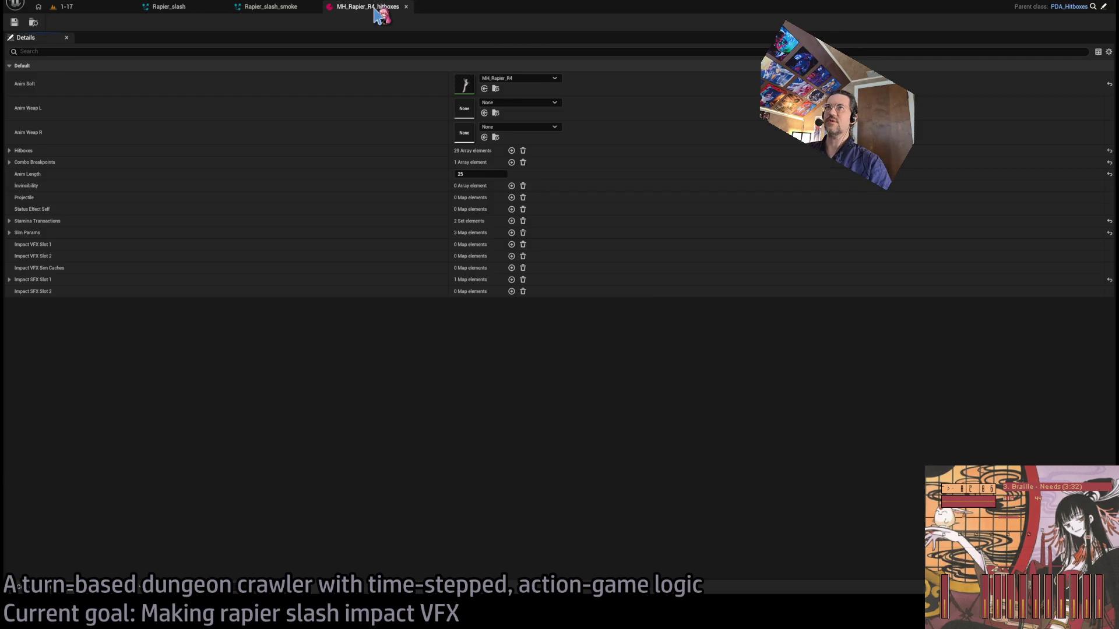
{"action": "middle_click", "coordinate": [381, 11]}
{"action": "key", "text": "ctrl+p"}
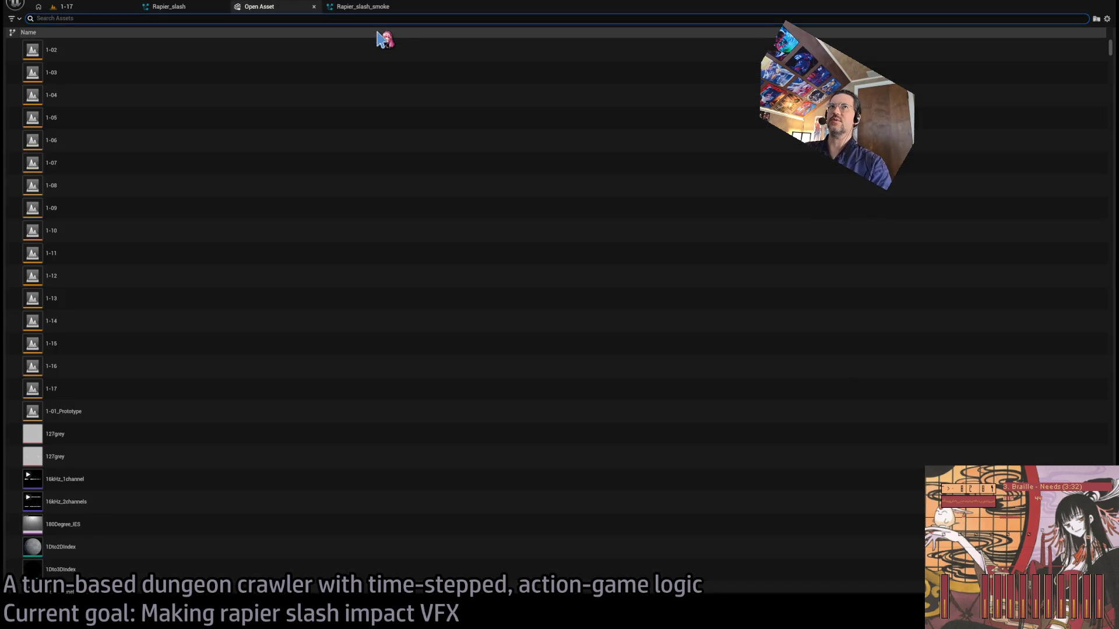
{"action": "type", "text": "rapier_bp"}
{"action": "key", "text": "Return"}
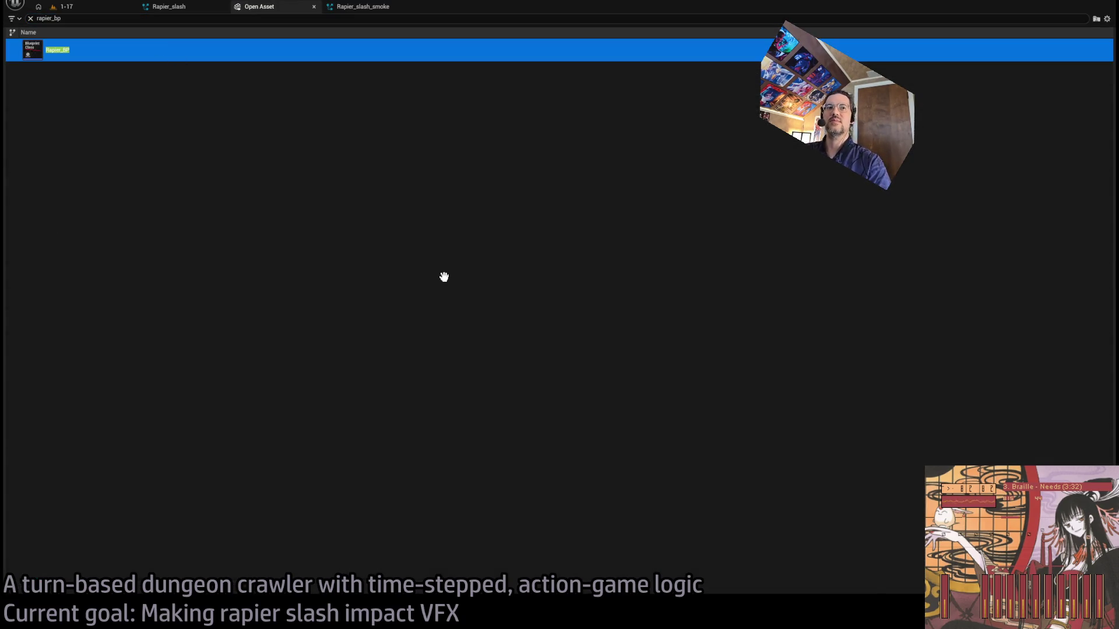
- Delete the Draw Debug Arrow and Add normal offset nodes, chaining a pasted spawn node after the first
{"action": "scroll", "coordinate": [511, 379], "scroll_direction": "down", "scroll_amount": 3}
{"action": "scroll", "coordinate": [464, 355], "scroll_direction": "up", "scroll_amount": 3}
{"action": "scroll", "coordinate": [458, 312], "scroll_direction": "down", "scroll_amount": 1}
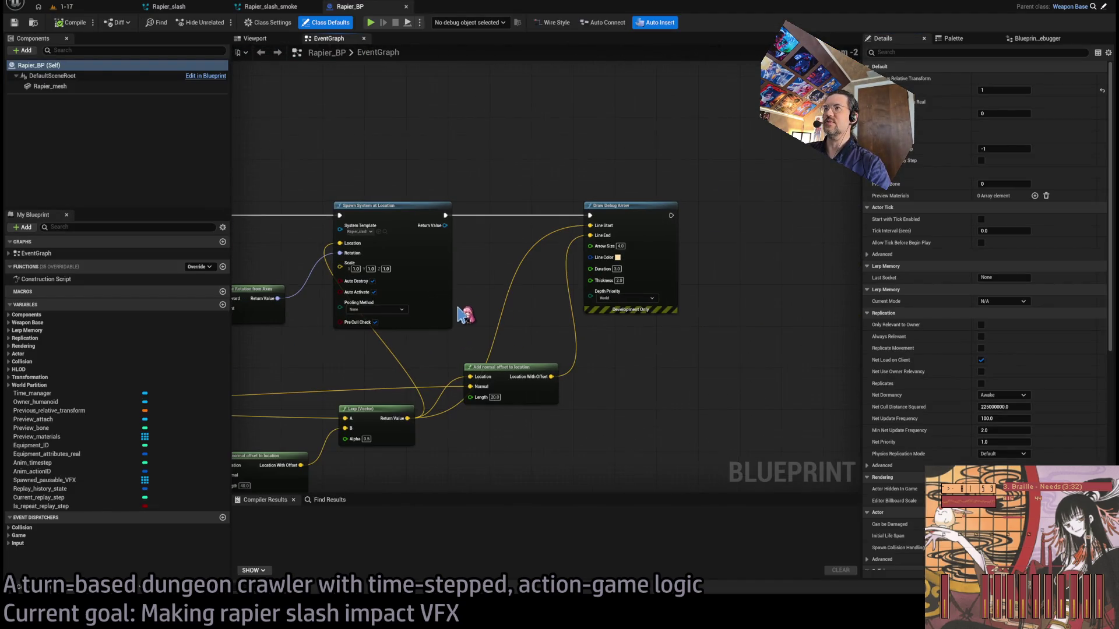
{"action": "left_click", "coordinate": [502, 271]}
{"action": "left_click", "coordinate": [635, 205]}
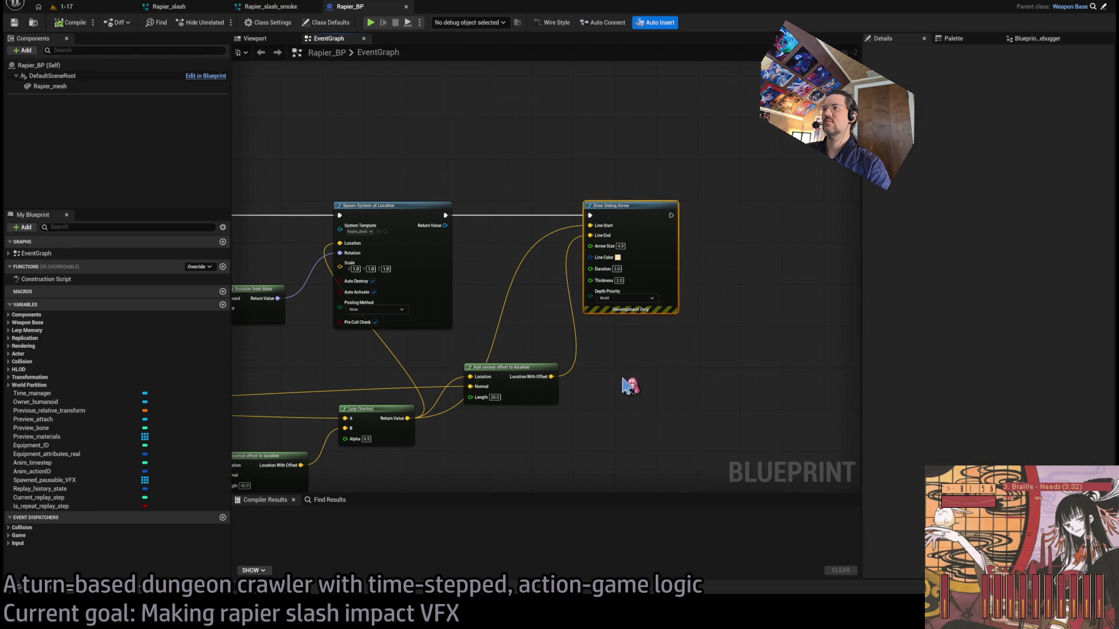
{"action": "key", "text": "Delete"}
{"action": "key", "text": "ctrl+v"}
{"action": "left_click_drag", "start_coordinate": [586, 227], "coordinate": [539, 212]}
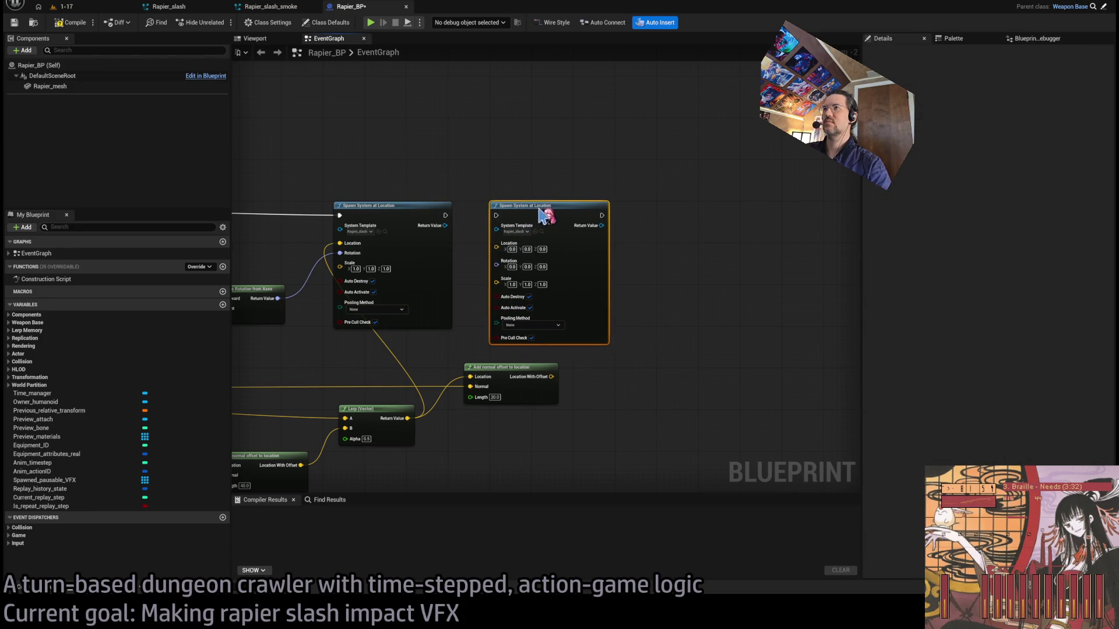
{"action": "left_click", "coordinate": [553, 373]}
{"action": "key", "text": "Delete"}
{"action": "left_click_drag", "start_coordinate": [446, 215], "coordinate": [496, 216]}
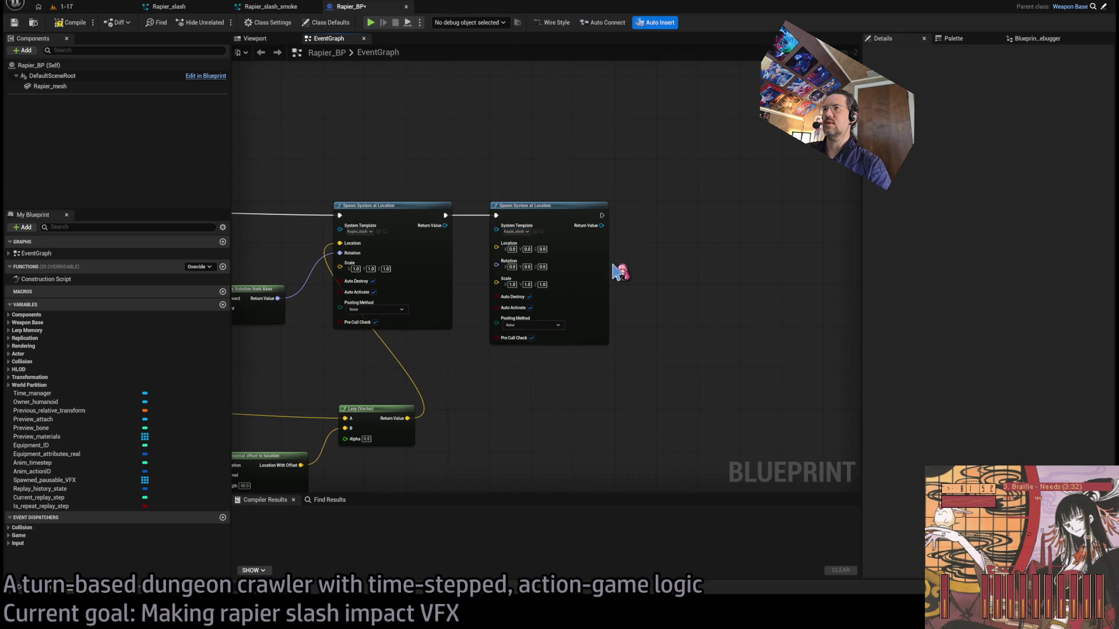
- Add Spawn System At Location With Cache fed by Lerp and Make Rotation, output into Transitory VFX
{"action": "scroll", "coordinate": [572, 245], "scroll_direction": "up", "scroll_amount": 2}
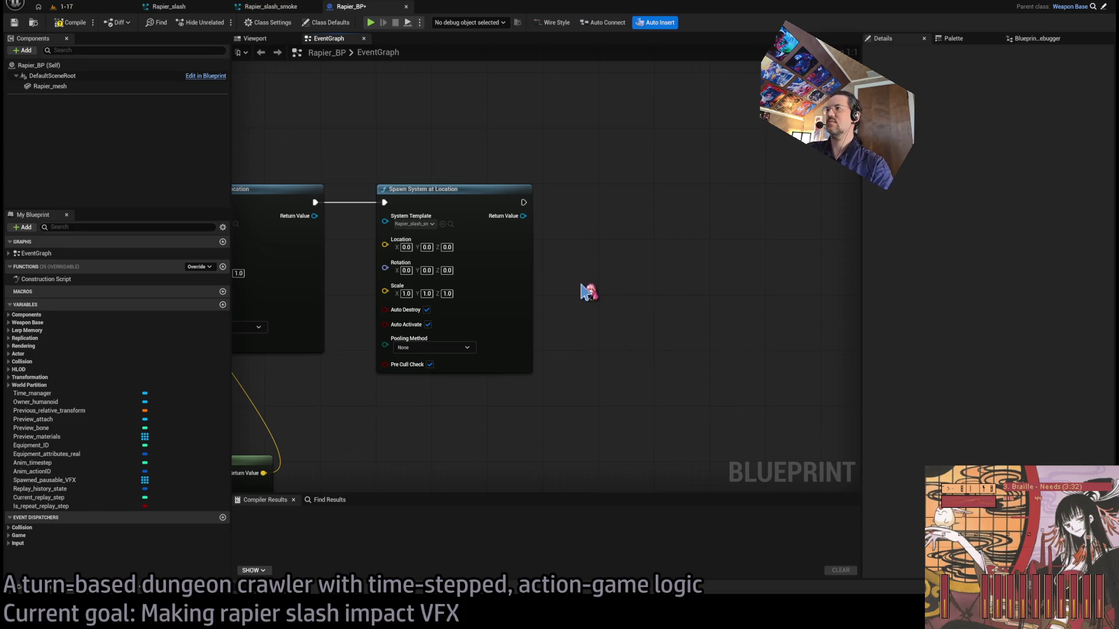
{"action": "key", "text": "ctrl+v"}
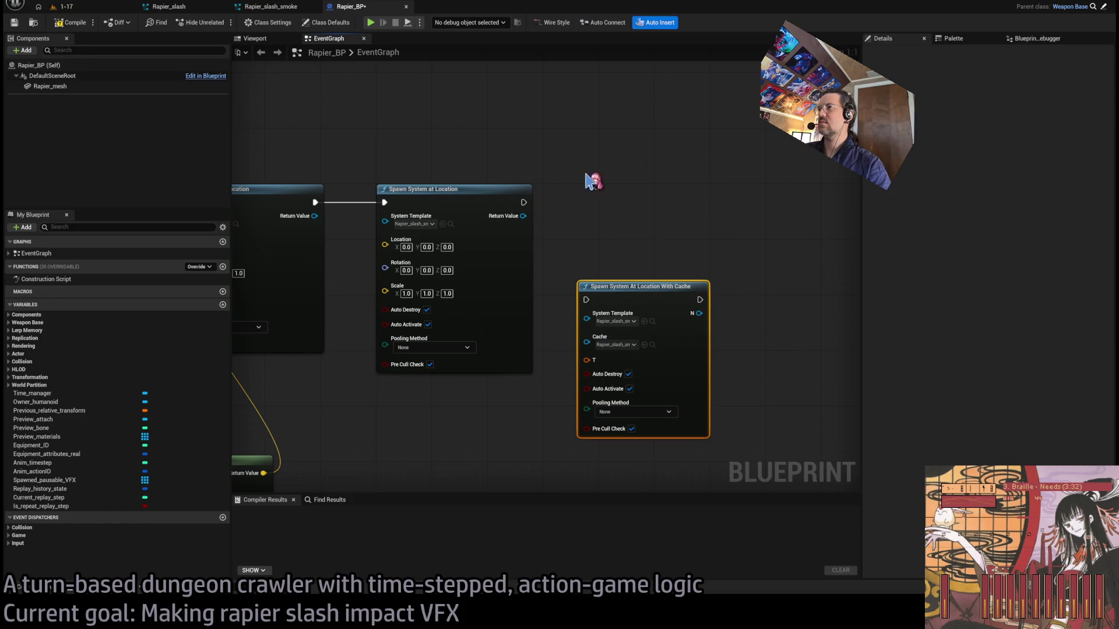
{"action": "mouse_move", "coordinate": [618, 291]}
{"action": "left_mouse_down"}
{"action": "mouse_move", "coordinate": [423, 193]}
{"action": "mouse_move", "coordinate": [470, 193]}
{"action": "left_mouse_up"}
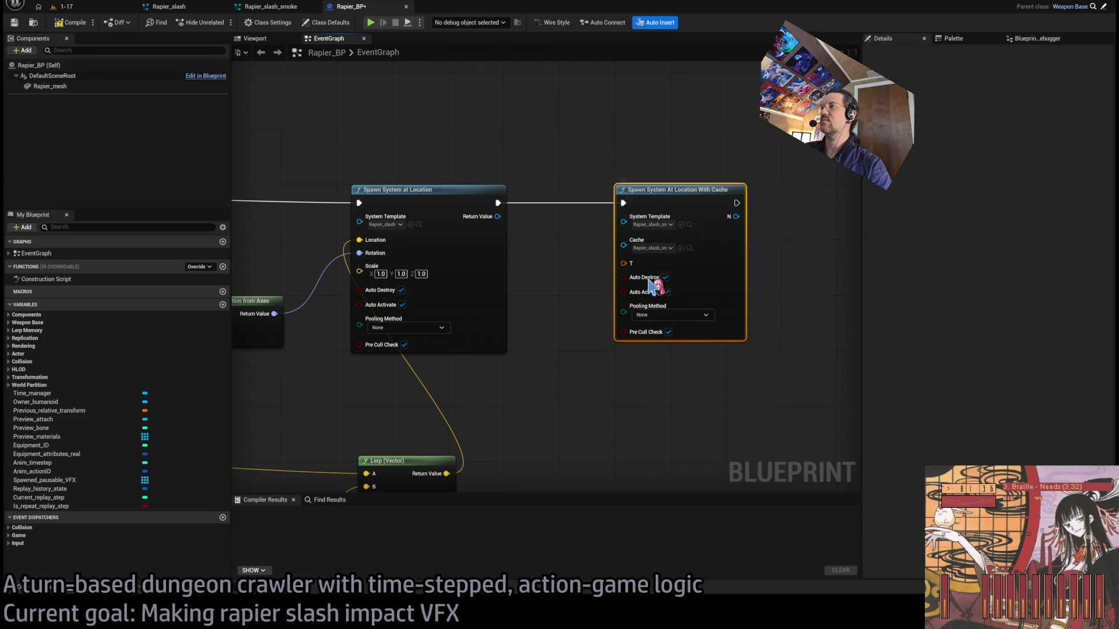
{"action": "scroll", "coordinate": [572, 355], "scroll_direction": "down", "scroll_amount": 1}
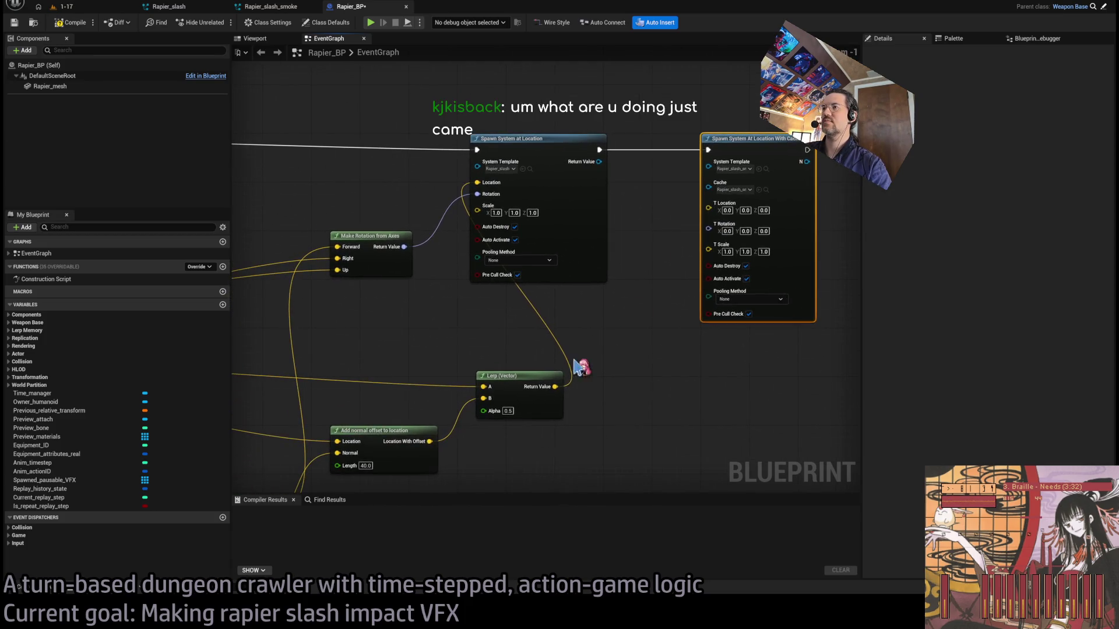
{"action": "left_click_drag", "start_coordinate": [522, 305], "coordinate": [602, 312]}
{"action": "scroll", "coordinate": [645, 352], "scroll_direction": "down", "scroll_amount": 1}
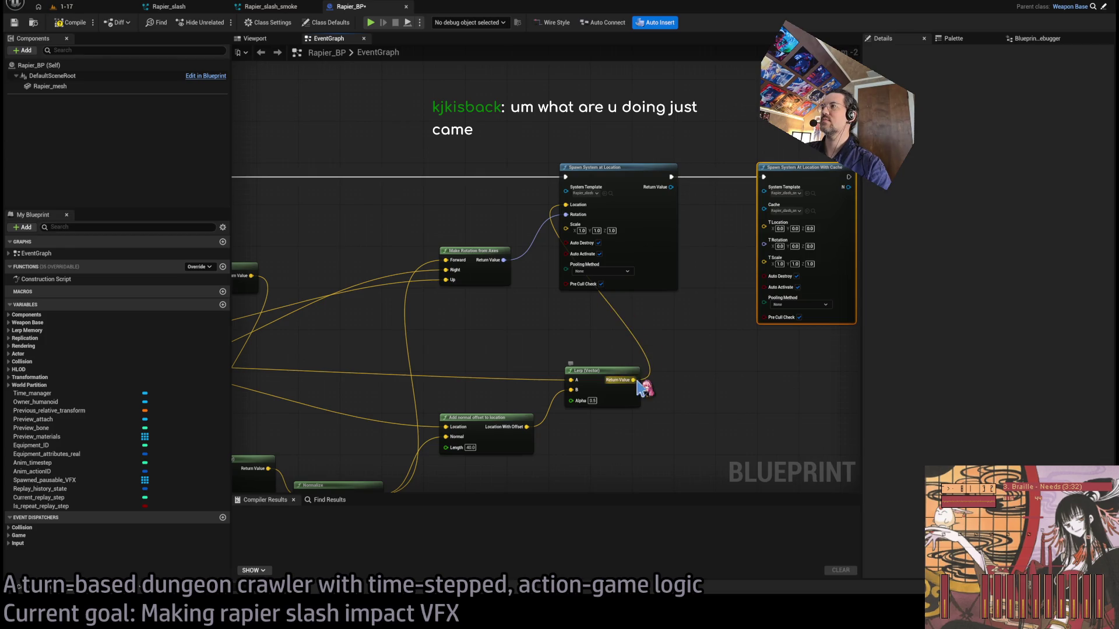
{"action": "mouse_move", "coordinate": [751, 231]}
{"action": "left_mouse_down"}
{"action": "mouse_move", "coordinate": [763, 225]}
{"action": "mouse_move", "coordinate": [764, 241]}
{"action": "left_mouse_up"}
{"action": "left_click_drag", "start_coordinate": [769, 346], "coordinate": [710, 355]}
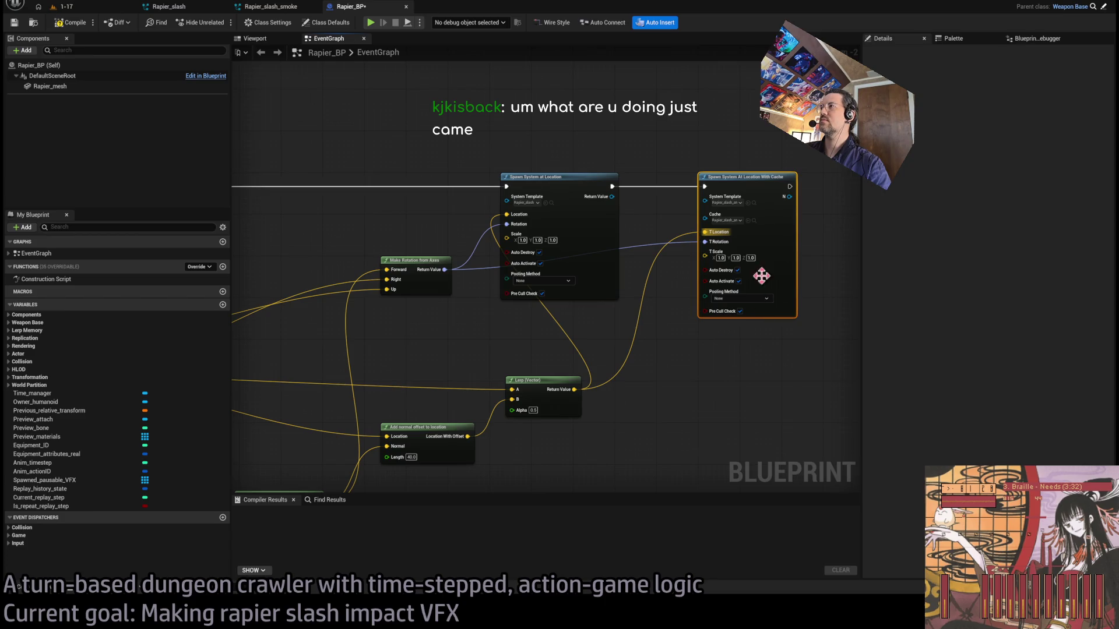
{"action": "left_click_drag", "start_coordinate": [820, 214], "coordinate": [735, 240]}
{"action": "scroll", "coordinate": [602, 222], "scroll_direction": "up", "scroll_amount": 2}
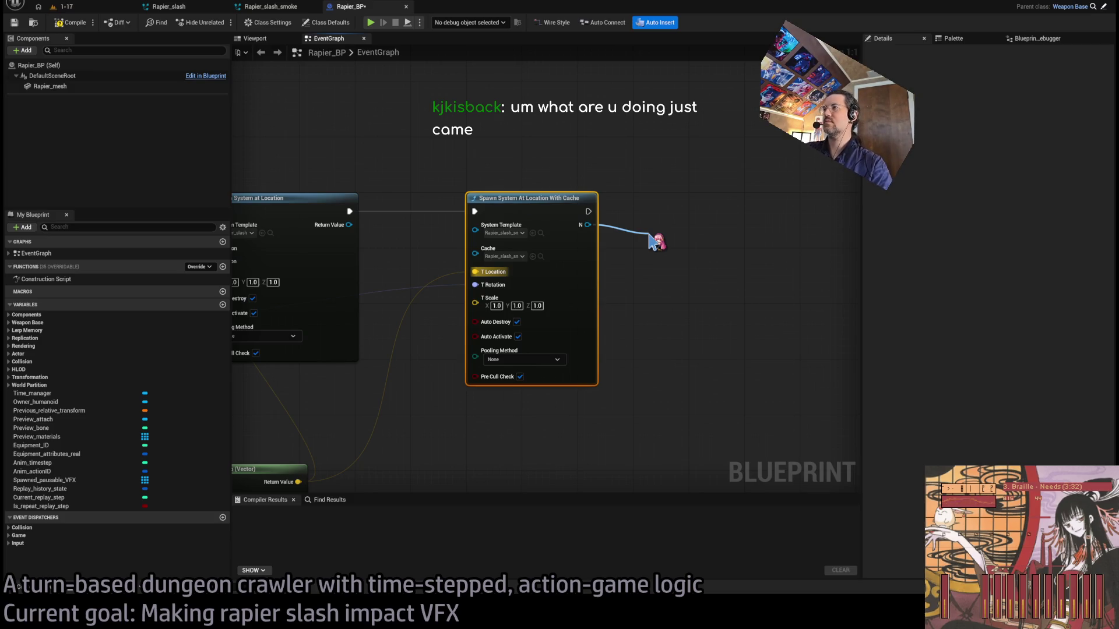
{"action": "left_click_drag", "start_coordinate": [656, 240], "coordinate": [648, 234]}
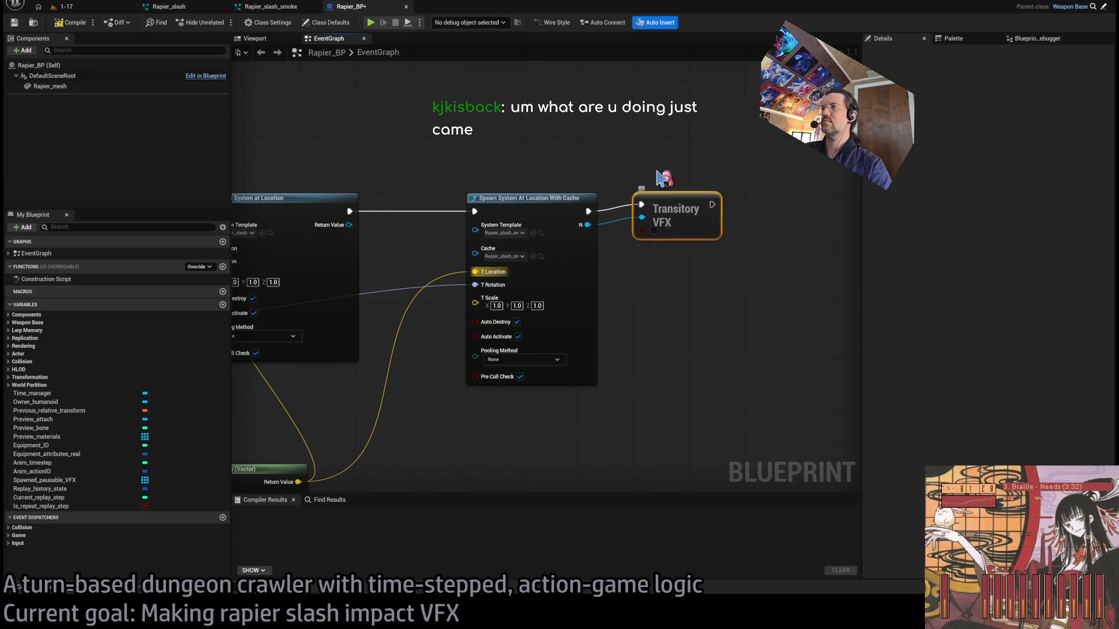
{"action": "mouse_move", "coordinate": [548, 225]}
{"action": "left_mouse_down"}
{"action": "mouse_move", "coordinate": [670, 207]}
{"action": "mouse_move", "coordinate": [660, 203]}
{"action": "left_mouse_up"}
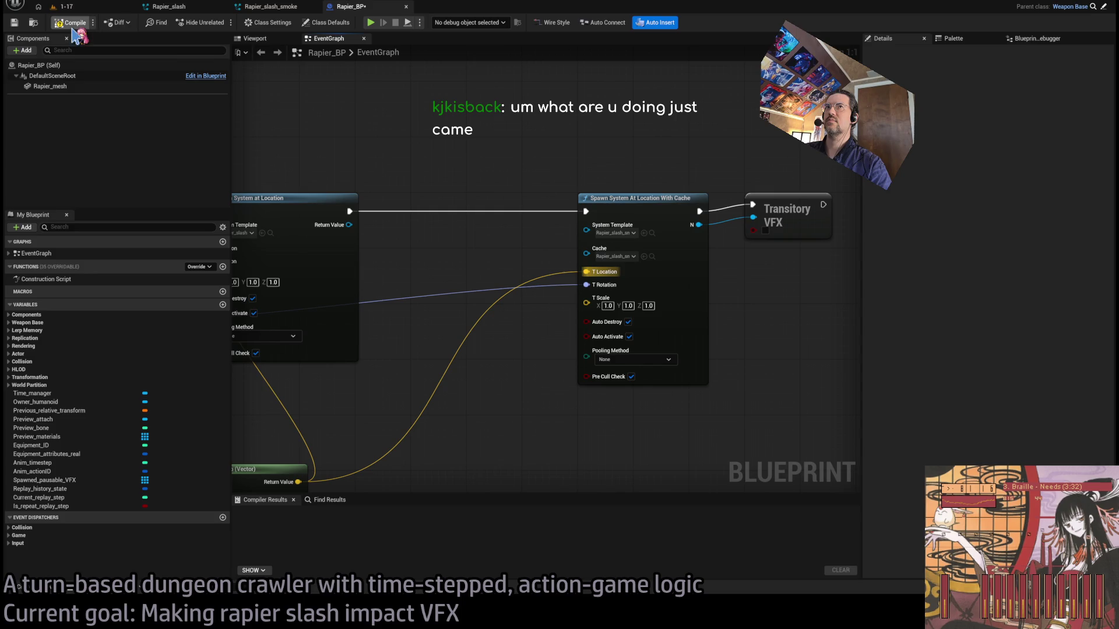
- Play-test level 1-17, run a rapier attack turn to watch the slash smoke, then stop
{"action": "left_click", "coordinate": [106, 8]}
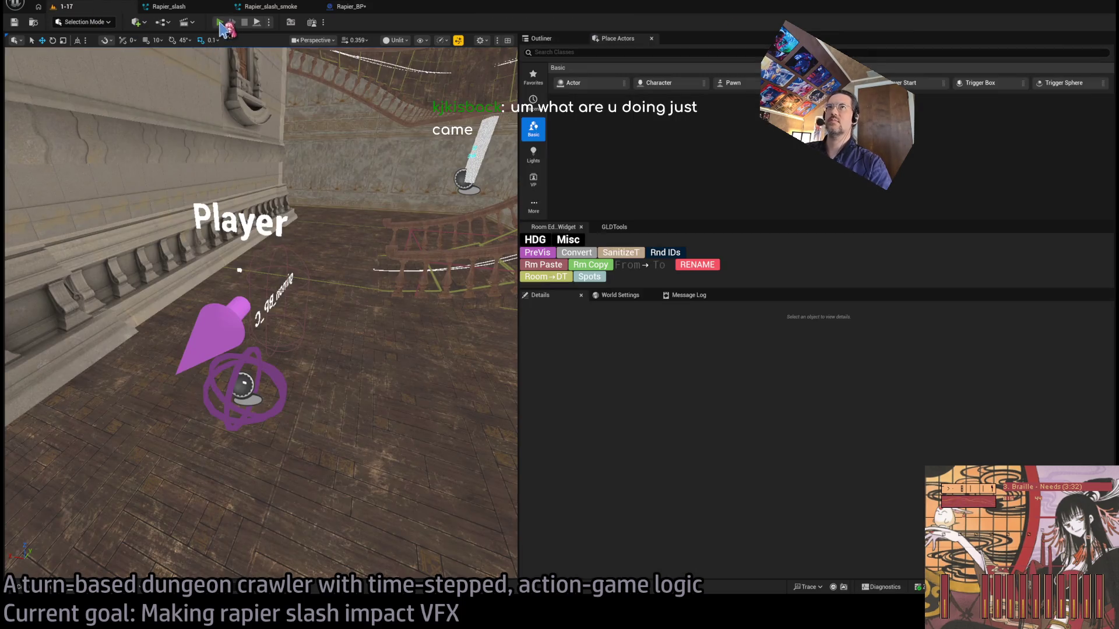
{"action": "key", "text": "alt+p"}
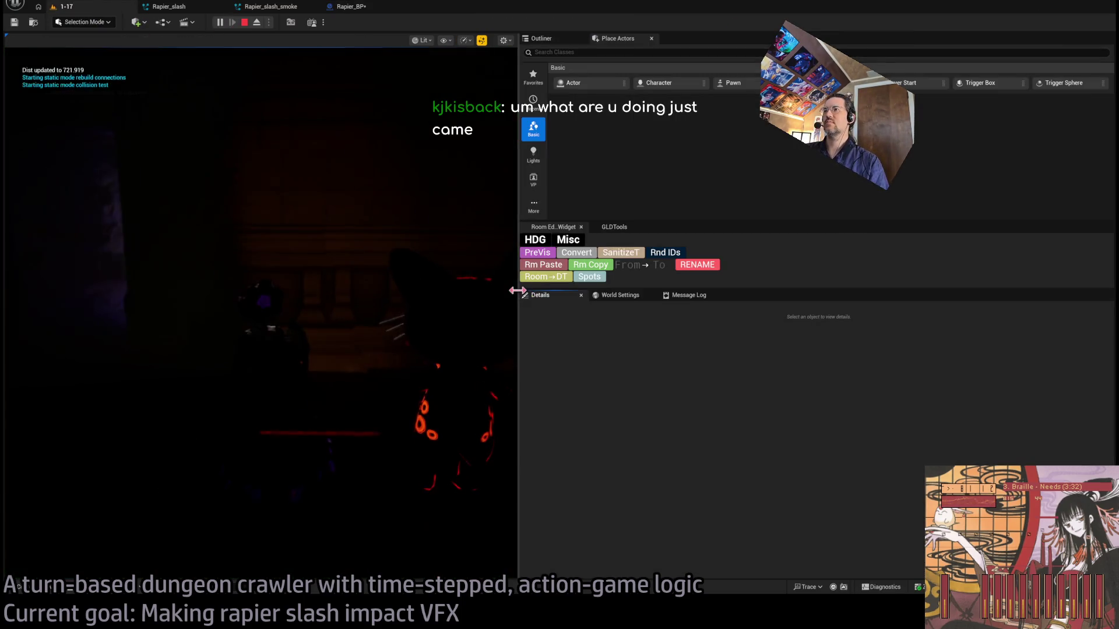
{"action": "left_click_drag", "start_coordinate": [517, 289], "coordinate": [974, 367]}
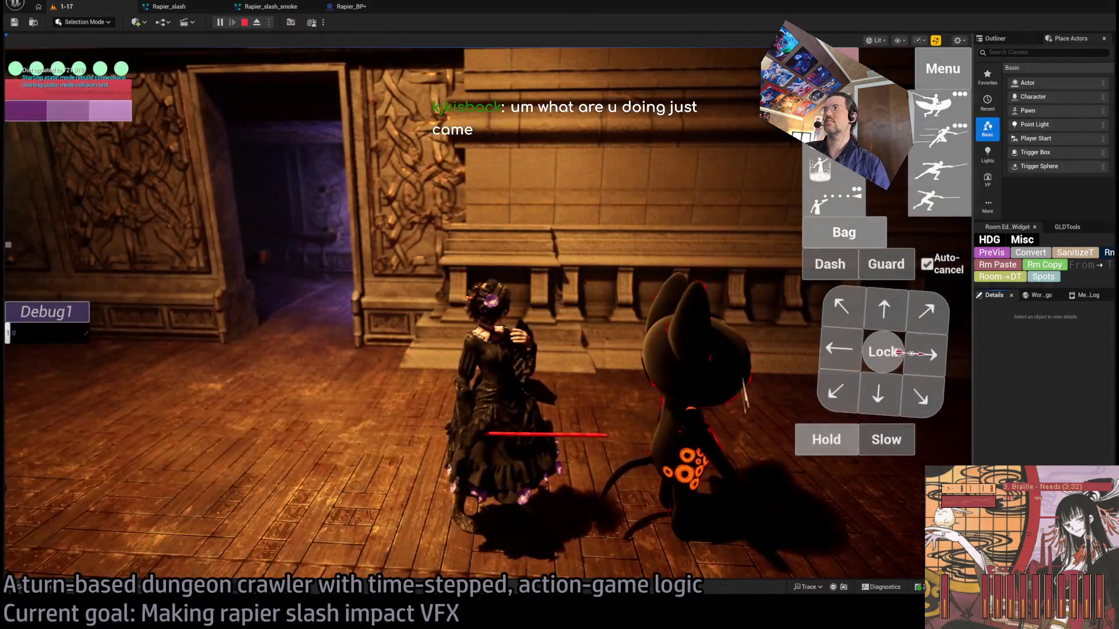
{"action": "left_click", "coordinate": [49, 414]}
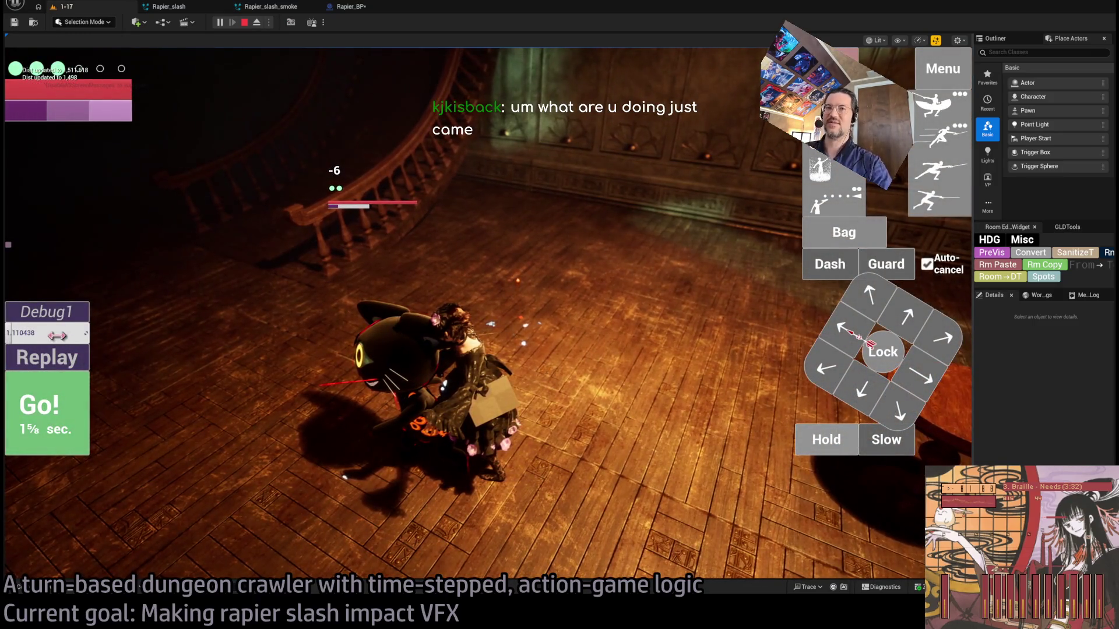
{"action": "left_click", "coordinate": [64, 367]}
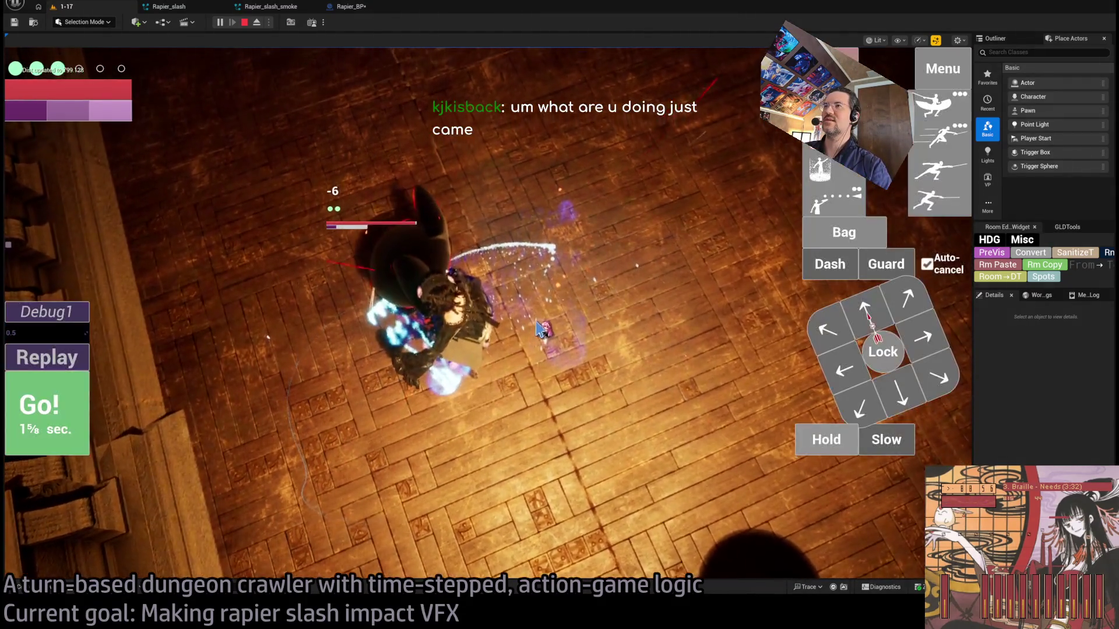
{"action": "scroll", "coordinate": [626, 282], "scroll_direction": "down", "scroll_amount": 2}
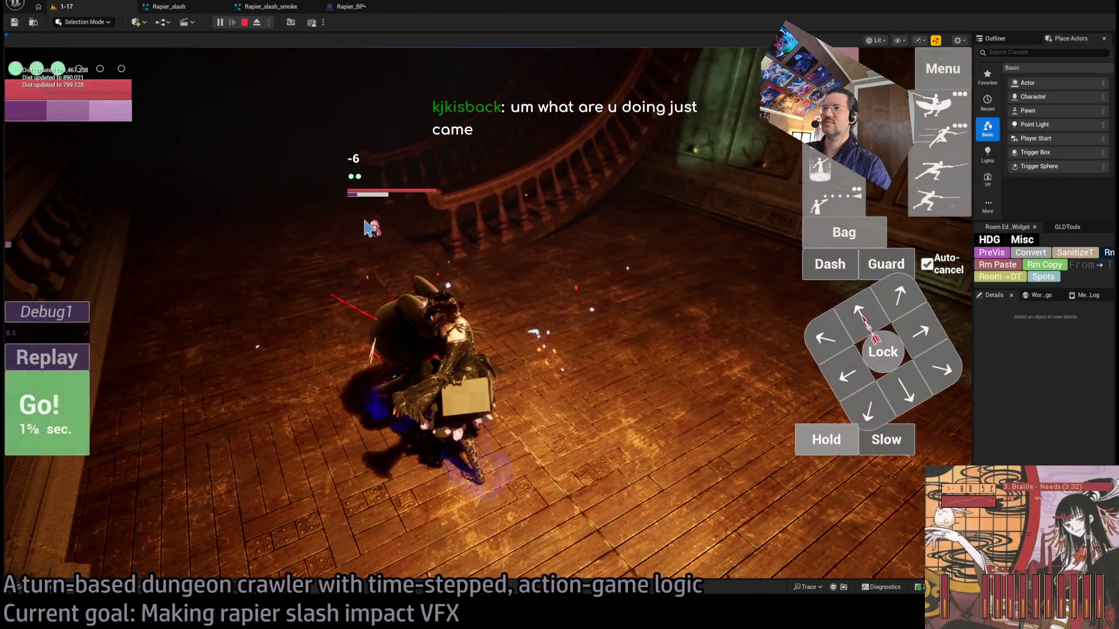
{"action": "left_click", "coordinate": [245, 23]}
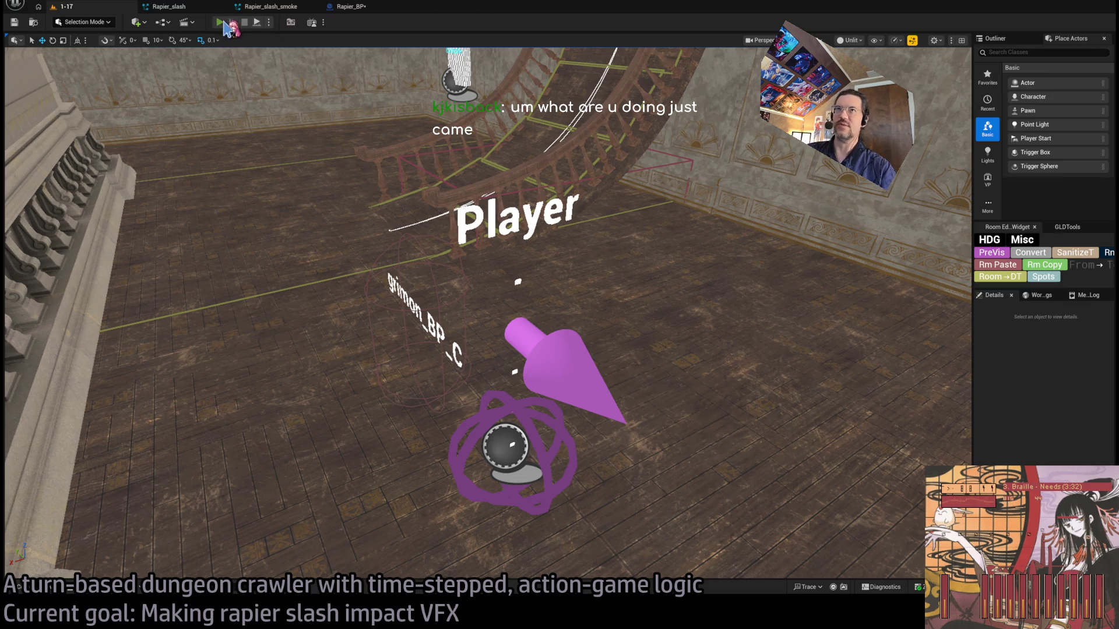
- Start play, step back one second, then lock onto and attack the nearby cat
{"action": "left_click", "coordinate": [220, 23]}
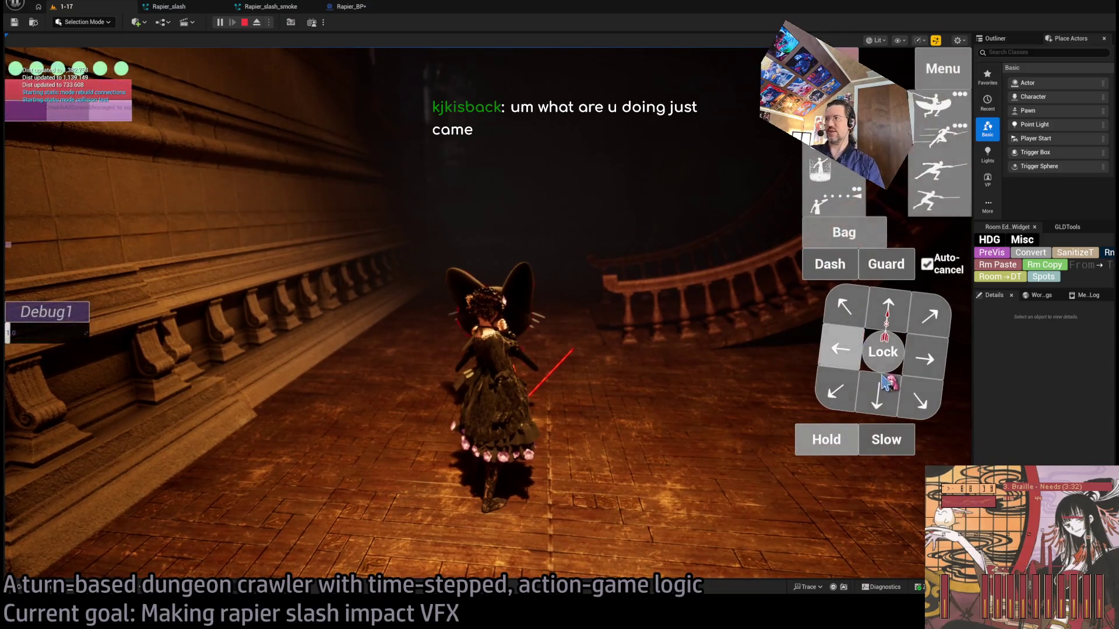
{"action": "left_click", "coordinate": [873, 406]}
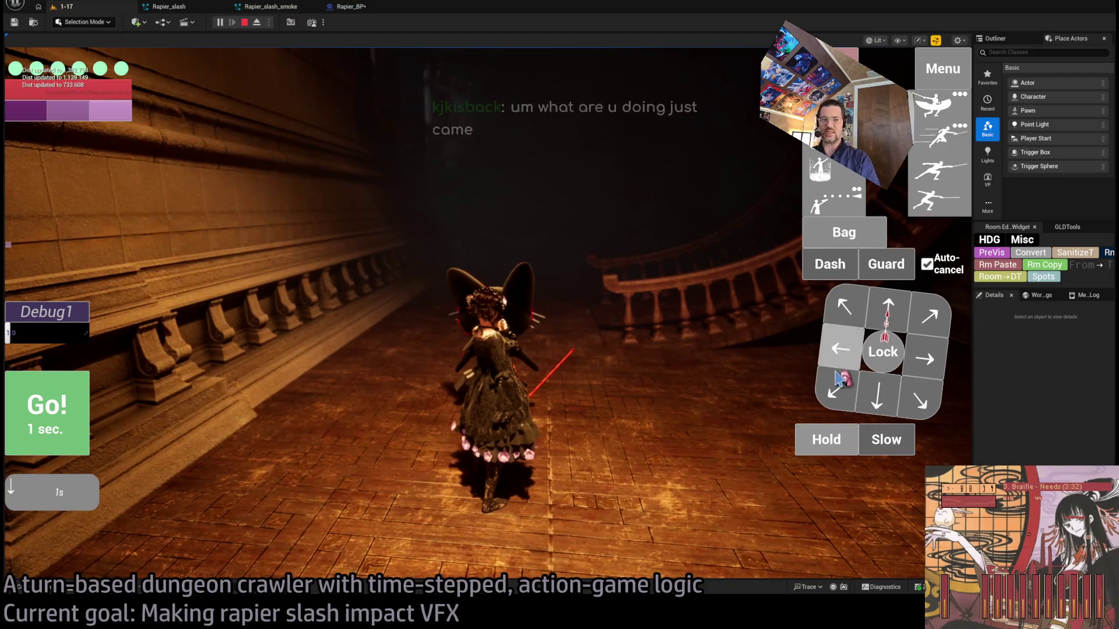
{"action": "left_click", "coordinate": [30, 416]}
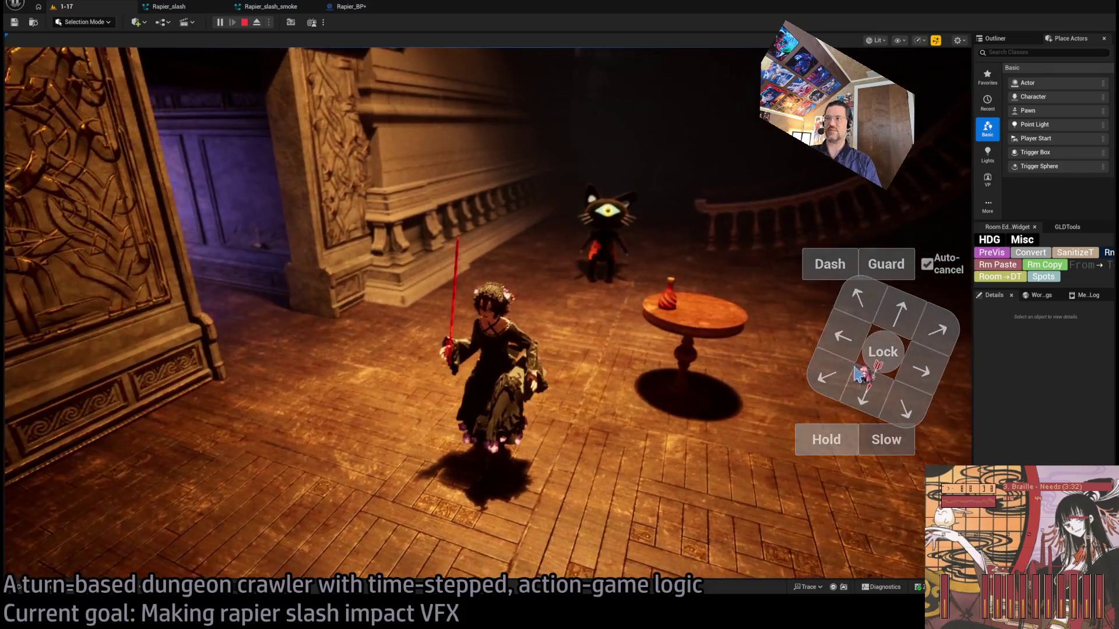
{"action": "left_click", "coordinate": [882, 351]}
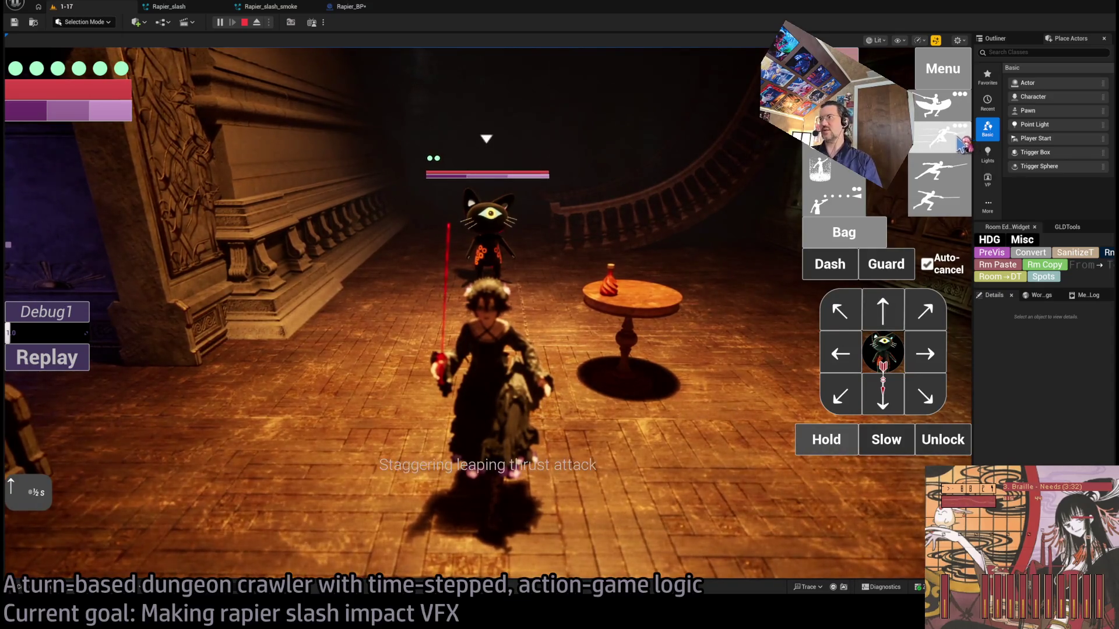
{"action": "left_click", "coordinate": [75, 429]}
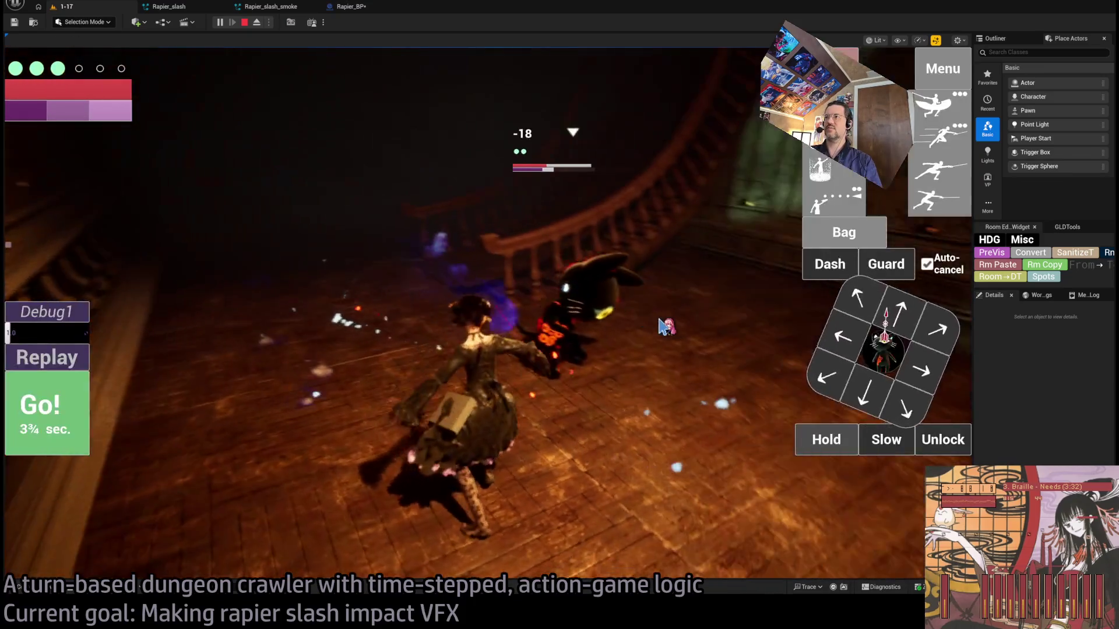
- Unlock, move forward up the stairs and through the archway, then lock onto the table cat
{"action": "left_click", "coordinate": [942, 440]}
{"action": "left_click", "coordinate": [852, 326]}
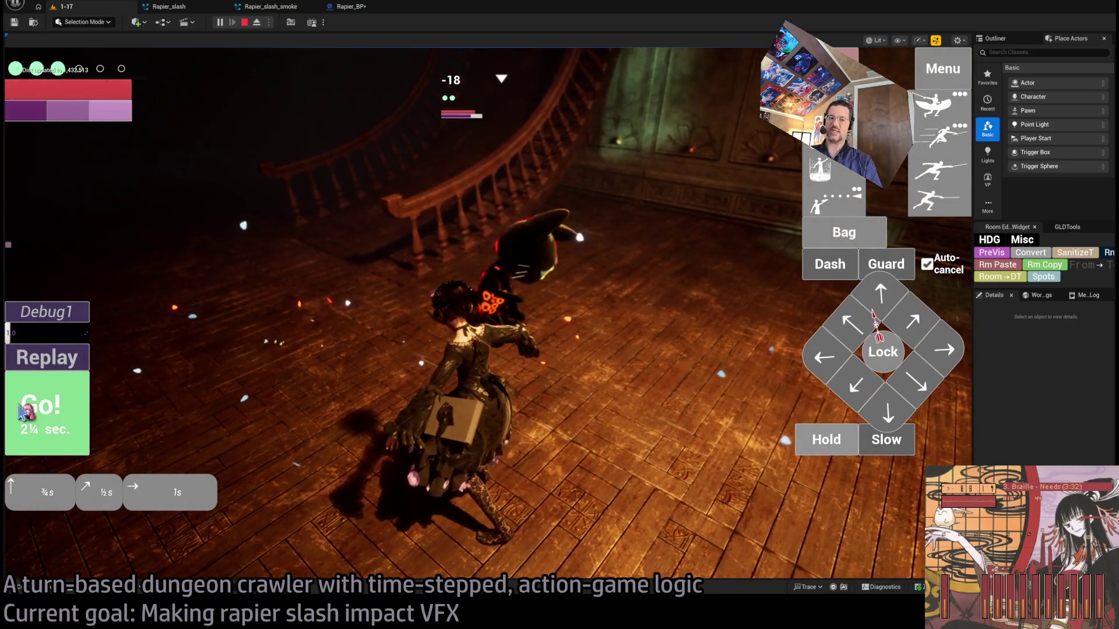
{"action": "left_click", "coordinate": [47, 412]}
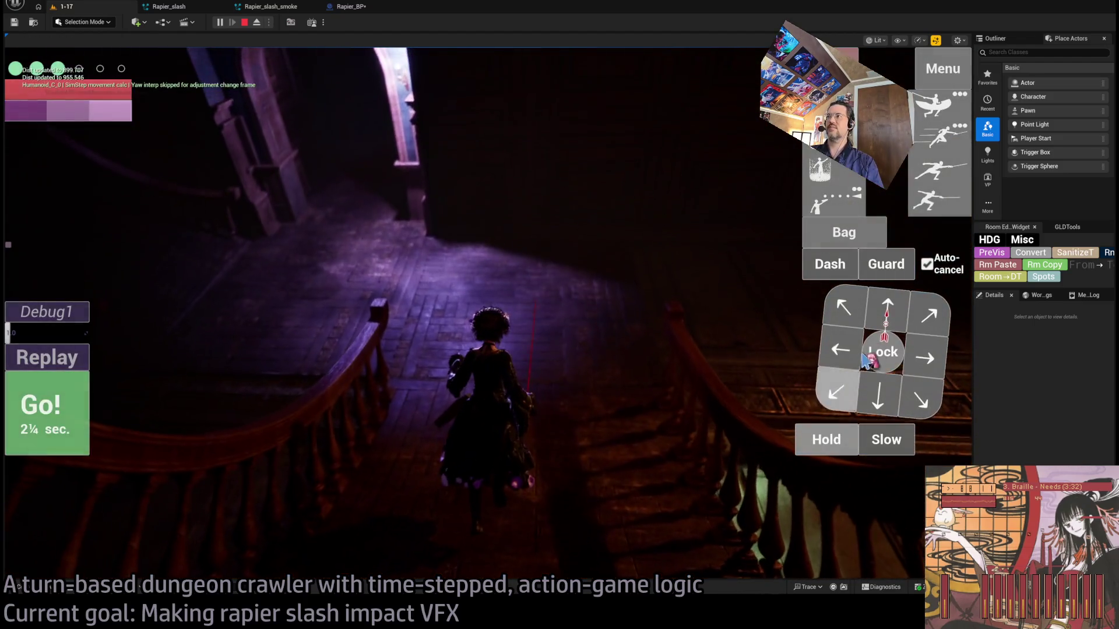
{"action": "left_click", "coordinate": [883, 326]}
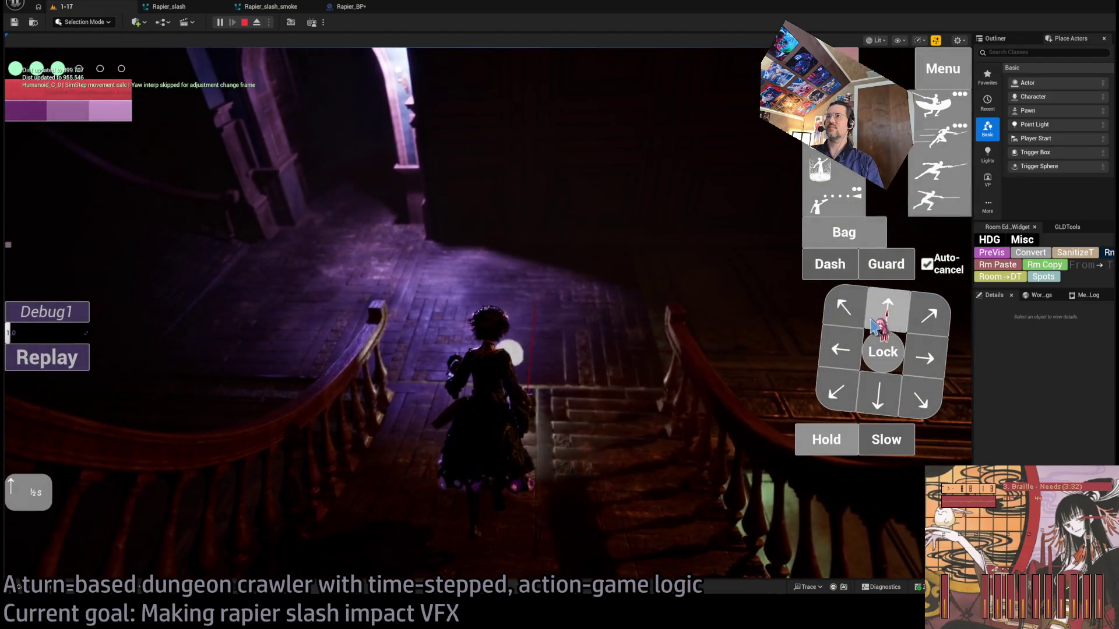
{"action": "left_click", "coordinate": [86, 419]}
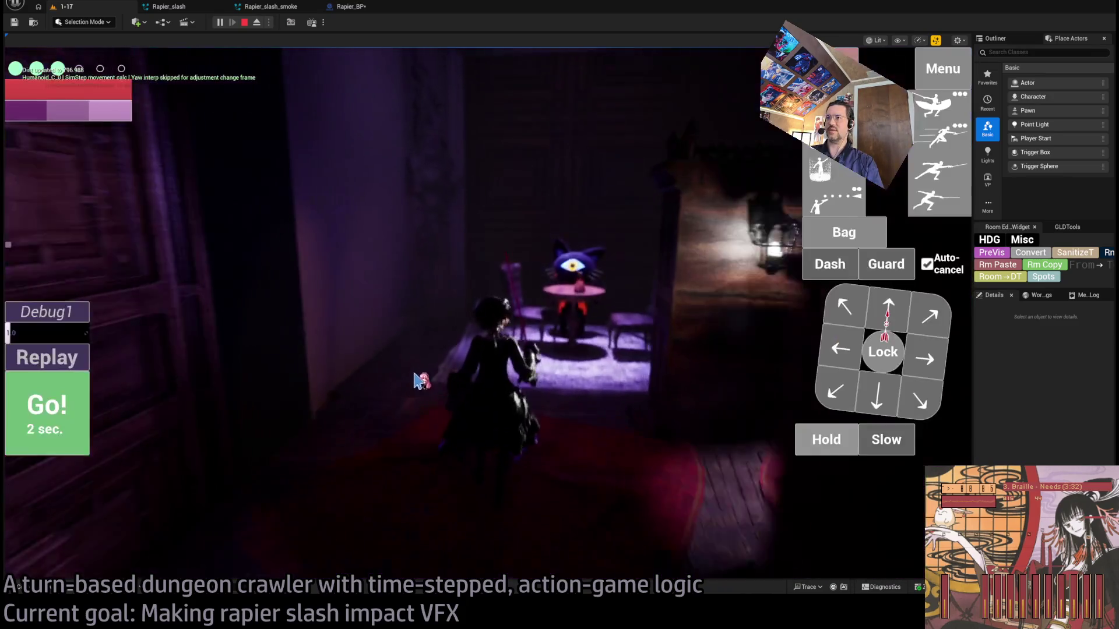
{"action": "left_click", "coordinate": [882, 346]}
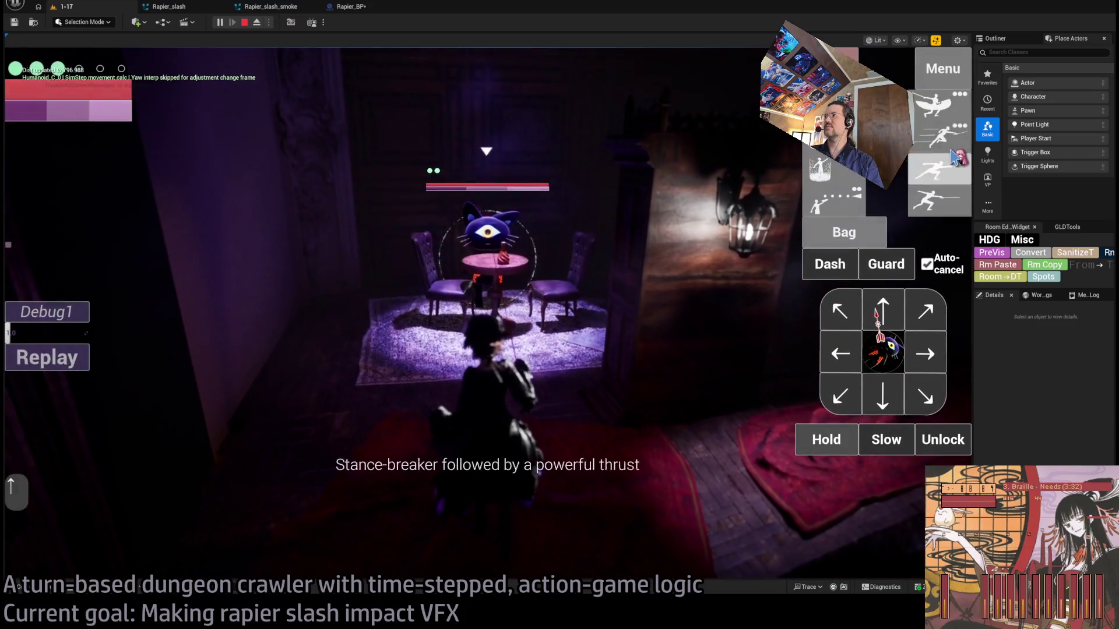
- Hit the table cat with a queued lunge thrust combo, then toggle the lock off
{"action": "left_click", "coordinate": [945, 153]}
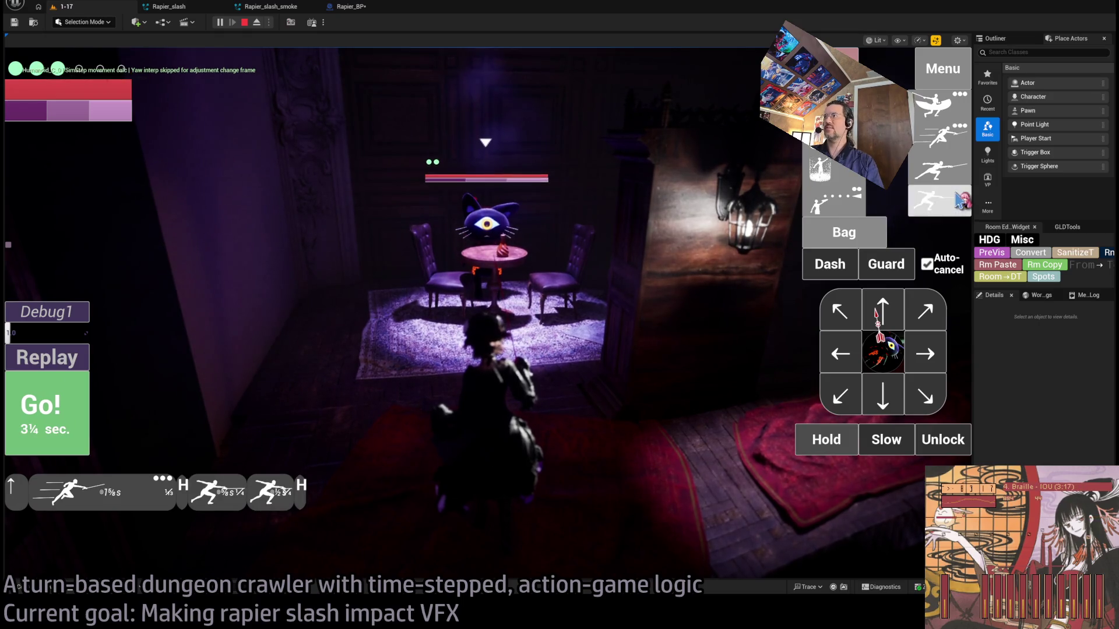
{"action": "left_click", "coordinate": [71, 416]}
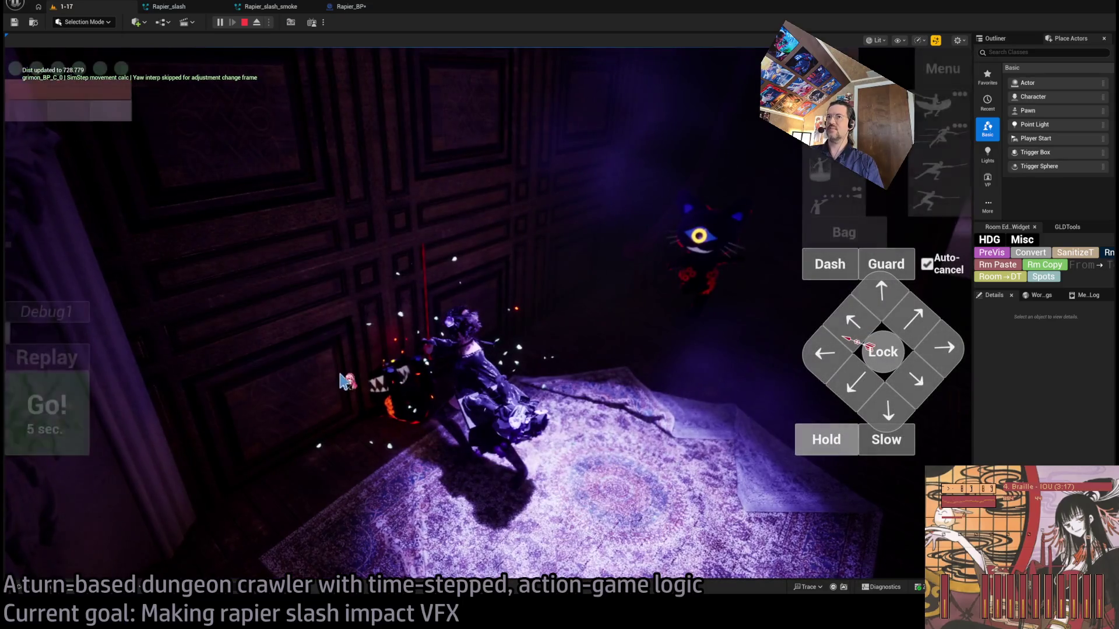
{"action": "left_click", "coordinate": [869, 355]}
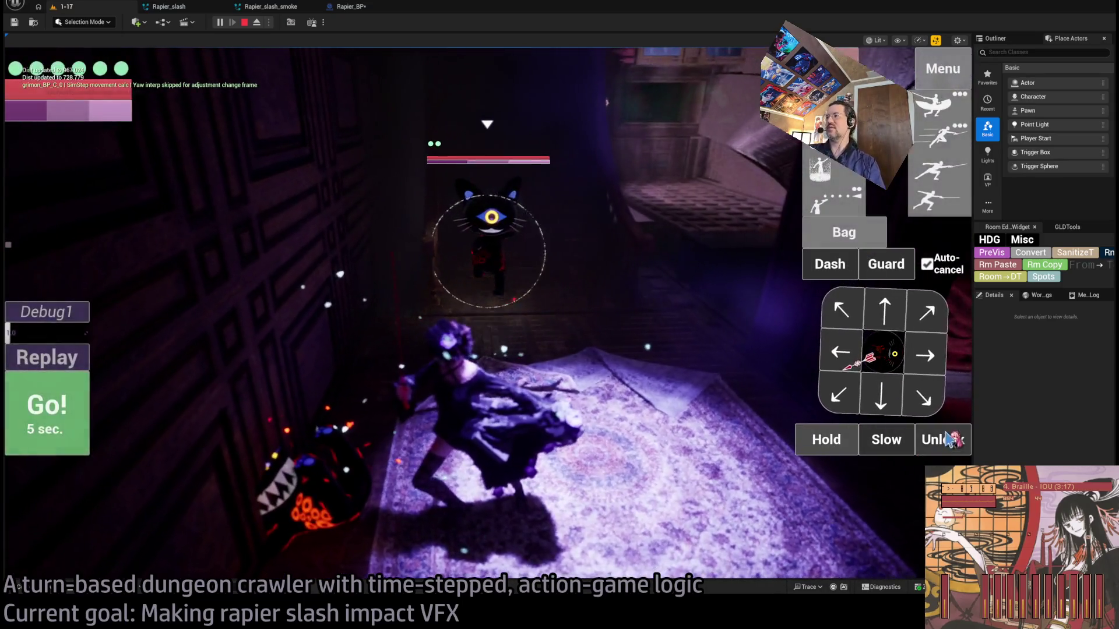
{"action": "left_click", "coordinate": [869, 355]}
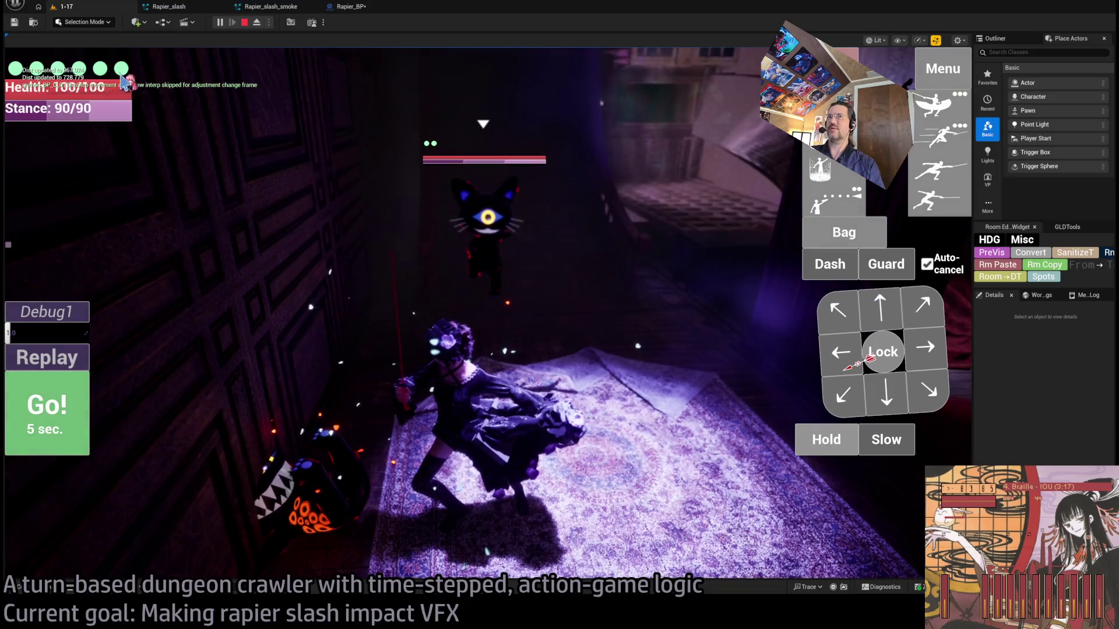
- Run queued moves down the corridor toward the cat, then eject to the free editor view
{"action": "left_click", "coordinate": [927, 308]}
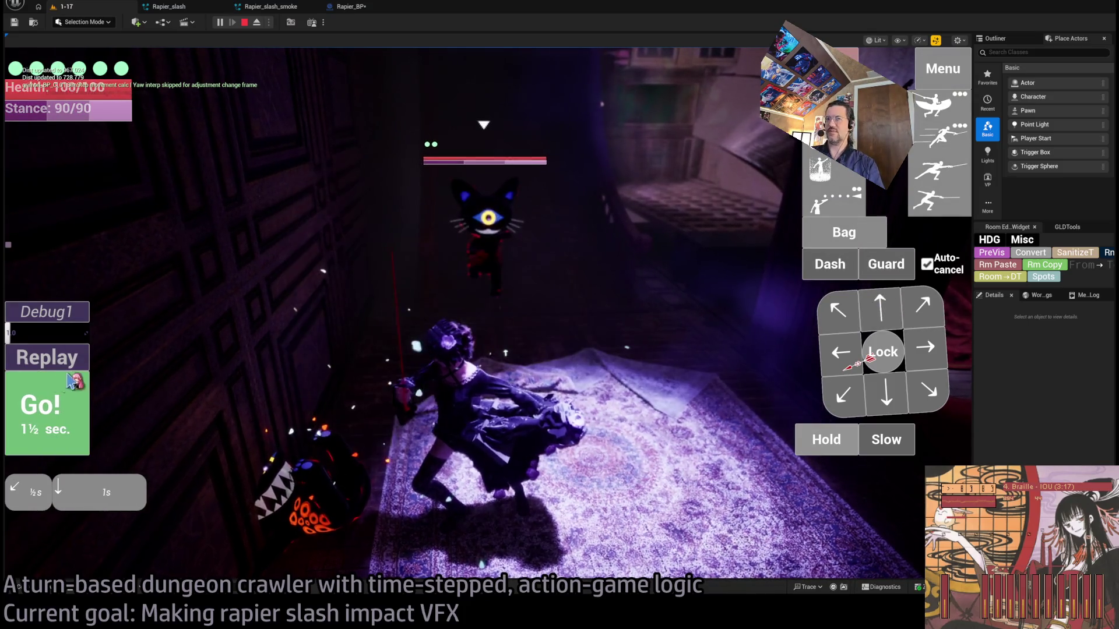
{"action": "left_click", "coordinate": [82, 387]}
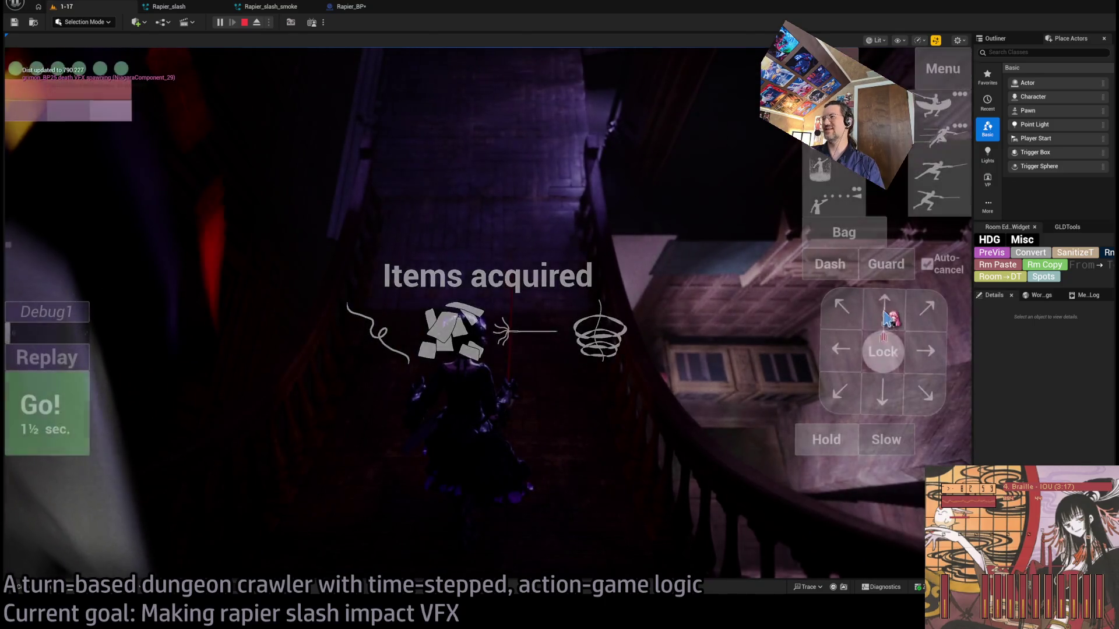
{"action": "left_click", "coordinate": [57, 429]}
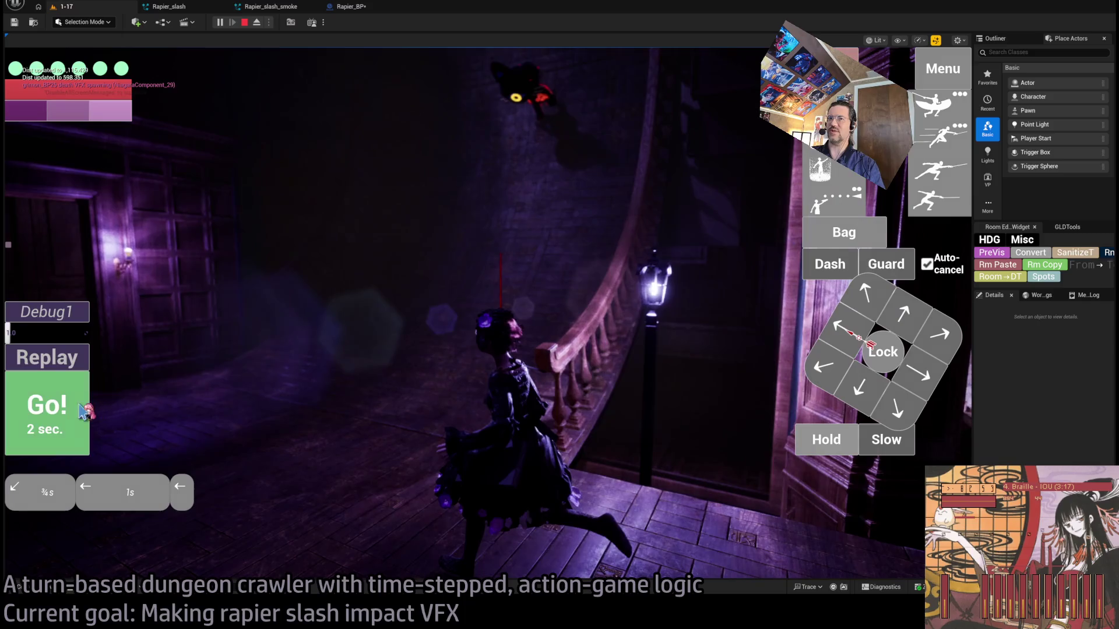
{"action": "left_click", "coordinate": [84, 411]}
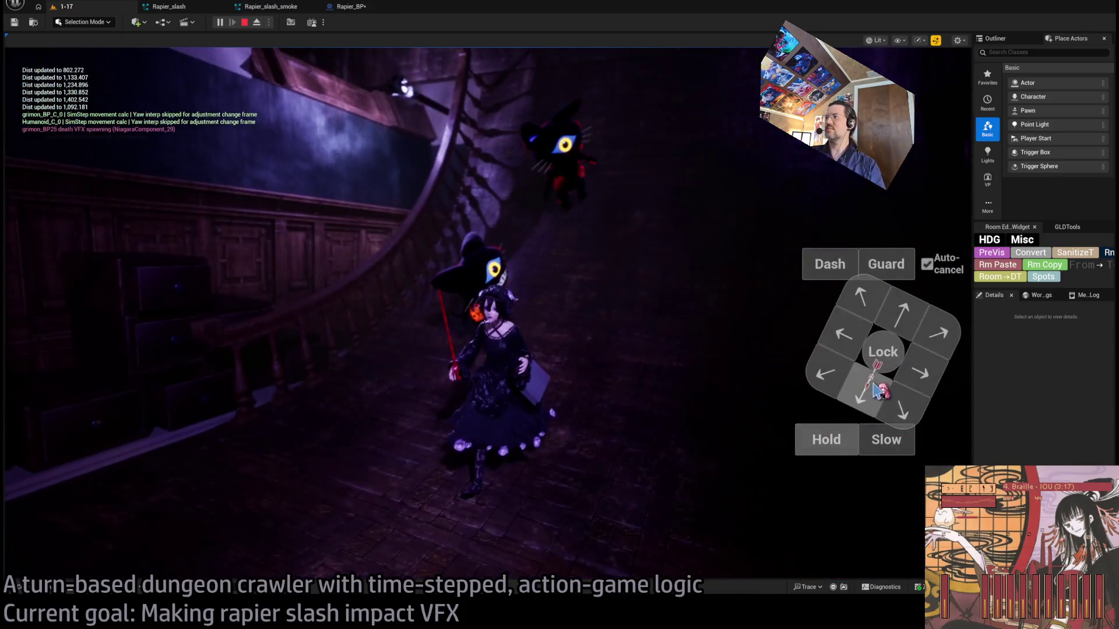
{"action": "left_click", "coordinate": [87, 402]}
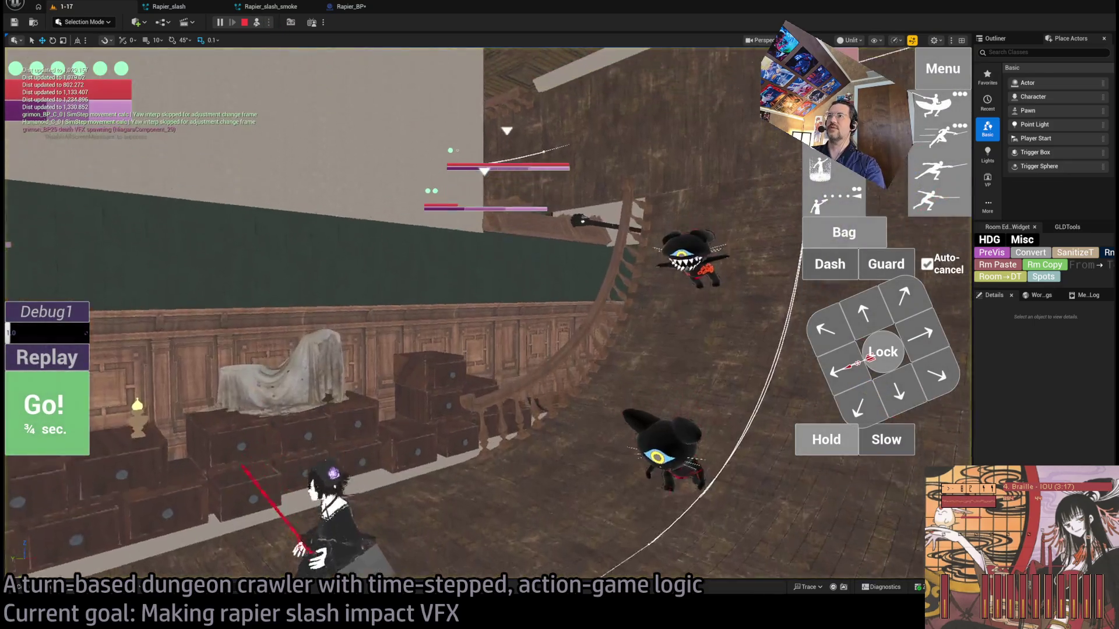
{"action": "left_click", "coordinate": [257, 22]}
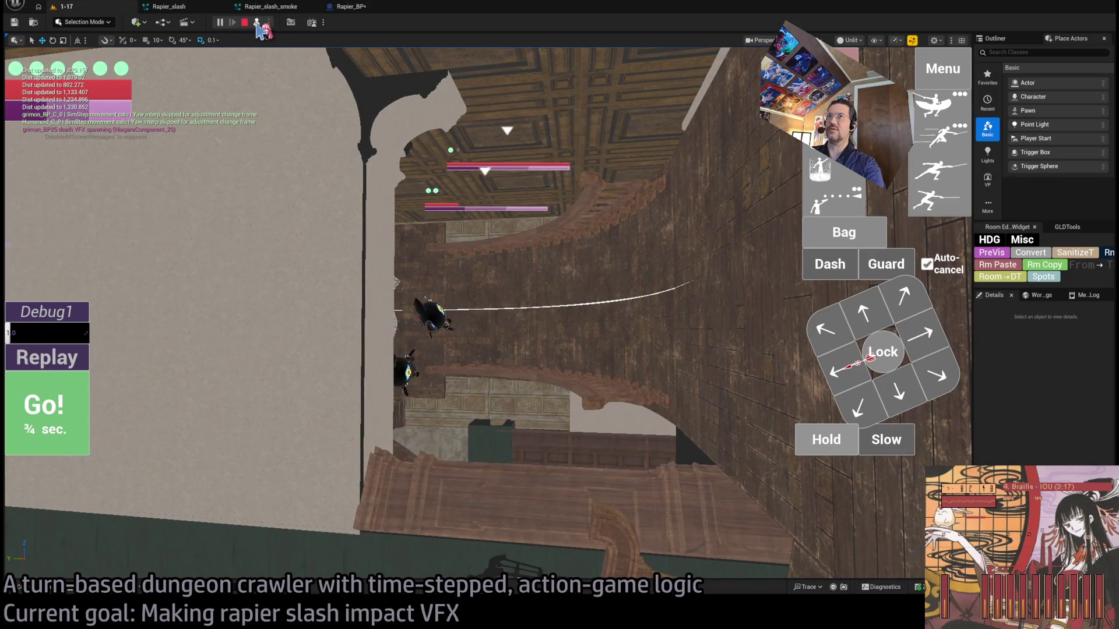
- Possess the player again and queue a leftward move and a one-second backward move
{"action": "left_click", "coordinate": [256, 22]}
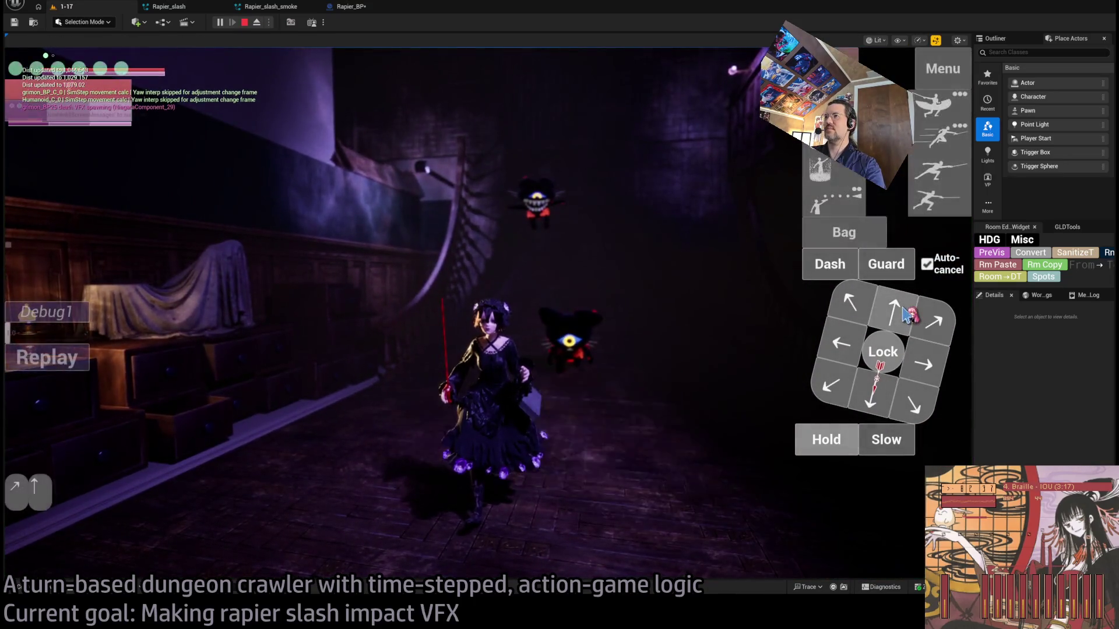
{"action": "left_click", "coordinate": [848, 356]}
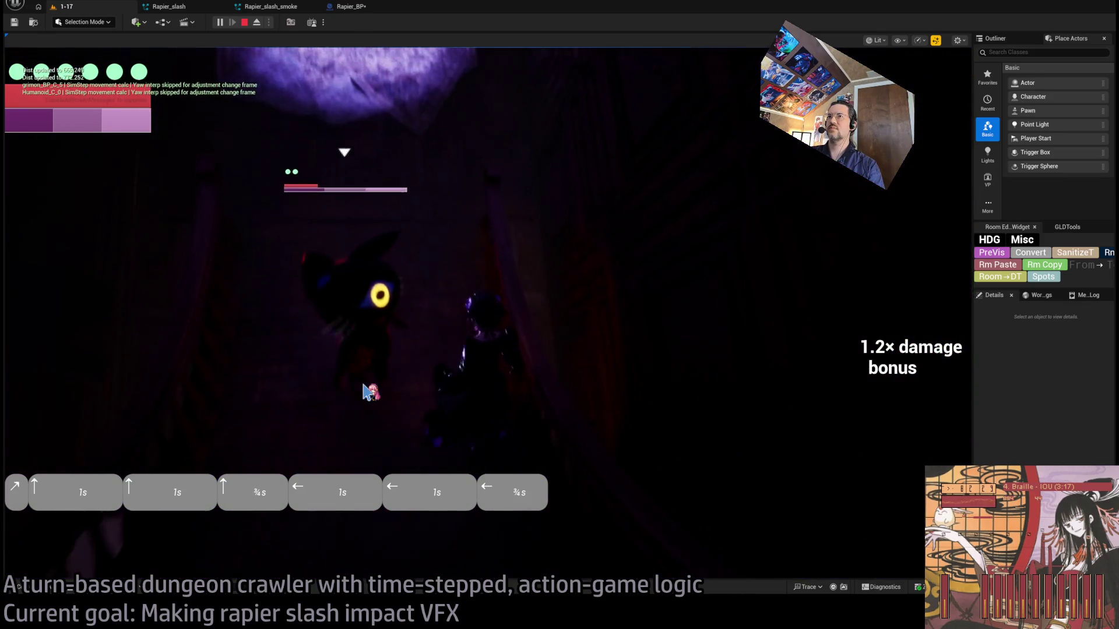
{"action": "left_click", "coordinate": [874, 300]}
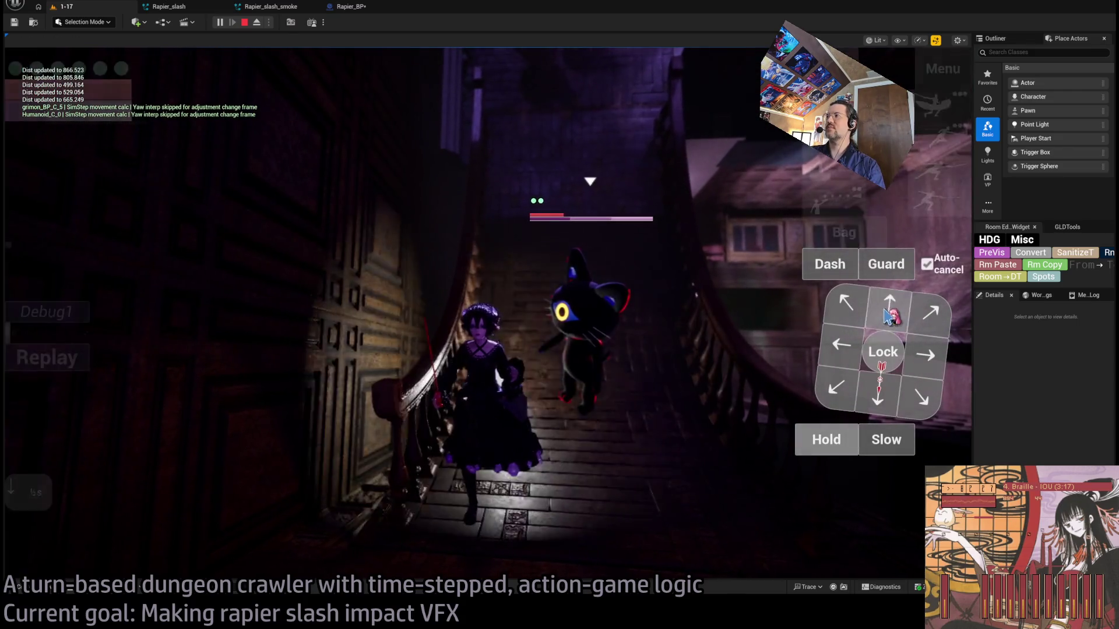
{"action": "left_click", "coordinate": [45, 412]}
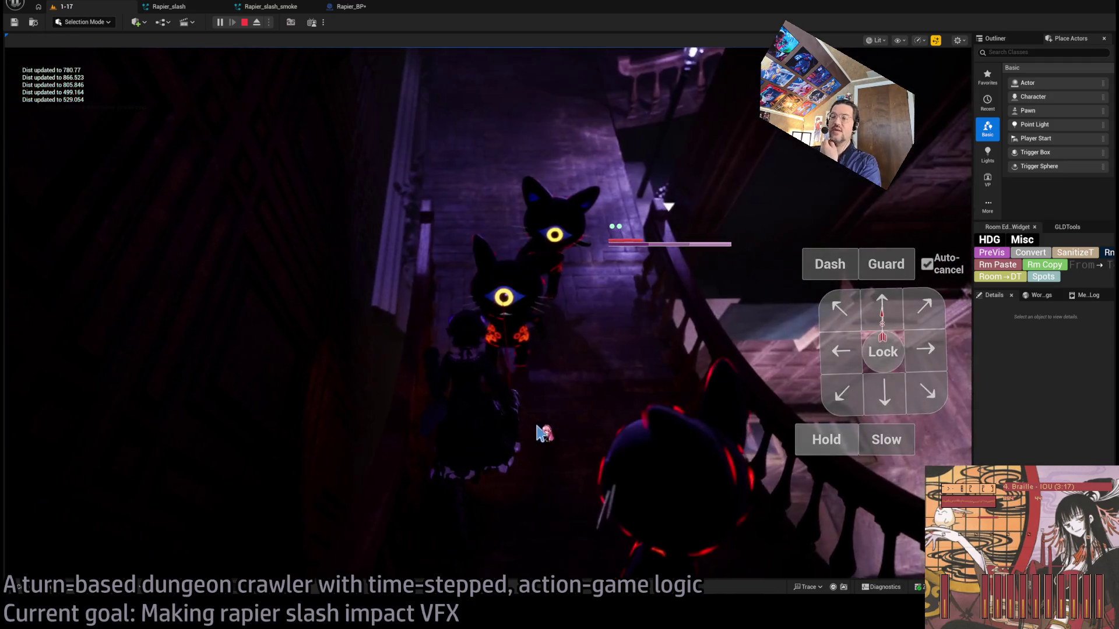
- Aim the camera up the staircase and run a two-thrust combo ending in a held lunge
{"action": "mouse_move", "coordinate": [559, 287]}
{"action": "left_mouse_down"}
{"action": "mouse_move", "coordinate": [591, 250]}
{"action": "mouse_move", "coordinate": [570, 221]}
{"action": "mouse_move", "coordinate": [552, 272]}
{"action": "left_mouse_up"}
{"action": "mouse_move", "coordinate": [520, 316]}
{"action": "left_mouse_down"}
{"action": "mouse_move", "coordinate": [542, 308]}
{"action": "mouse_move", "coordinate": [500, 299]}
{"action": "mouse_move", "coordinate": [487, 325]}
{"action": "mouse_move", "coordinate": [462, 295]}
{"action": "left_mouse_up"}
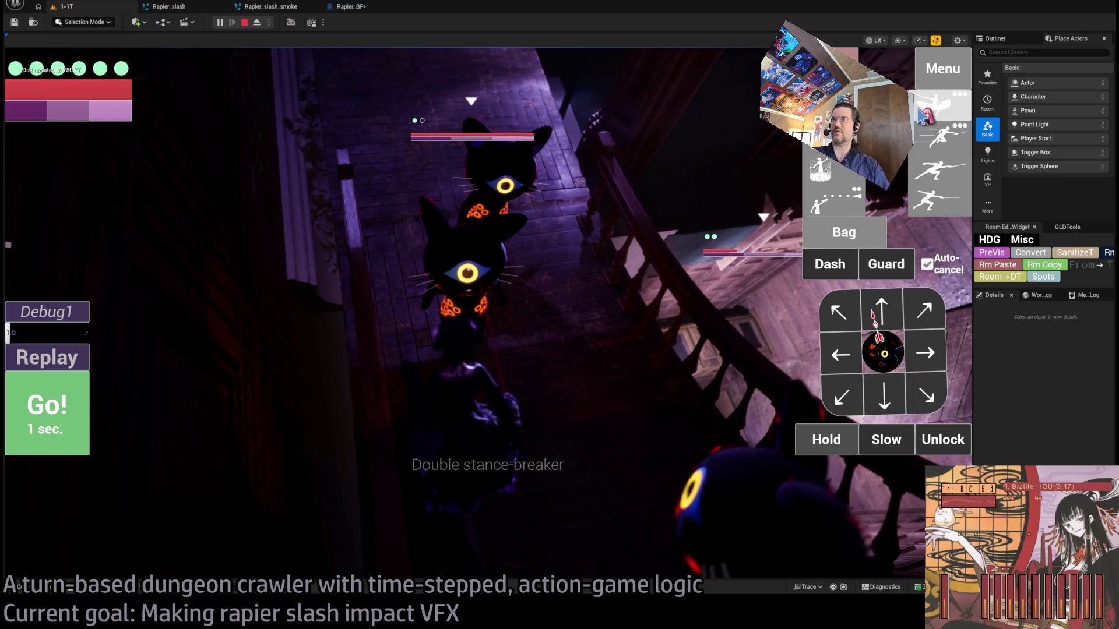
{"action": "left_click", "coordinate": [928, 191]}
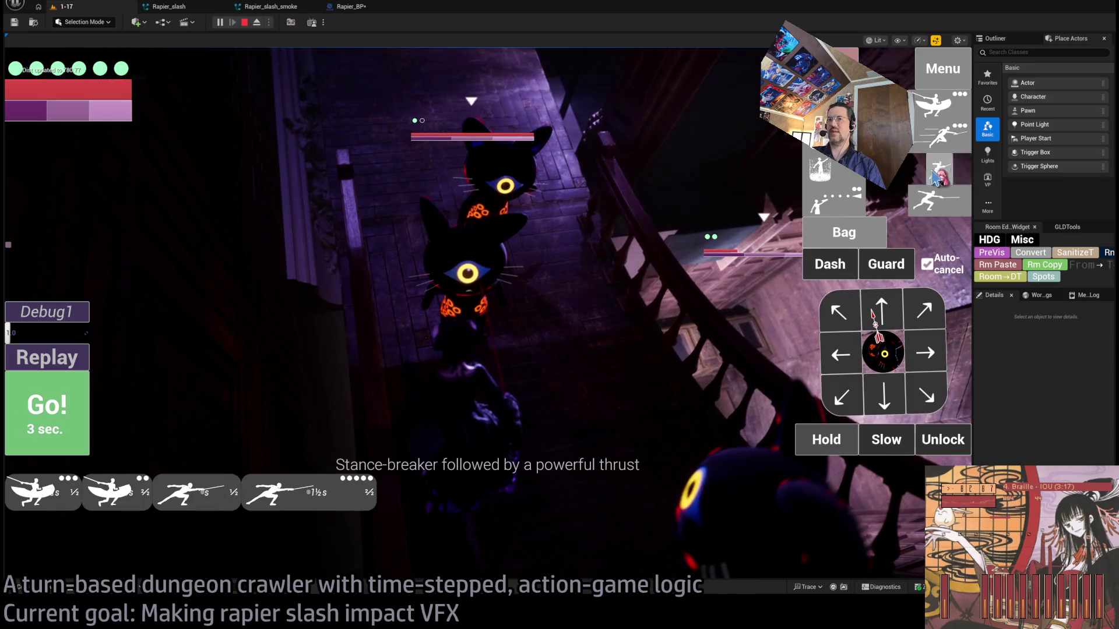
{"action": "key", "text": "h"}
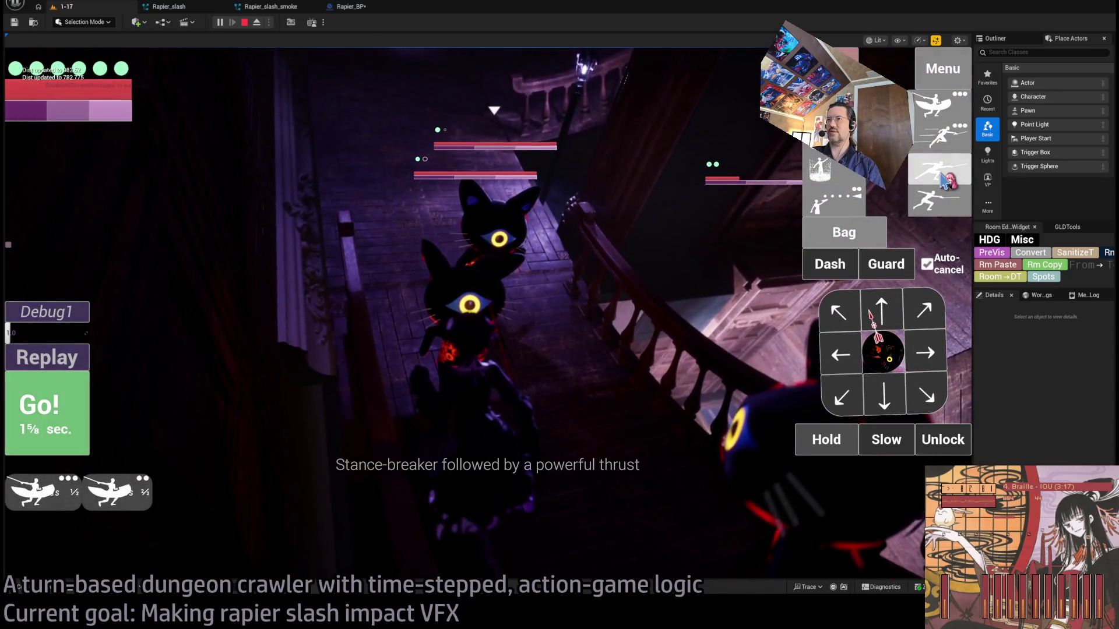
{"action": "left_click", "coordinate": [60, 415]}
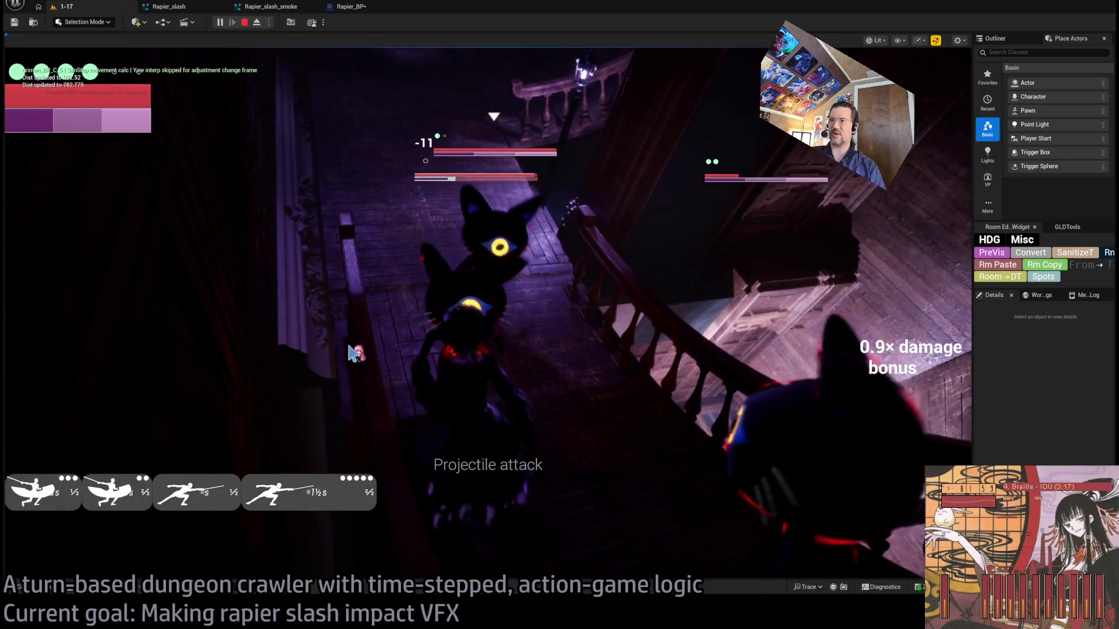
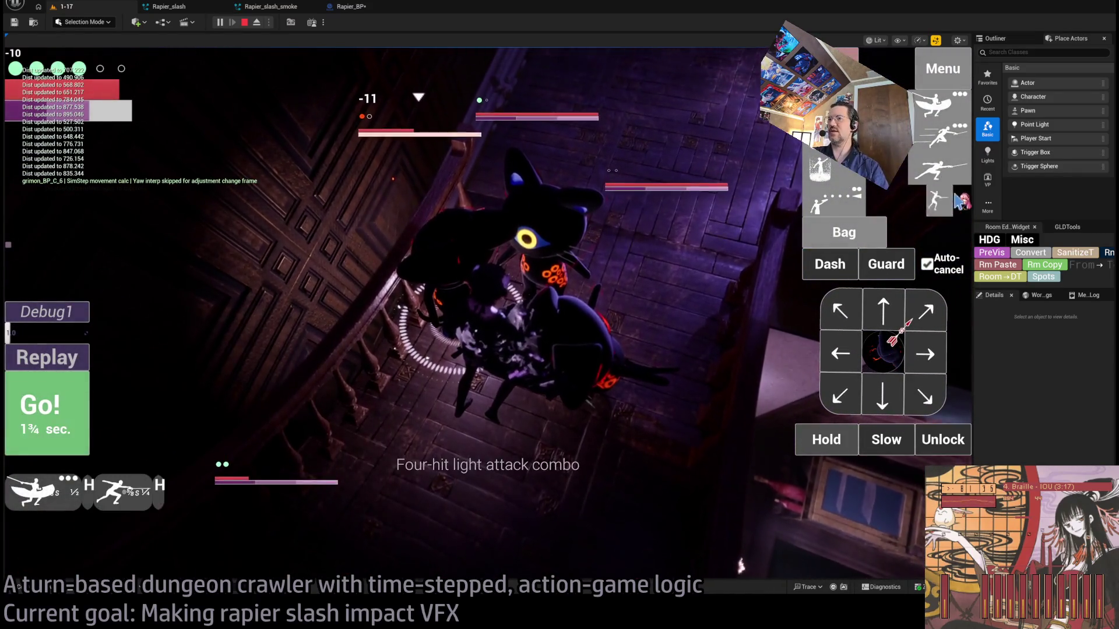
- Play out rapier turns, queuing a lunge and replaying the slash on the cat enemies
{"action": "left_click", "coordinate": [65, 416]}
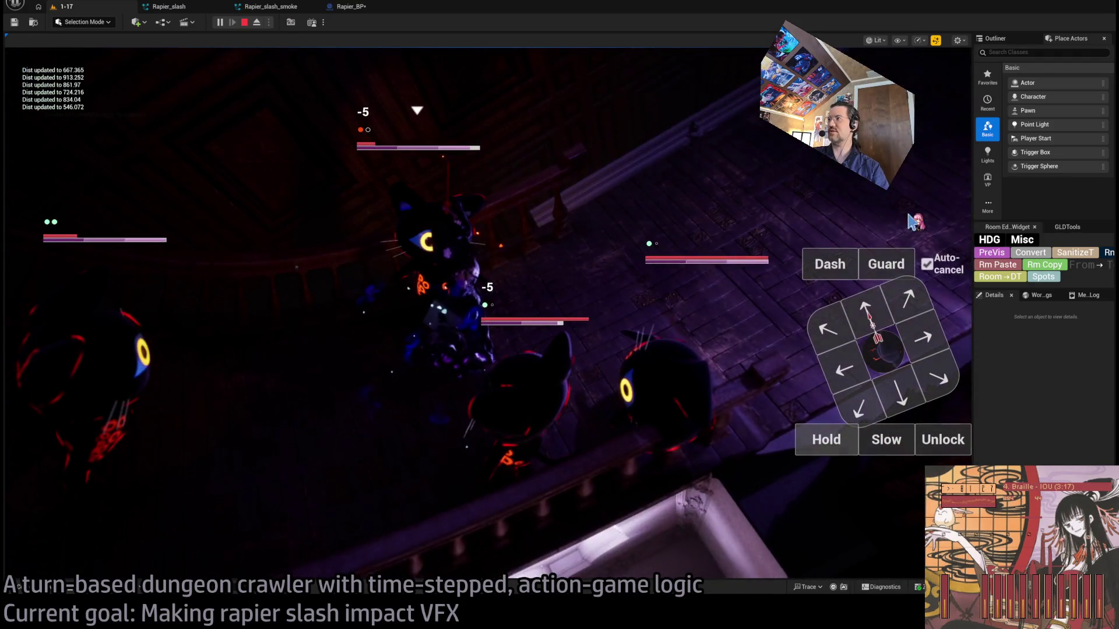
{"action": "left_click", "coordinate": [933, 210]}
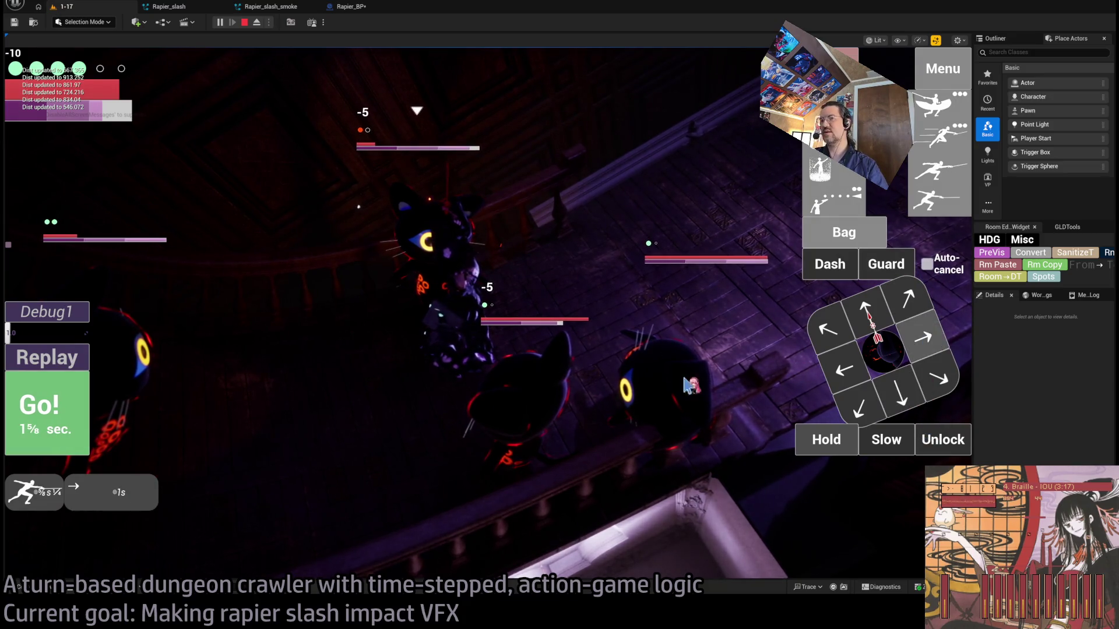
{"action": "left_click", "coordinate": [56, 434]}
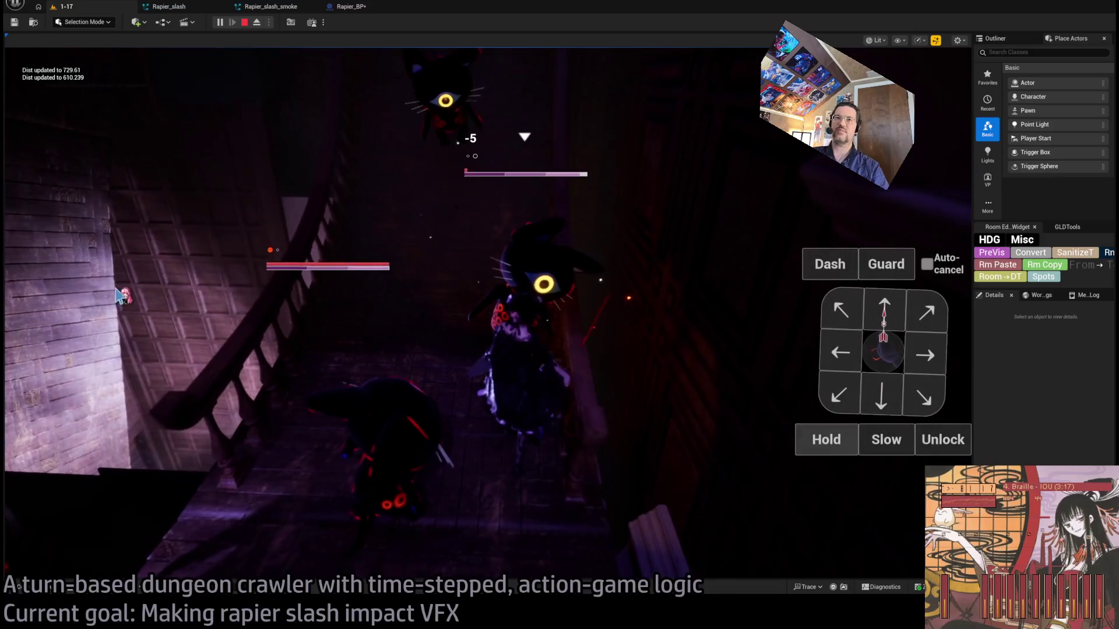
{"action": "left_click", "coordinate": [55, 364]}
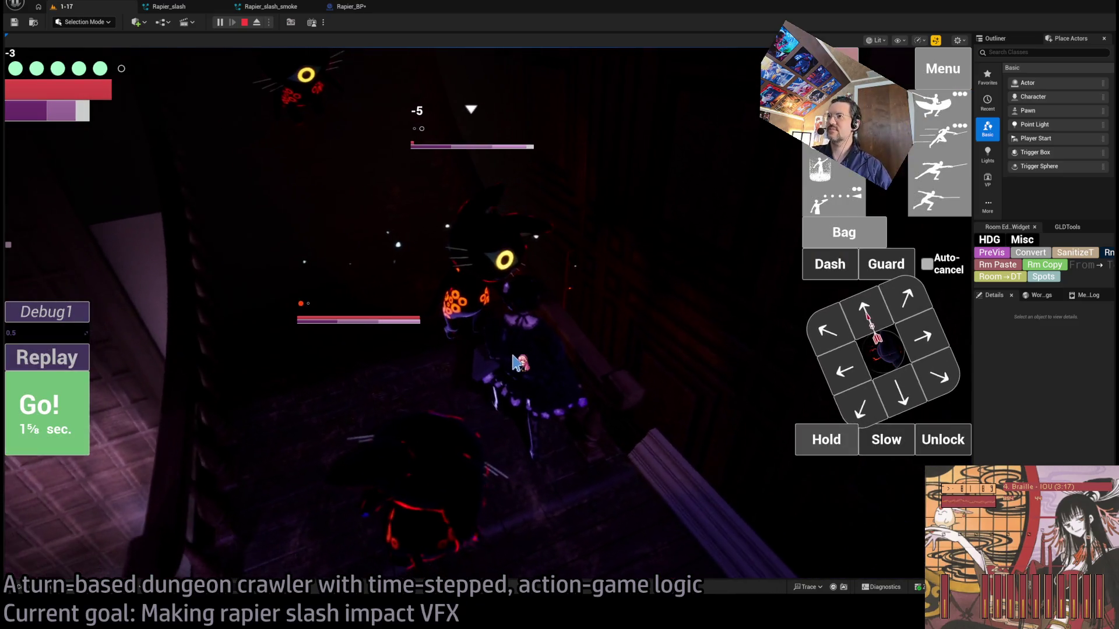
{"action": "left_click", "coordinate": [944, 441]}
- Restart with a new enemy layout, run several more attack turns, then stop the playtest
{"action": "left_click", "coordinate": [654, 388]}
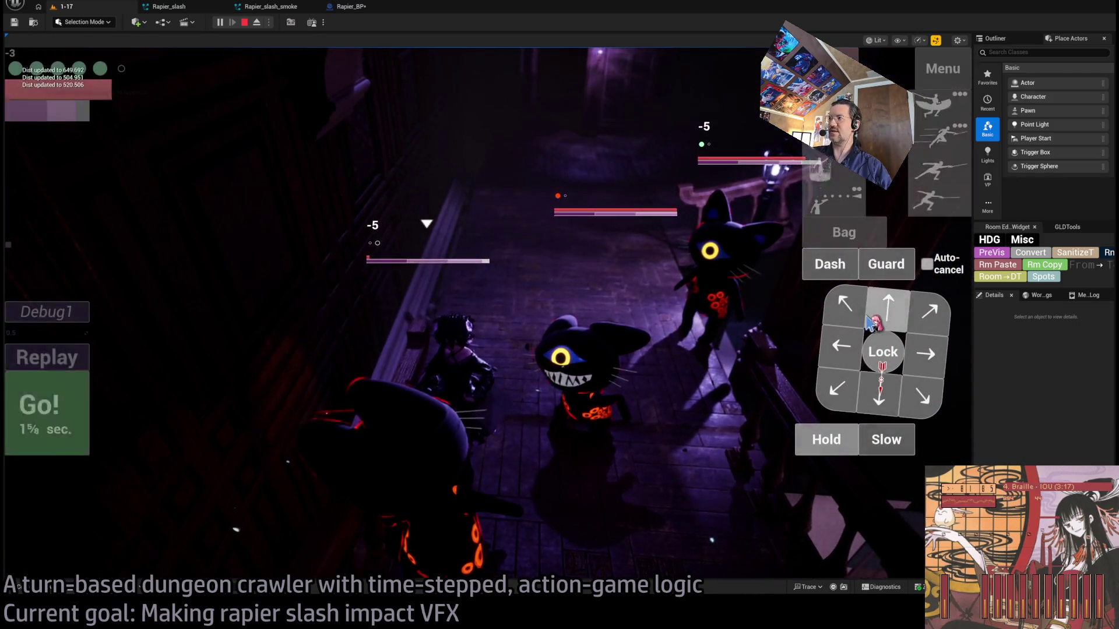
{"action": "left_click", "coordinate": [51, 406]}
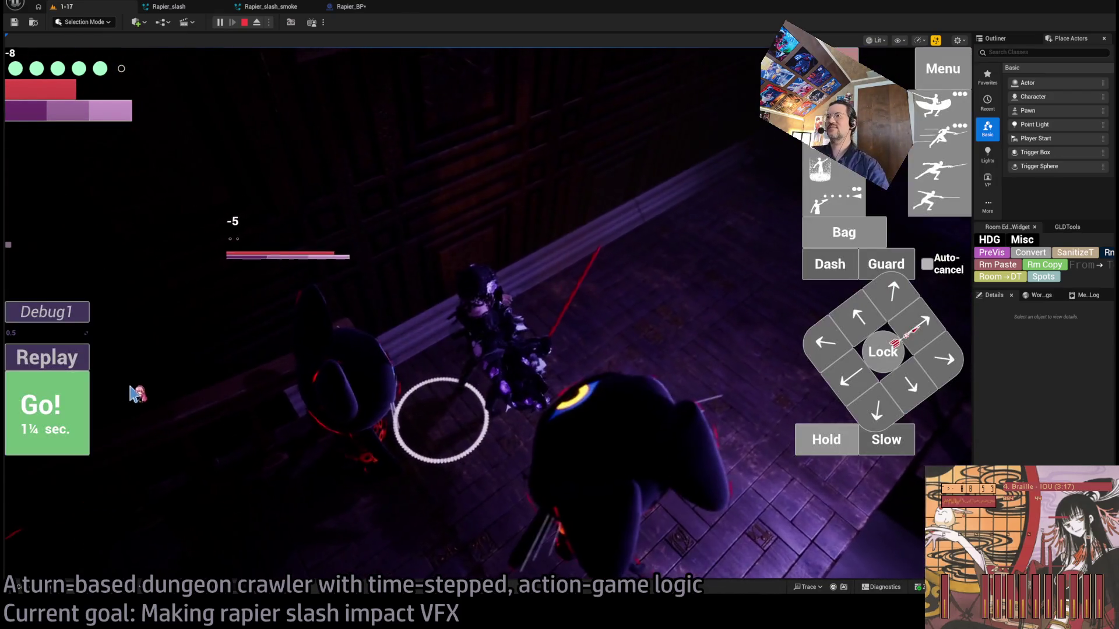
{"action": "left_click", "coordinate": [597, 337]}
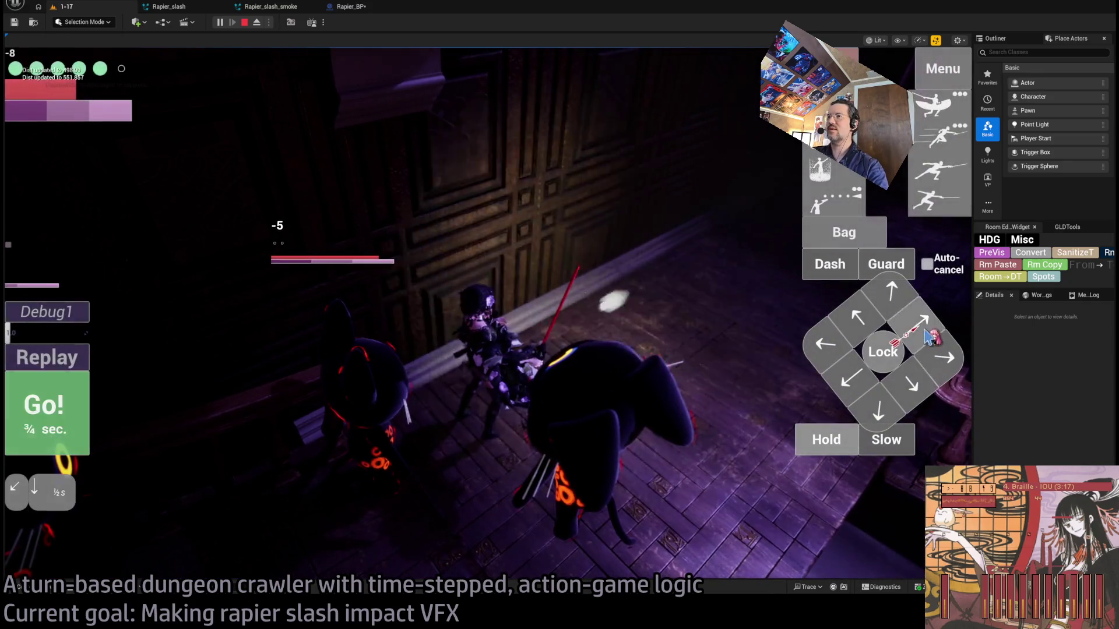
{"action": "left_click", "coordinate": [81, 404]}
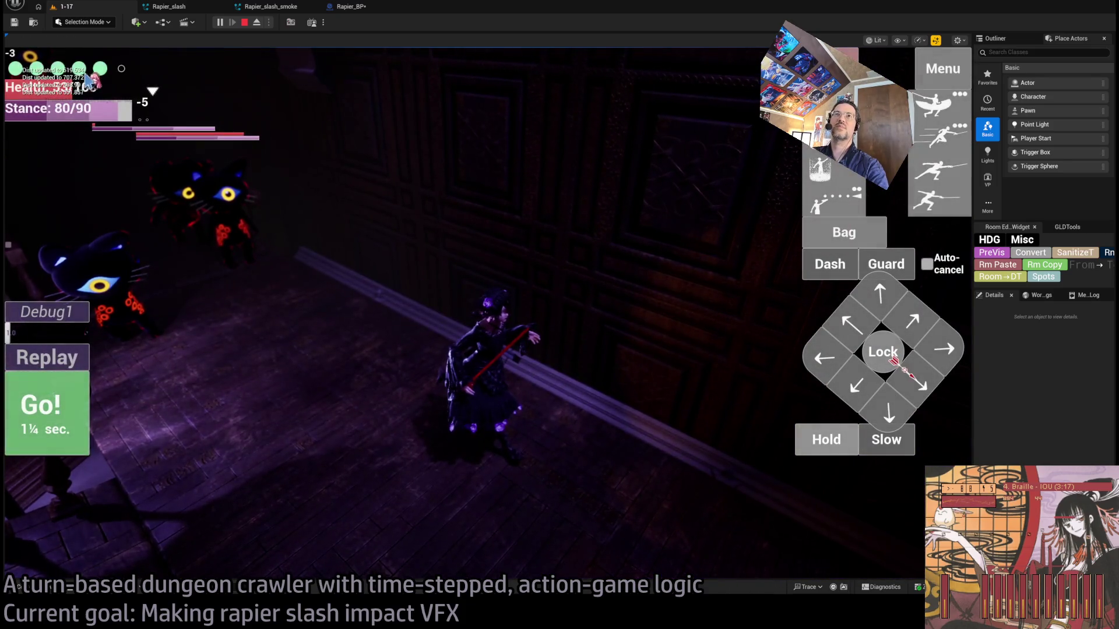
{"action": "left_click", "coordinate": [885, 353]}
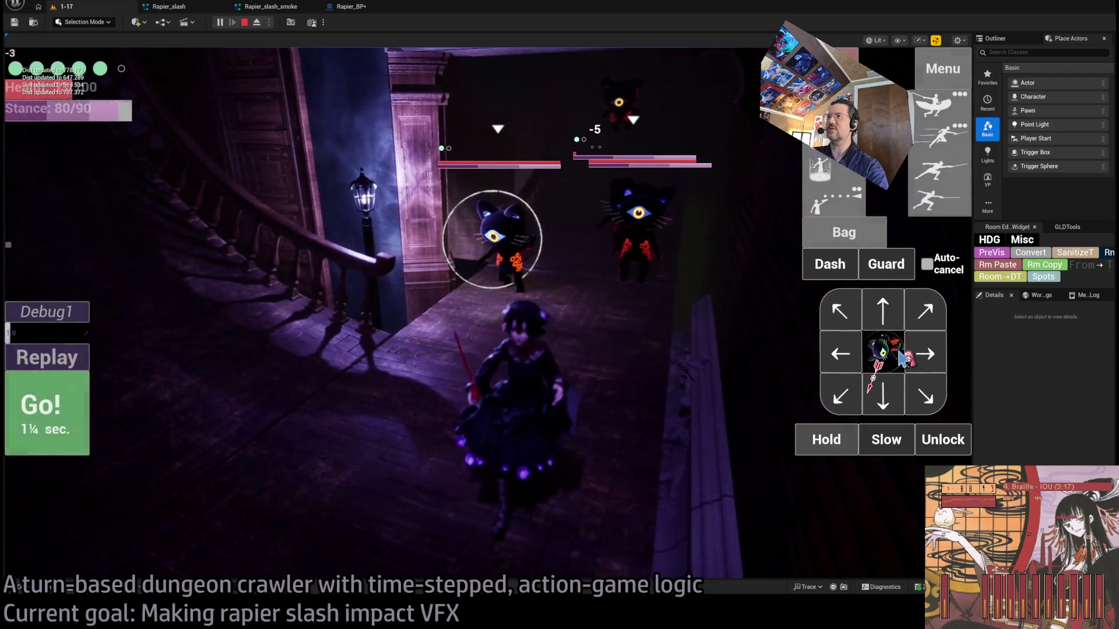
{"action": "left_click", "coordinate": [816, 446]}
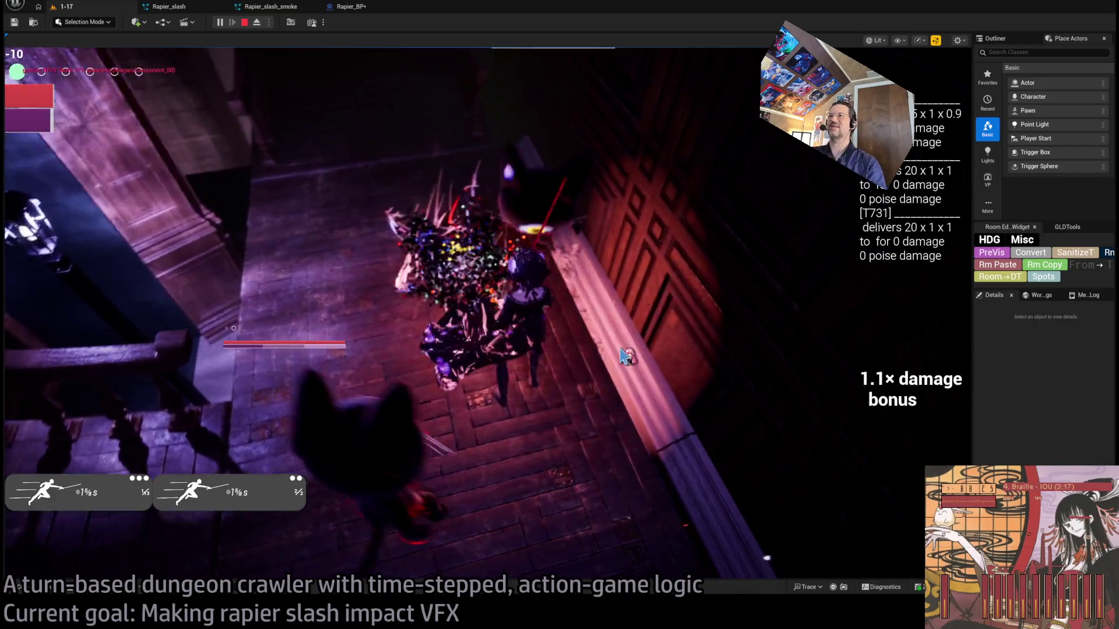
{"action": "key", "text": "Escape"}
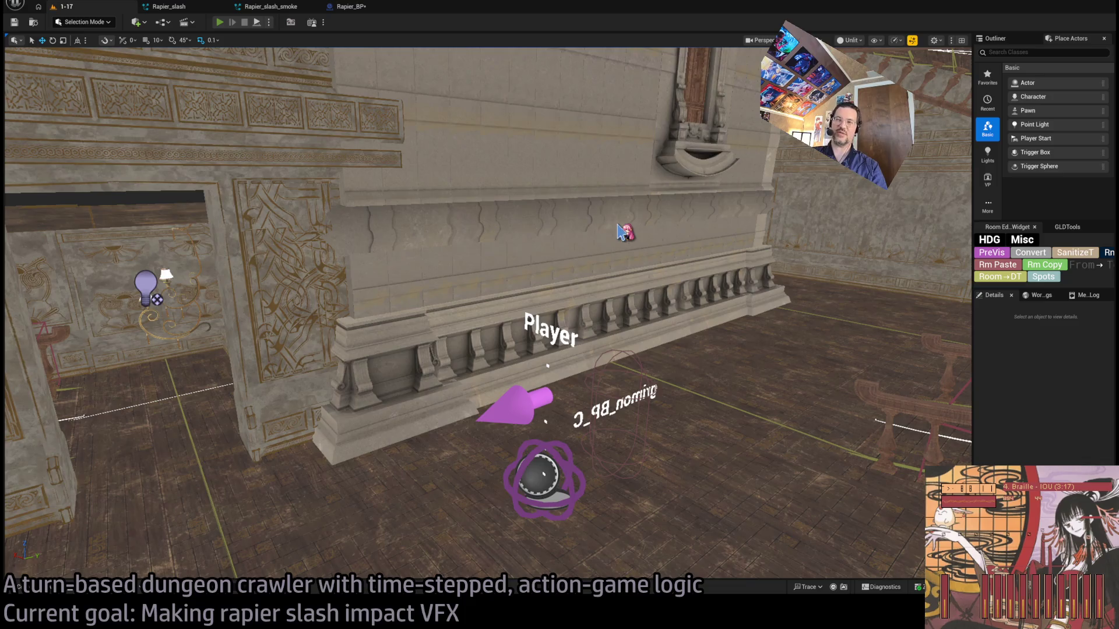
- Launch a playtest, stop it, and relaunch it against the lone cat enemy
{"action": "key", "text": "alt+p"}
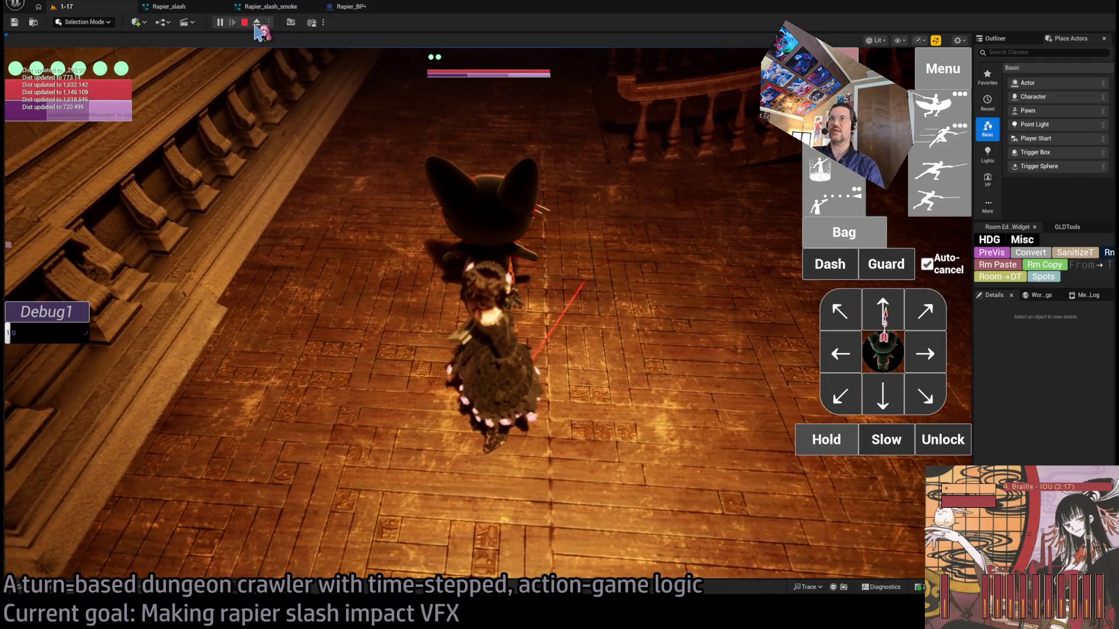
{"action": "left_click", "coordinate": [245, 22]}
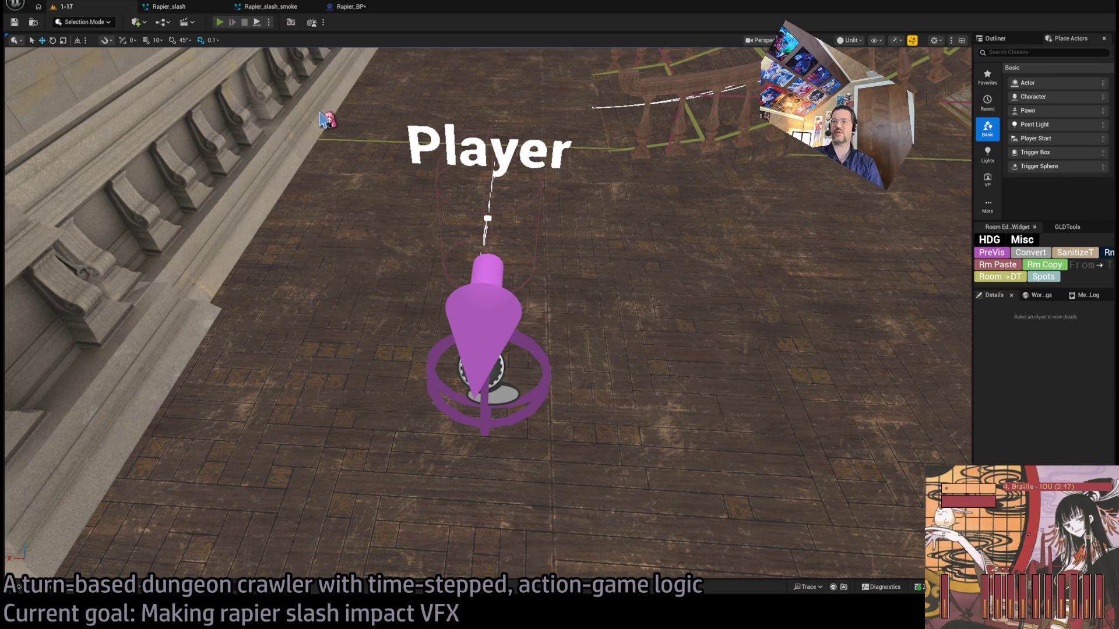
{"action": "key", "text": "alt+p"}
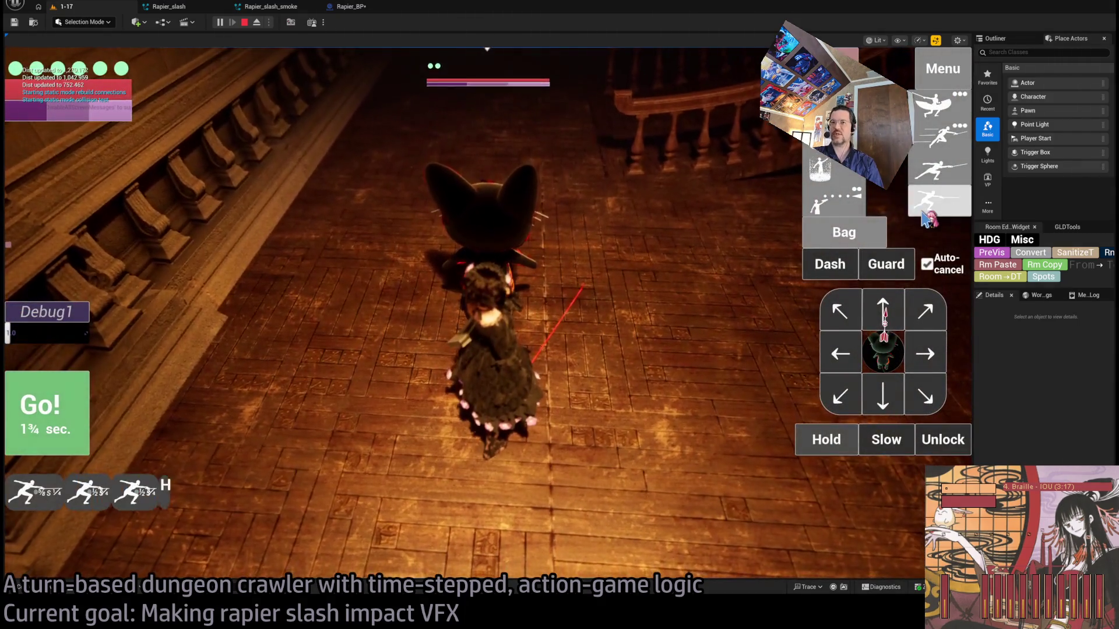
- Queue a fourth rapier slash for the combo, then stop the playtest
{"action": "left_click", "coordinate": [924, 215]}
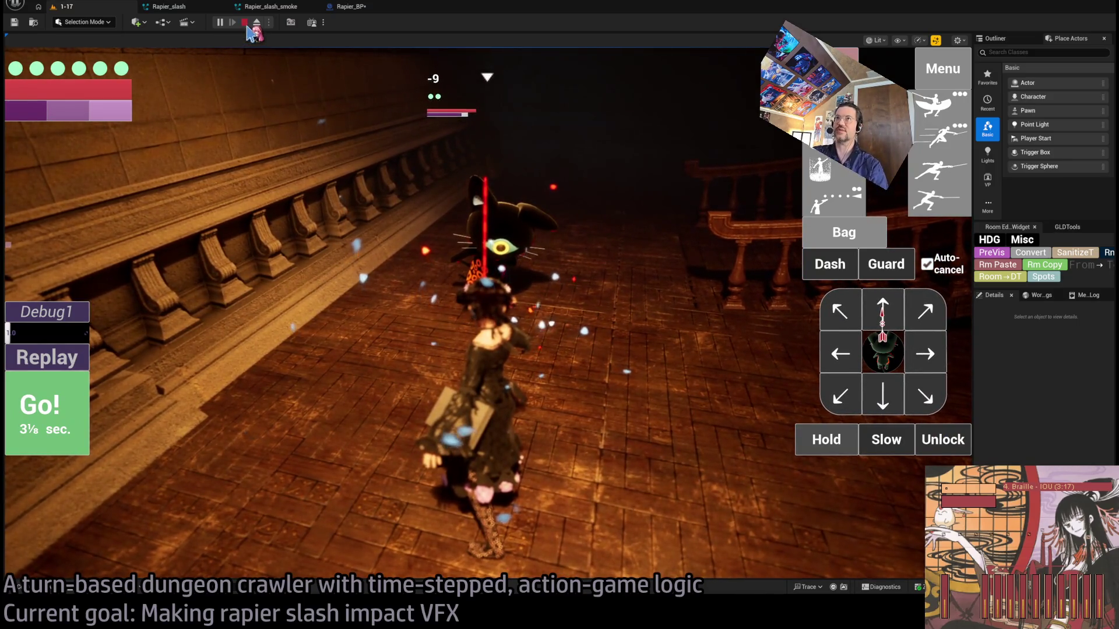
{"action": "left_click", "coordinate": [247, 26]}
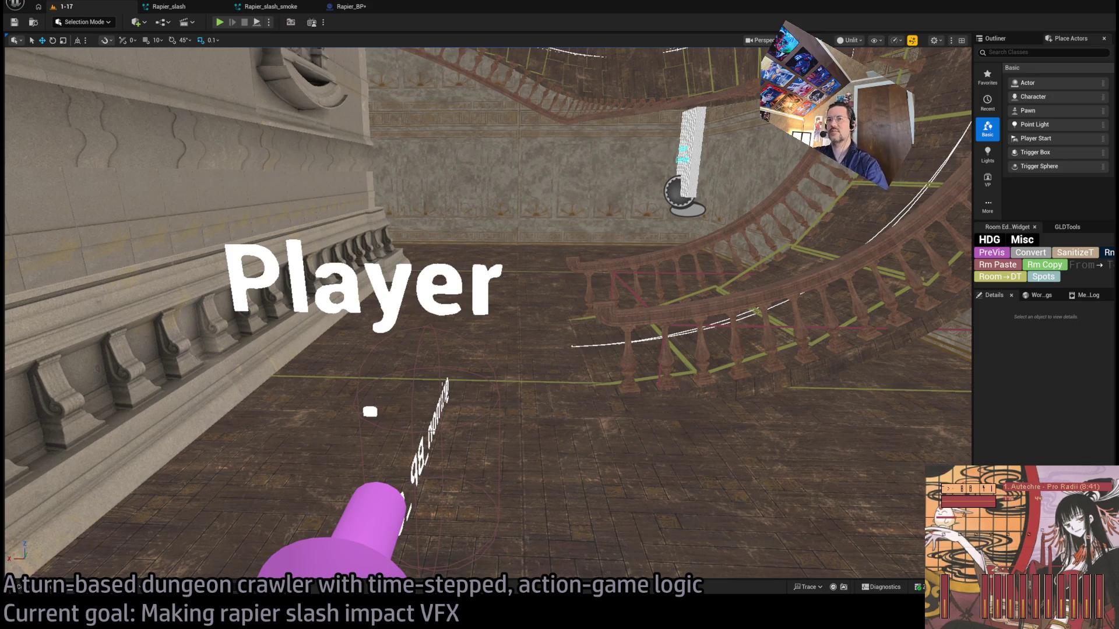
- Start a new playtest, run the four-hit slash combo, replay it, then end the session
{"action": "mouse_move", "coordinate": [434, 291]}
{"action": "left_mouse_down"}
{"action": "mouse_move", "coordinate": [350, 274]}
{"action": "mouse_move", "coordinate": [433, 290]}
{"action": "left_mouse_up"}
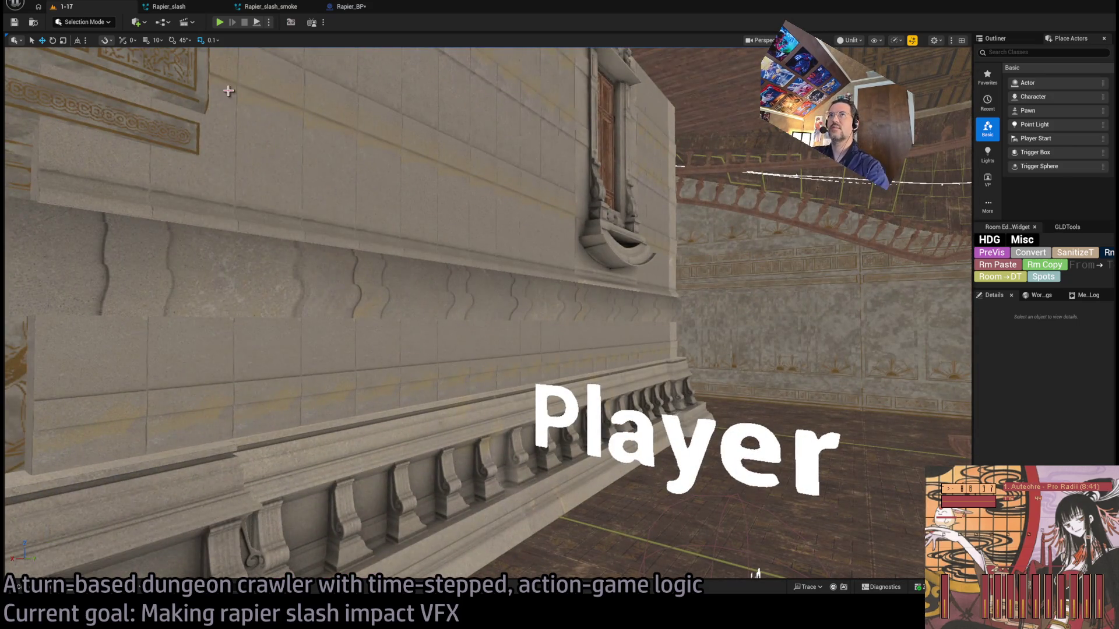
{"action": "key", "text": "alt+p"}
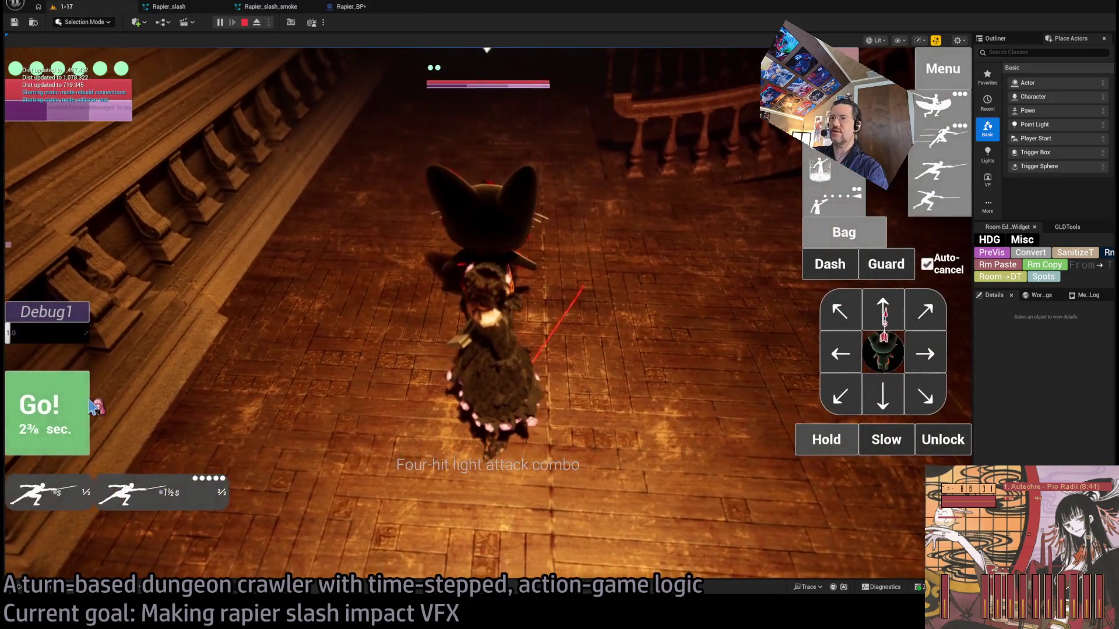
{"action": "left_click", "coordinate": [81, 408]}
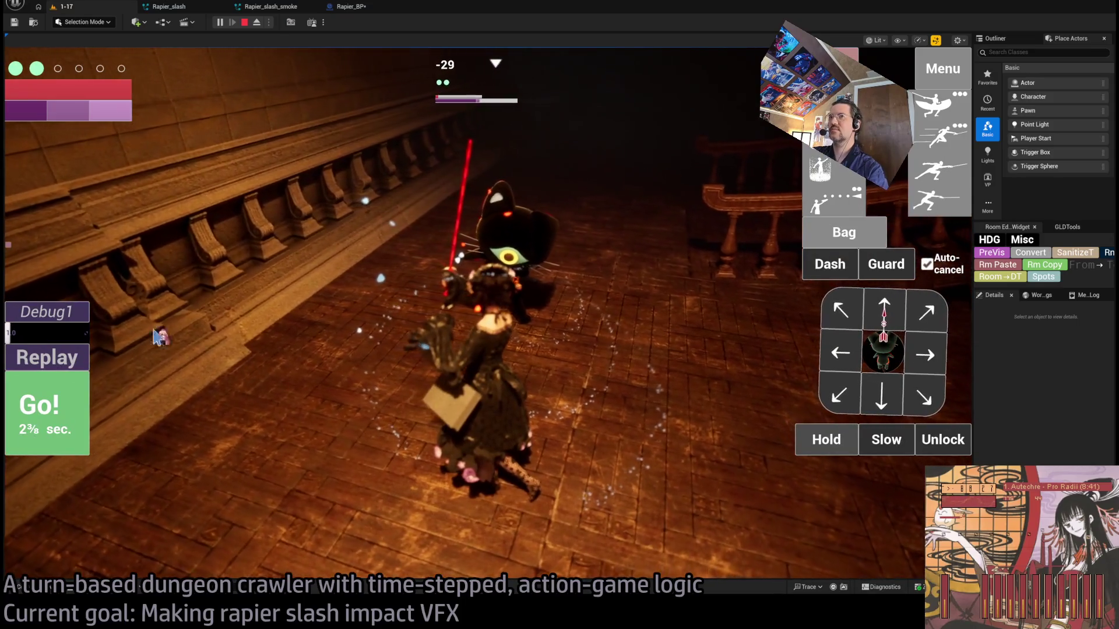
{"action": "key", "text": "space"}
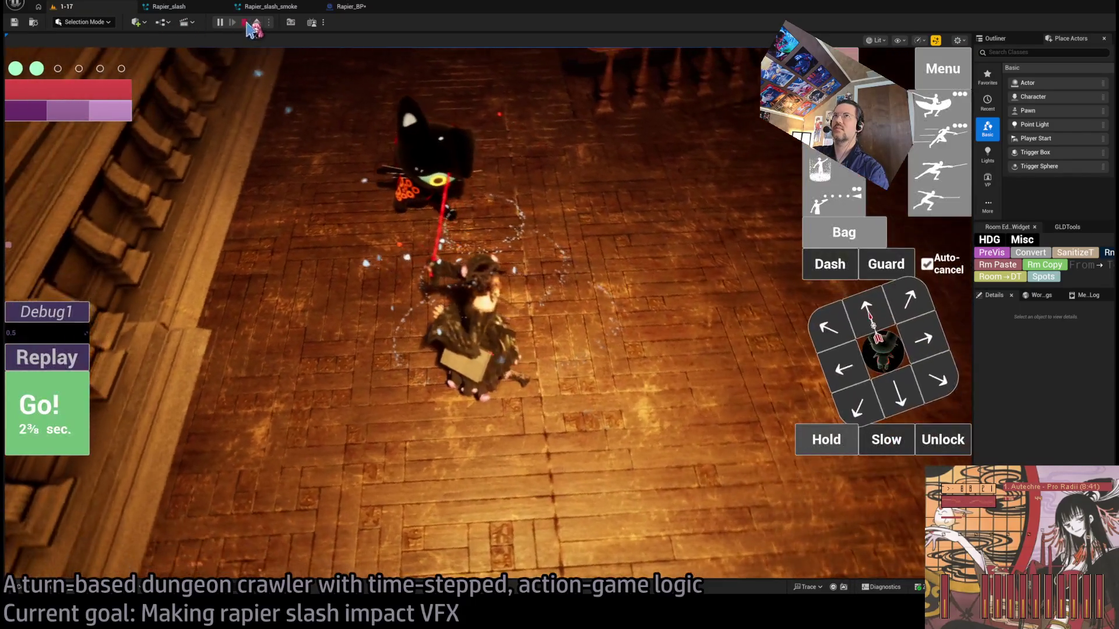
{"action": "key", "text": "Escape"}
{"action": "left_click", "coordinate": [292, 8]}
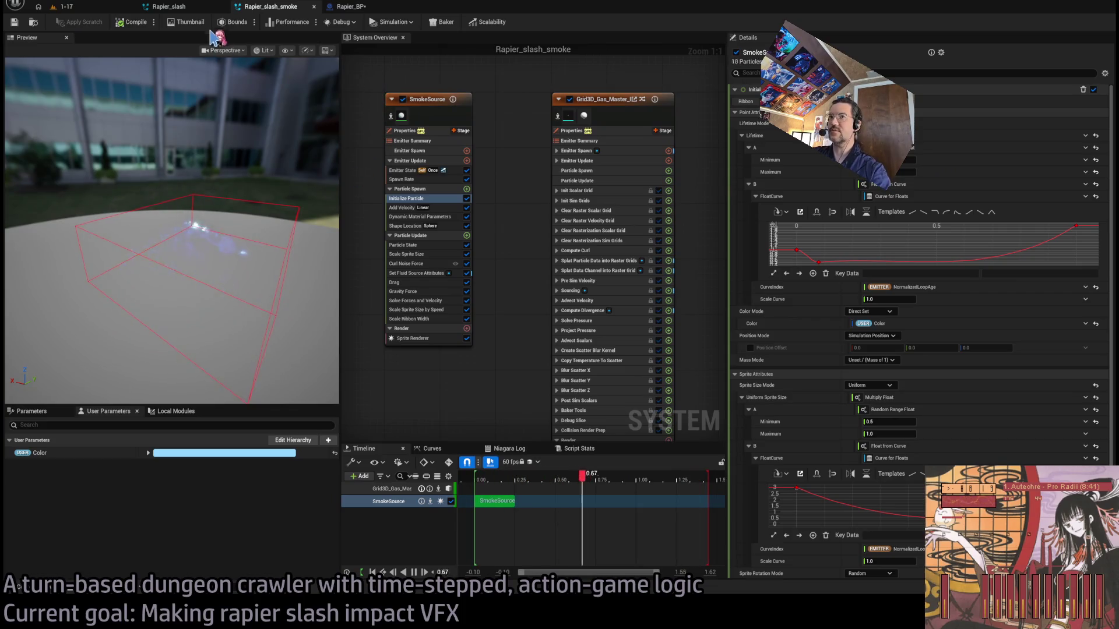
- In the Rapier_BP EventGraph, rearrange the Lerp (Vector) and Normalize nodes
{"action": "left_click", "coordinate": [352, 7]}
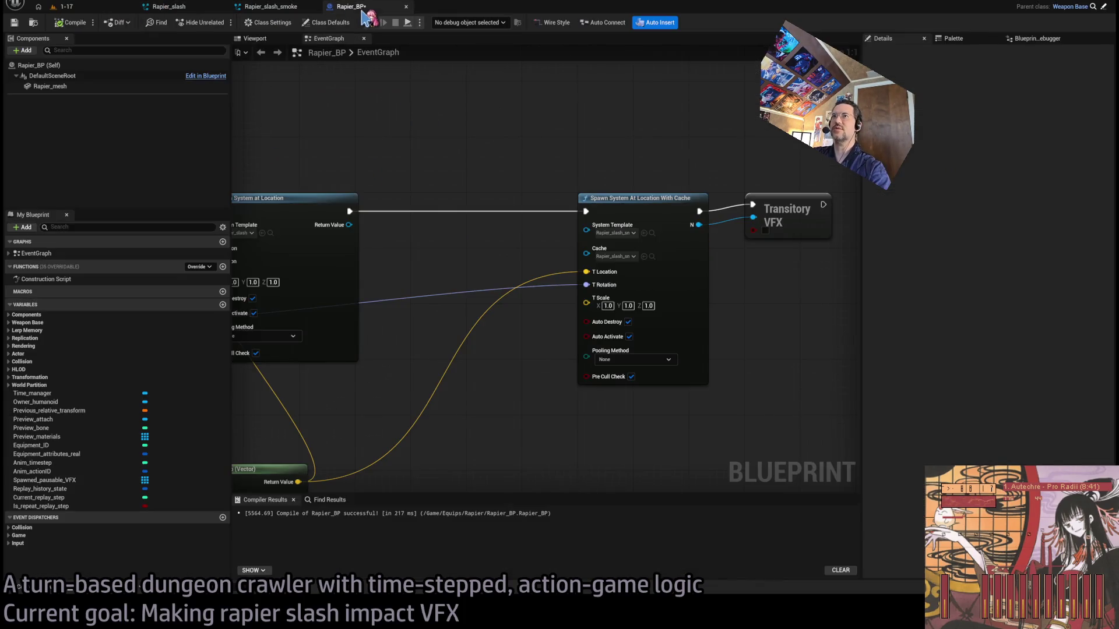
{"action": "scroll", "coordinate": [506, 115], "scroll_direction": "down", "scroll_amount": 4}
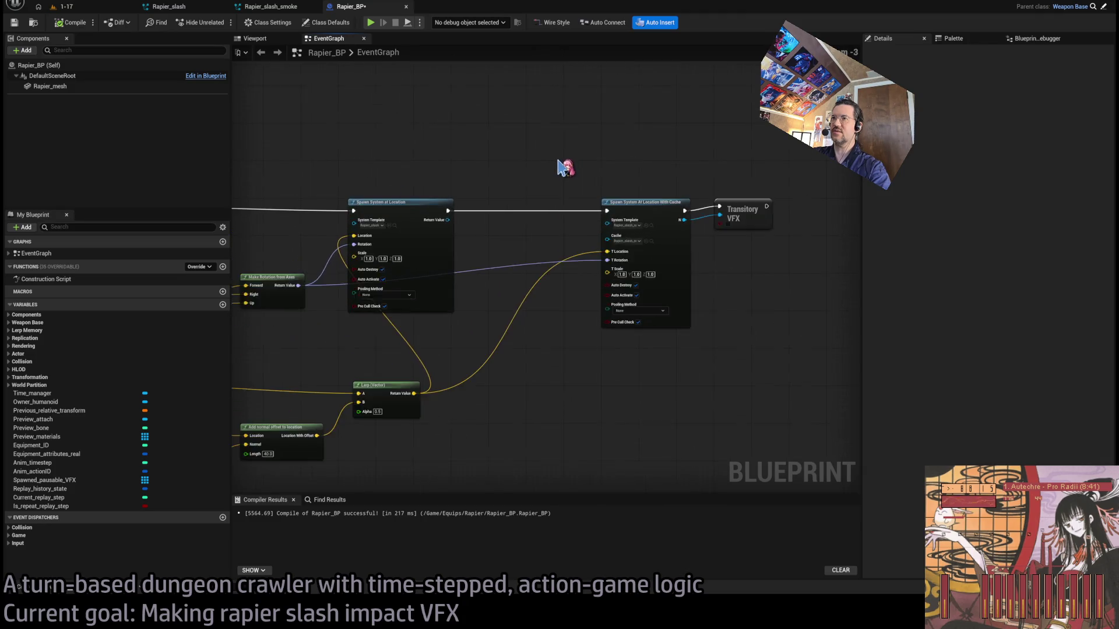
{"action": "left_click_drag", "start_coordinate": [558, 162], "coordinate": [721, 113]}
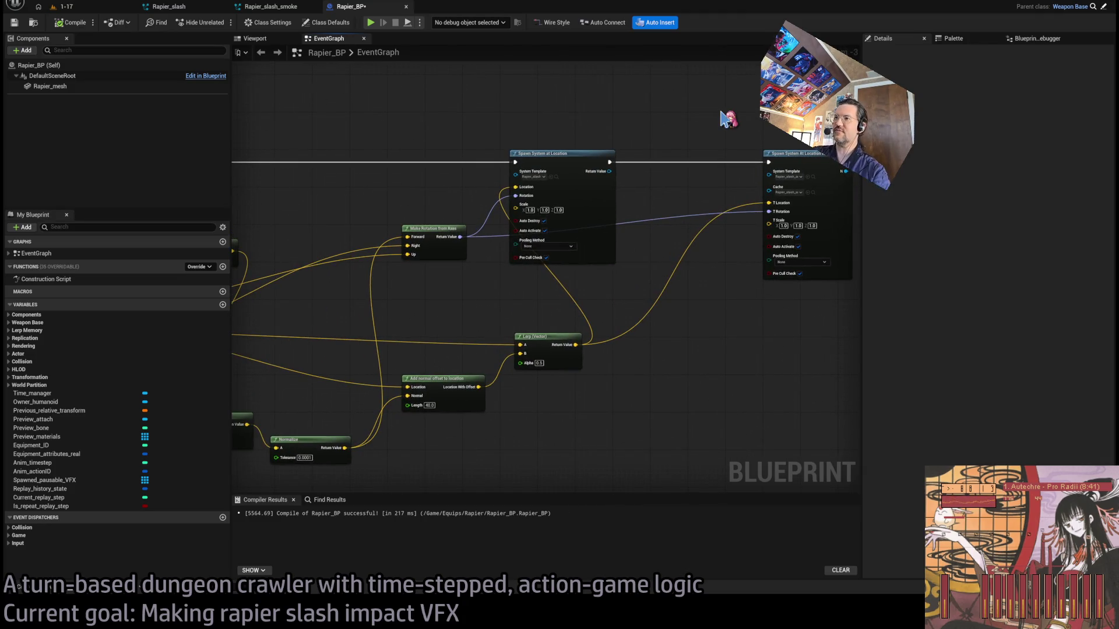
{"action": "left_click_drag", "start_coordinate": [545, 335], "coordinate": [430, 335]}
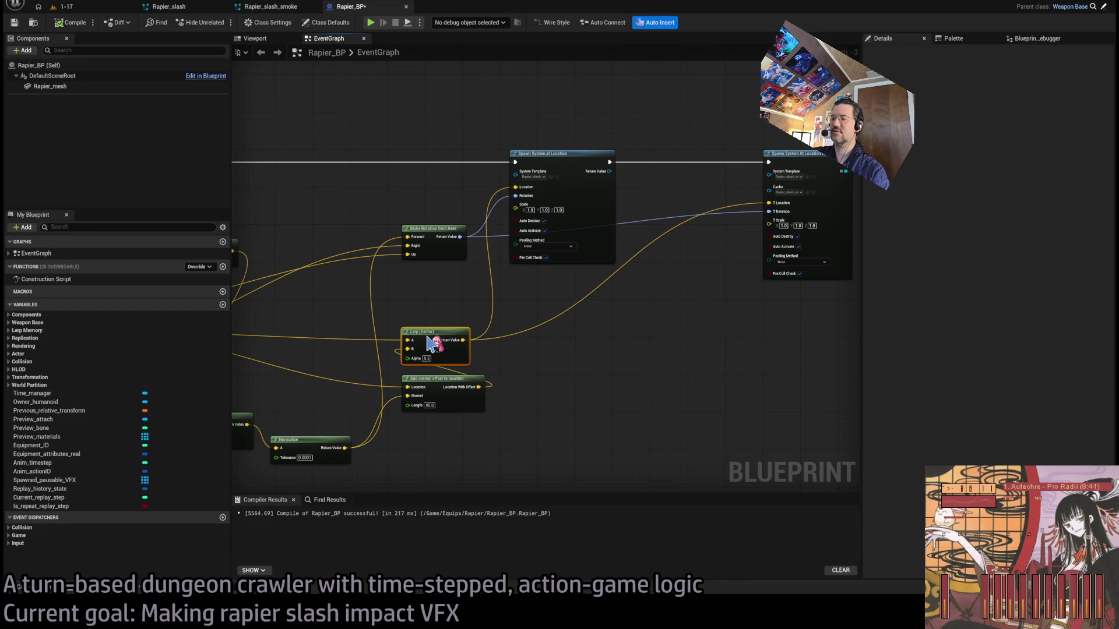
{"action": "mouse_move", "coordinate": [625, 344]}
{"action": "left_mouse_down"}
{"action": "mouse_move", "coordinate": [679, 315]}
{"action": "mouse_move", "coordinate": [594, 312]}
{"action": "mouse_move", "coordinate": [577, 264]}
{"action": "mouse_move", "coordinate": [545, 242]}
{"action": "mouse_move", "coordinate": [603, 220]}
{"action": "left_mouse_up"}
{"action": "scroll", "coordinate": [681, 317], "scroll_direction": "up", "scroll_amount": 1}
{"action": "scroll", "coordinate": [542, 250], "scroll_direction": "up", "scroll_amount": 2}
{"action": "mouse_move", "coordinate": [535, 378]}
{"action": "left_mouse_down"}
{"action": "mouse_move", "coordinate": [499, 328]}
{"action": "mouse_move", "coordinate": [460, 319]}
{"action": "mouse_move", "coordinate": [539, 354]}
{"action": "left_mouse_up"}
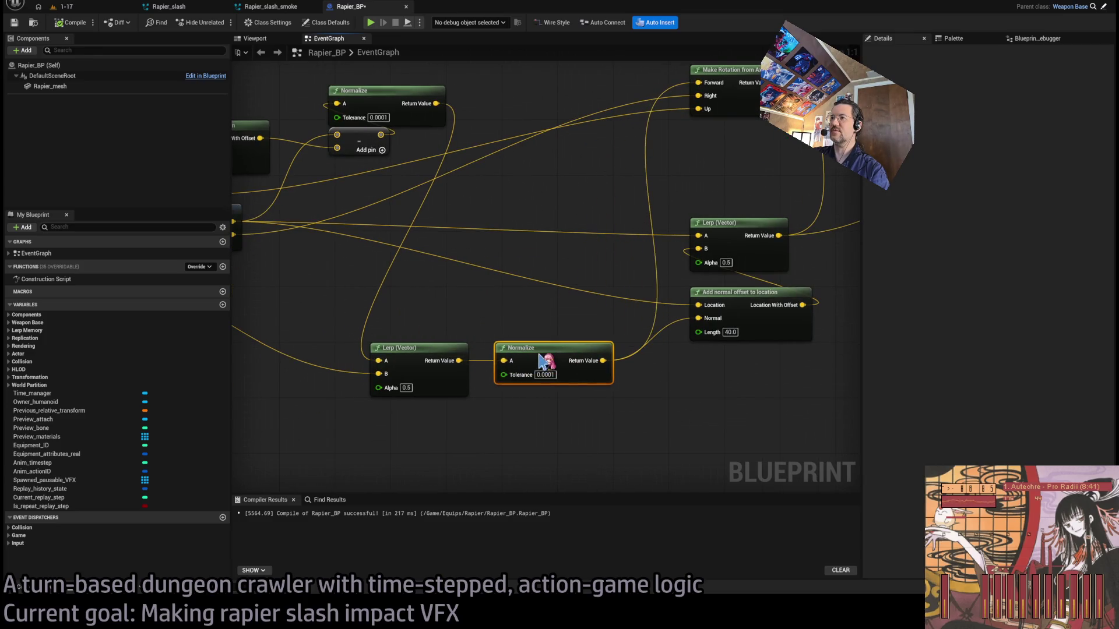
- Inspect the Spawn System and rotation math nodes, then return to Rapier_slash_smoke
{"action": "mouse_move", "coordinate": [466, 315]}
{"action": "left_mouse_down"}
{"action": "mouse_move", "coordinate": [587, 365]}
{"action": "mouse_move", "coordinate": [670, 244]}
{"action": "mouse_move", "coordinate": [552, 302]}
{"action": "mouse_move", "coordinate": [553, 204]}
{"action": "mouse_move", "coordinate": [412, 317]}
{"action": "mouse_move", "coordinate": [604, 324]}
{"action": "mouse_move", "coordinate": [626, 171]}
{"action": "left_mouse_up"}
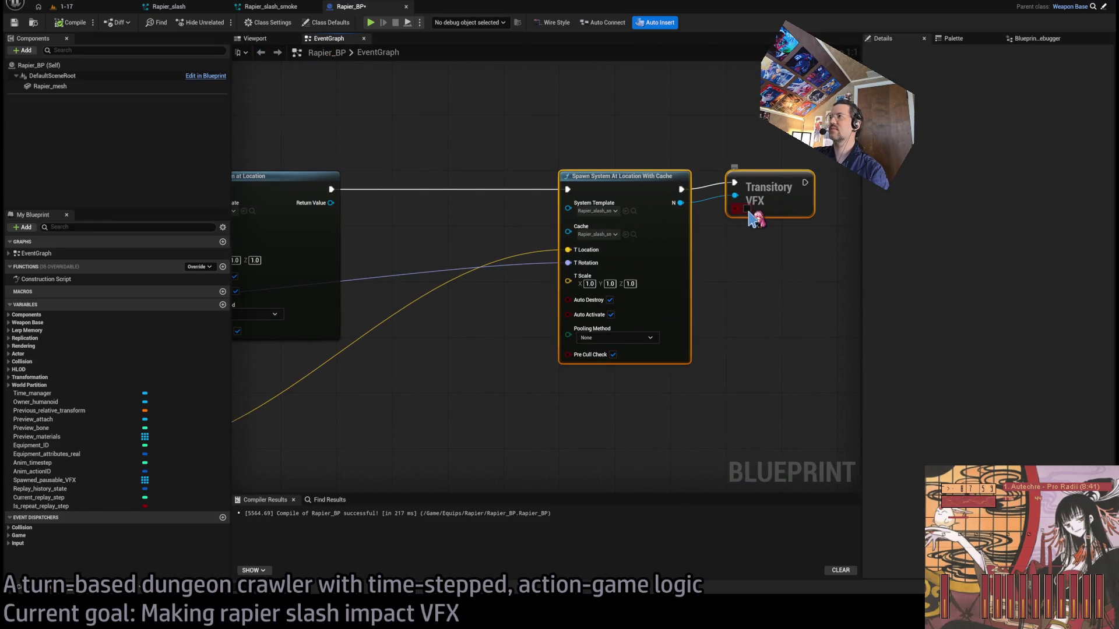
{"action": "scroll", "coordinate": [769, 285], "scroll_direction": "down", "scroll_amount": 2}
{"action": "mouse_move", "coordinate": [781, 307]}
{"action": "left_mouse_down"}
{"action": "mouse_move", "coordinate": [647, 257]}
{"action": "mouse_move", "coordinate": [571, 197]}
{"action": "left_mouse_up"}
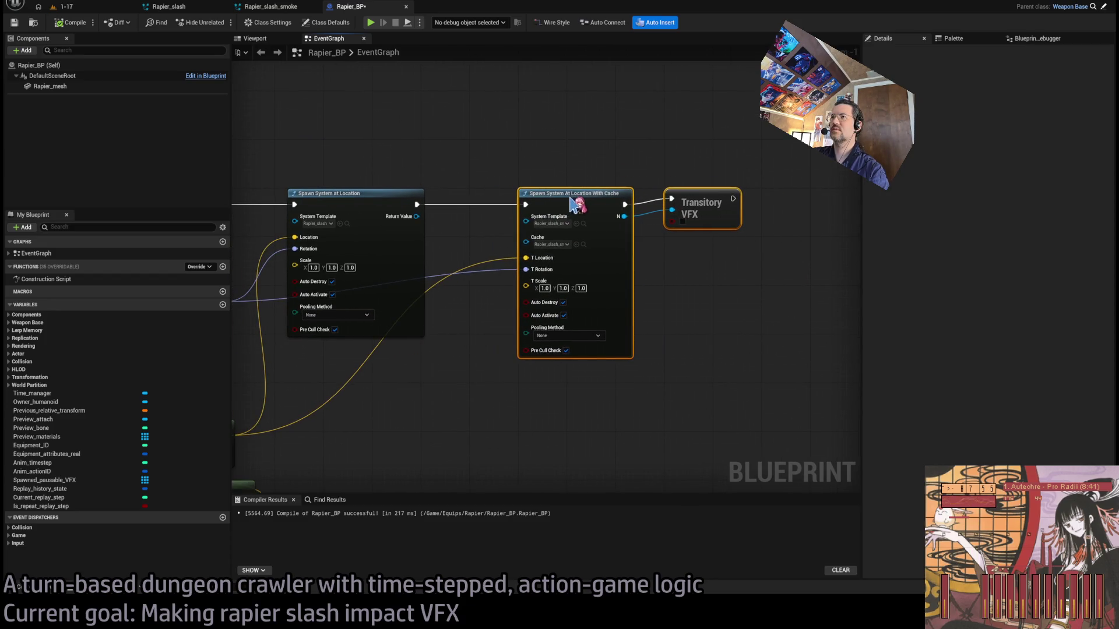
{"action": "mouse_move", "coordinate": [442, 420]}
{"action": "left_mouse_down"}
{"action": "mouse_move", "coordinate": [661, 282]}
{"action": "mouse_move", "coordinate": [641, 245]}
{"action": "mouse_move", "coordinate": [667, 260]}
{"action": "mouse_move", "coordinate": [487, 279]}
{"action": "left_mouse_up"}
{"action": "scroll", "coordinate": [586, 302], "scroll_direction": "down", "scroll_amount": 2}
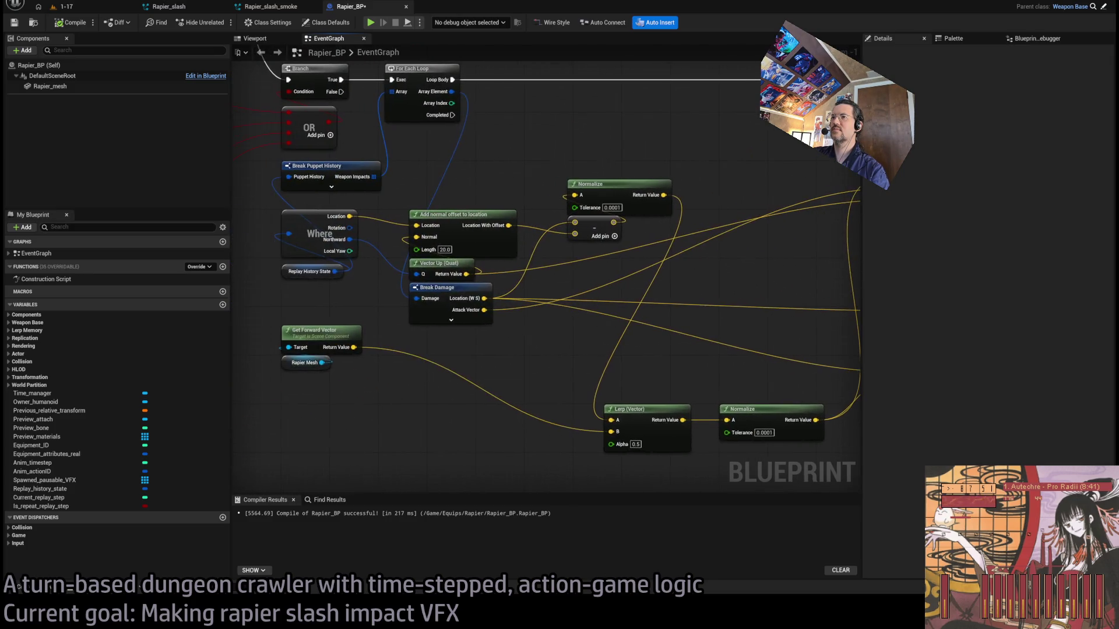
{"action": "scroll", "coordinate": [605, 247], "scroll_direction": "up", "scroll_amount": 2}
{"action": "scroll", "coordinate": [605, 246], "scroll_direction": "down", "scroll_amount": 1}
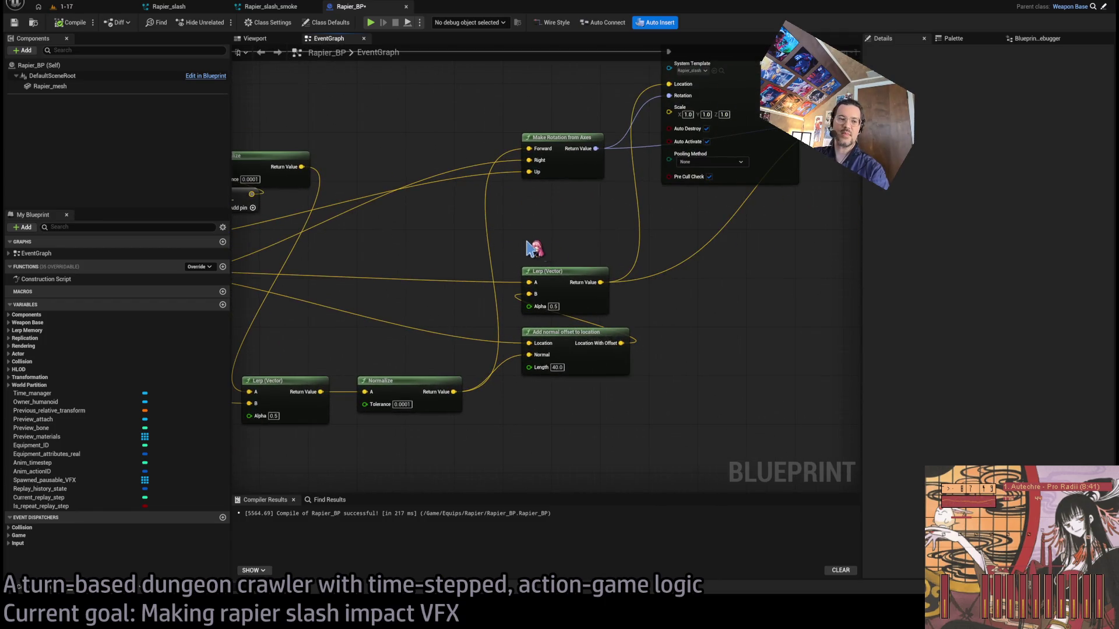
{"action": "left_click", "coordinate": [271, 6]}
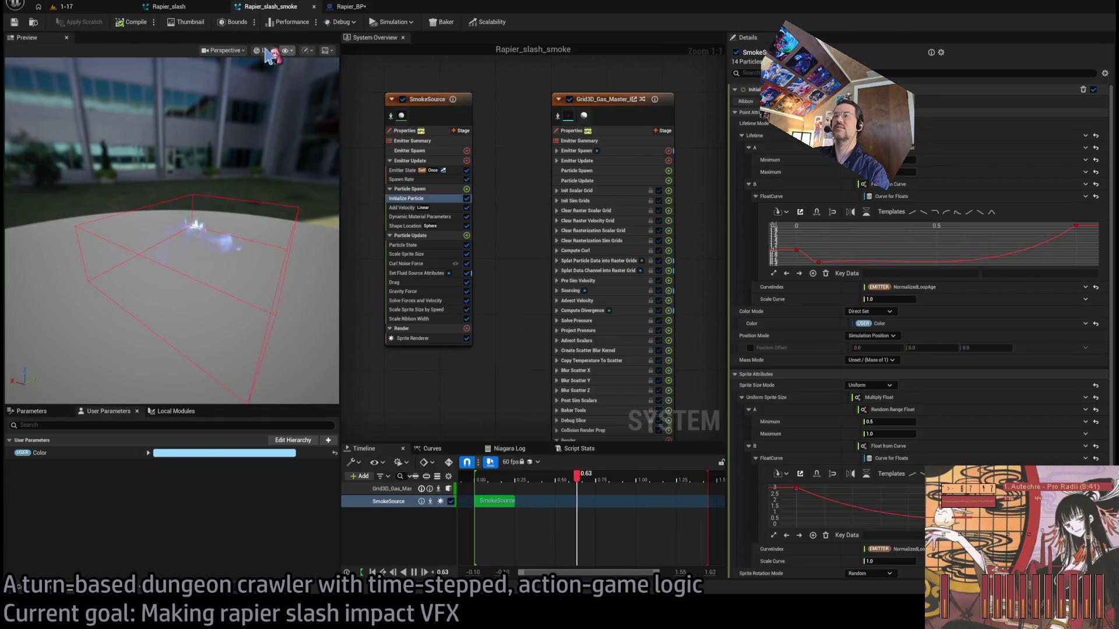
- Compare the level with Rapier_slash_smoke and select the Niagara effect actor in NiagaraCacheBuilder
{"action": "left_click", "coordinate": [38, 6]}
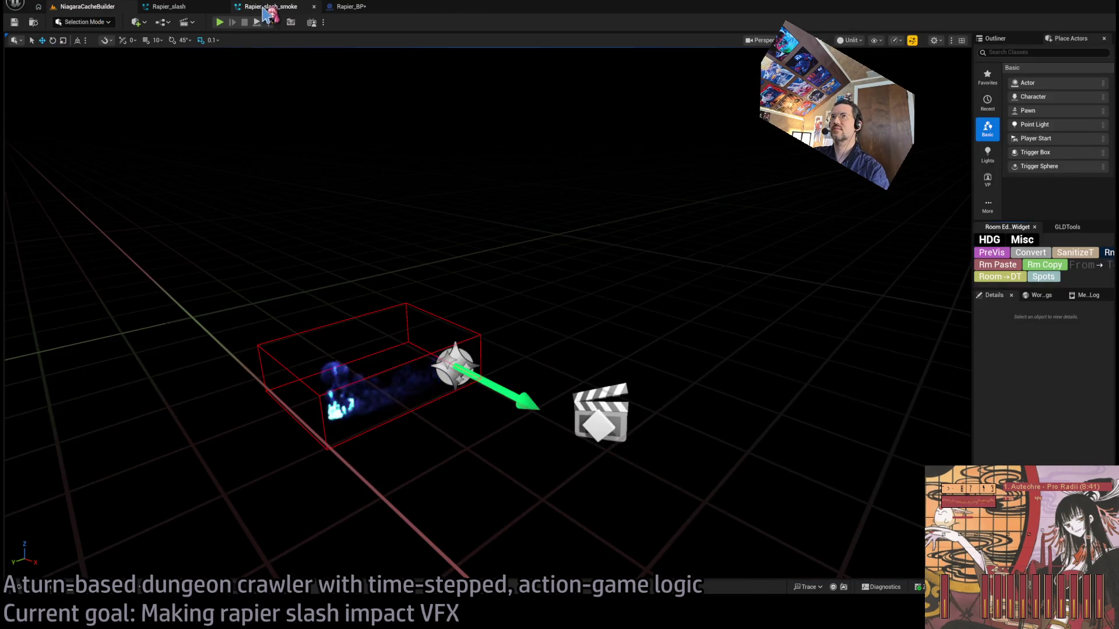
{"action": "left_click", "coordinate": [271, 7]}
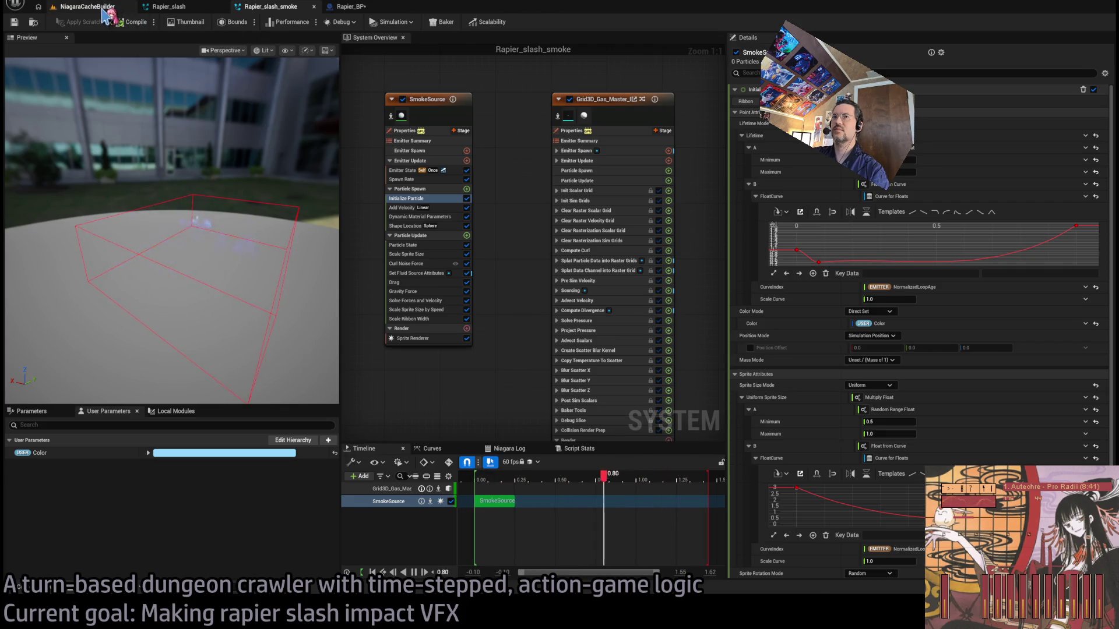
{"action": "left_click", "coordinate": [96, 6]}
{"action": "left_click", "coordinate": [271, 6]}
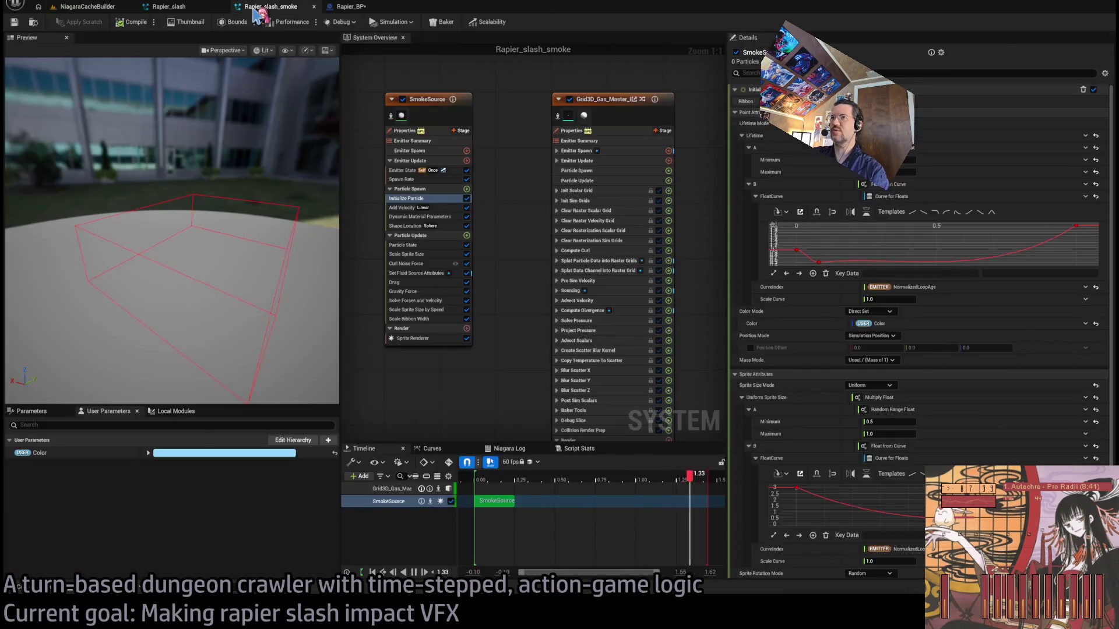
{"action": "left_click", "coordinate": [91, 7]}
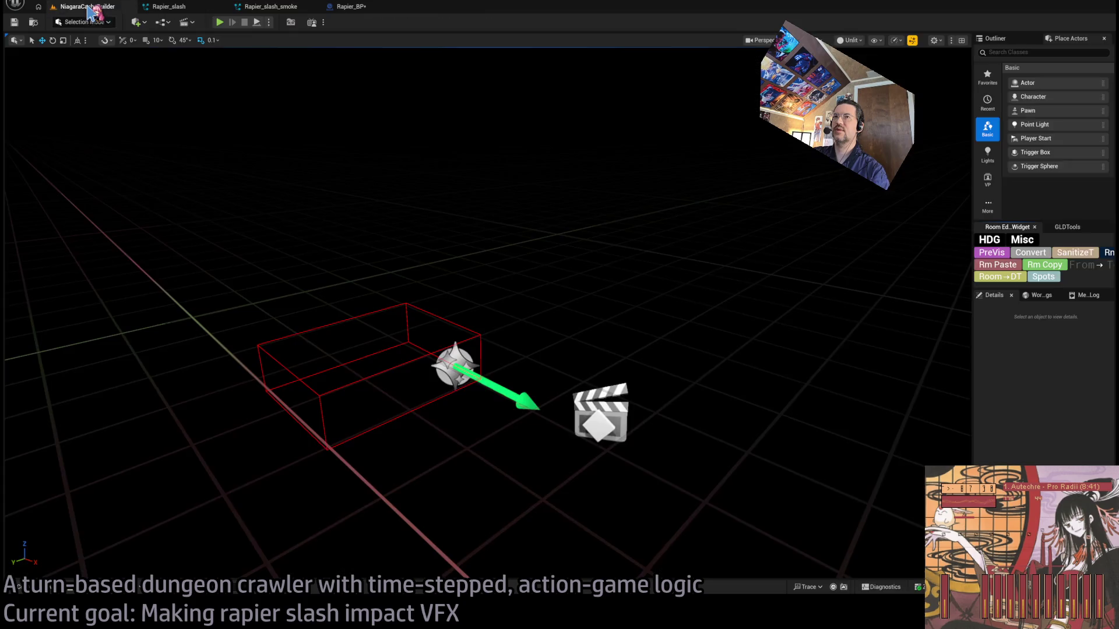
{"action": "left_click", "coordinate": [469, 366]}
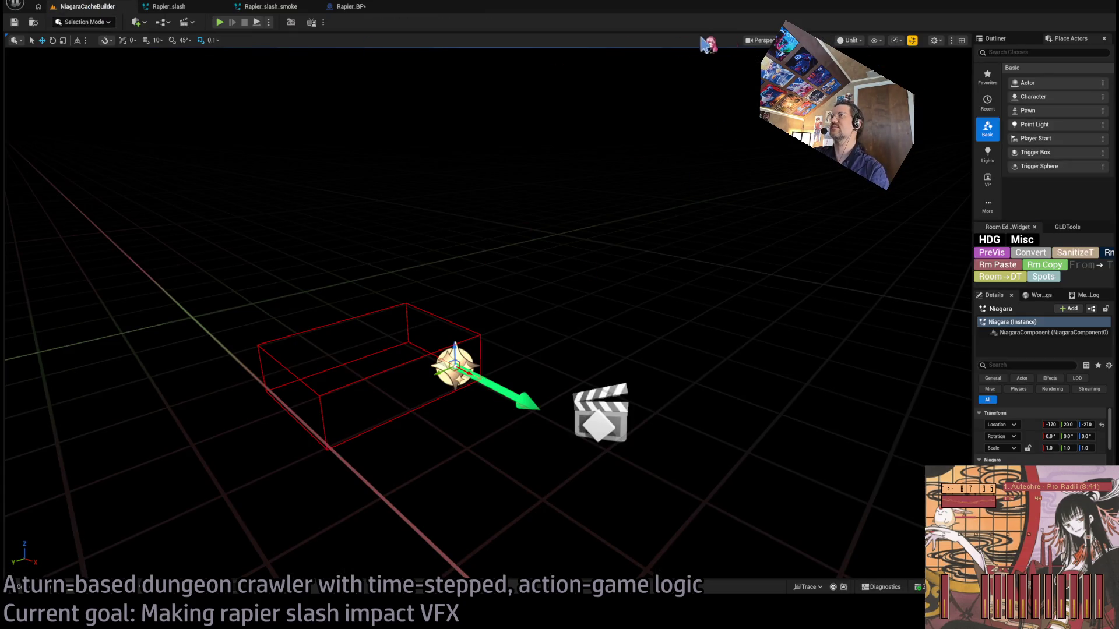
{"action": "left_click", "coordinate": [271, 7]}
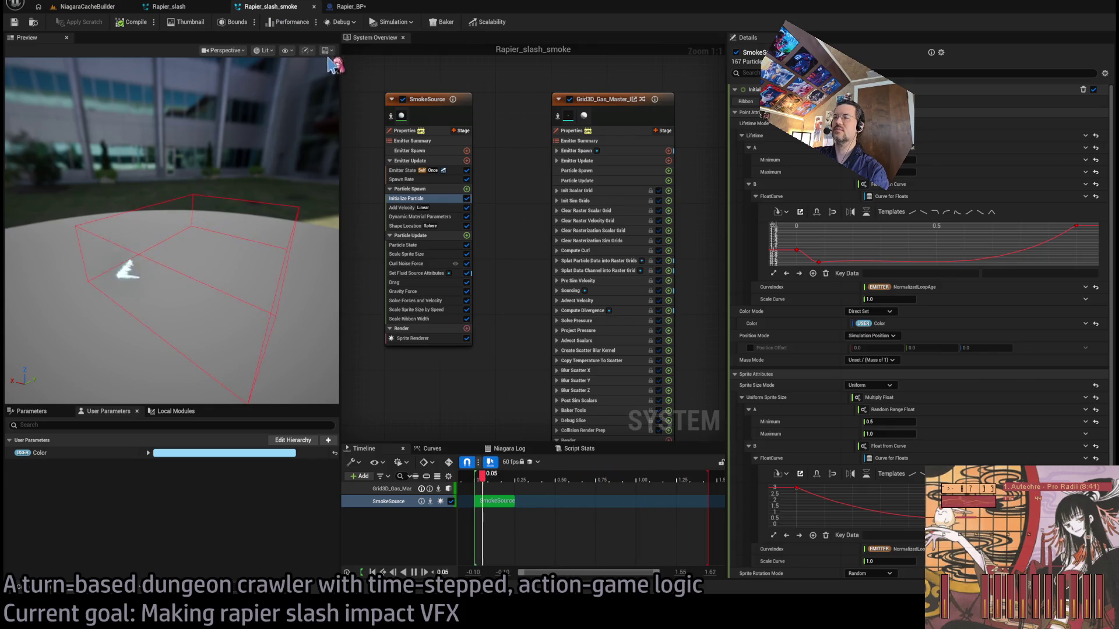
- Set the SmokeSource emitter's Set Fluid Source Attributes Radius to 1.5
{"action": "left_click", "coordinate": [415, 344]}
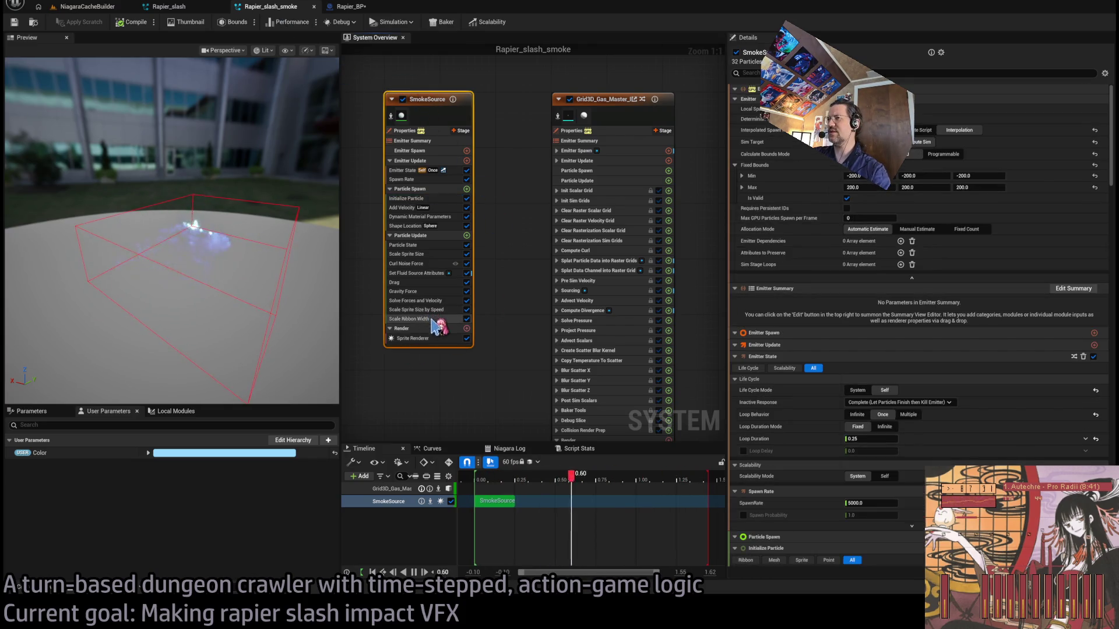
{"action": "left_click", "coordinate": [419, 282]}
{"action": "left_click", "coordinate": [421, 300]}
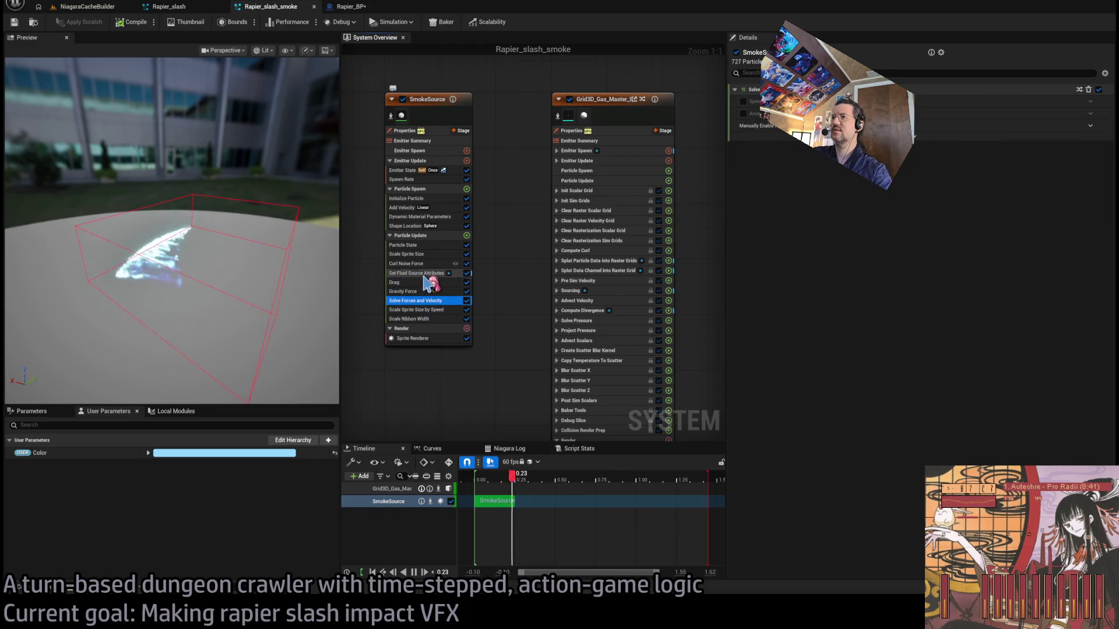
{"action": "left_click", "coordinate": [417, 273]}
{"action": "left_click", "coordinate": [872, 206]}
{"action": "type", "text": "1.5"}
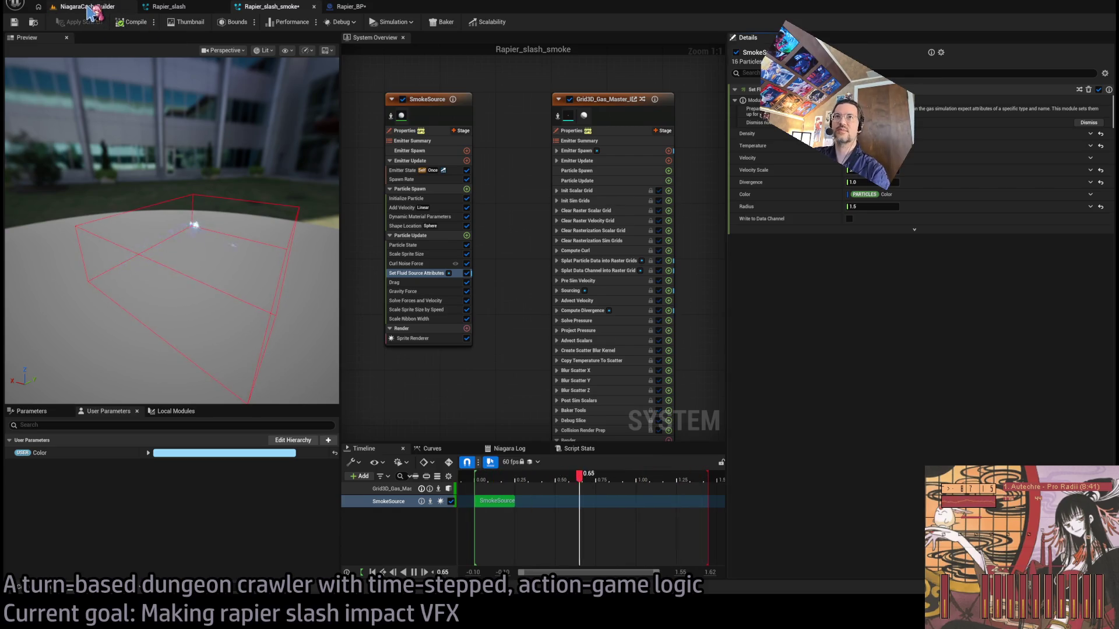
{"action": "left_click", "coordinate": [79, 7]}
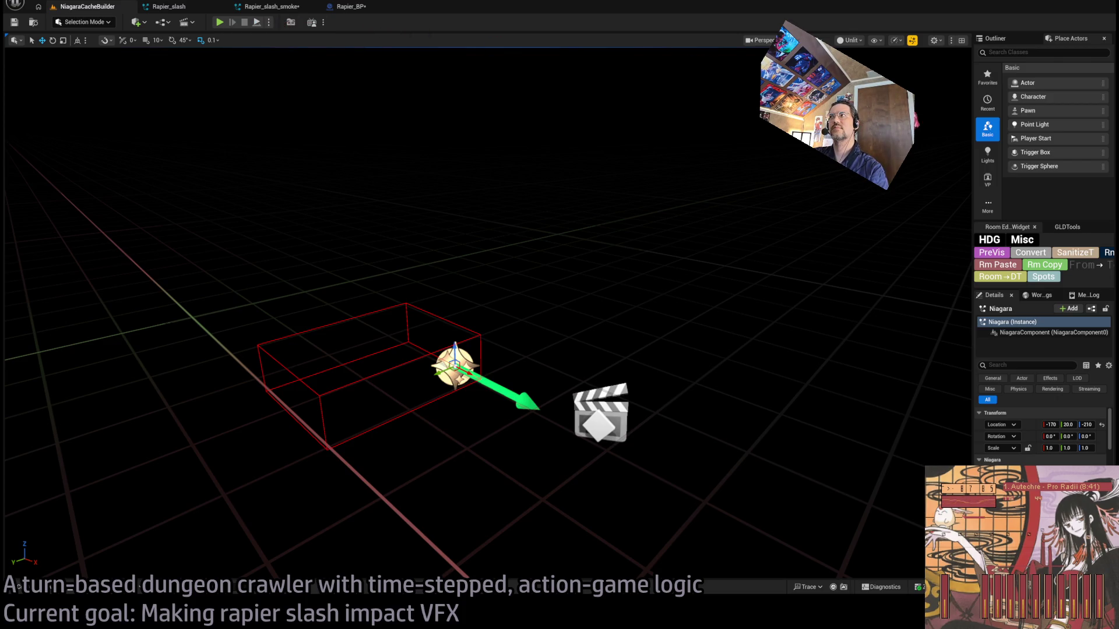
- Extend the sim cache sequence's playback end to about frame 0134 and play the smoke preview
{"action": "mouse_move", "coordinate": [971, 113]}
{"action": "left_mouse_down"}
{"action": "mouse_move", "coordinate": [501, 114]}
{"action": "mouse_move", "coordinate": [552, 120]}
{"action": "left_mouse_up"}
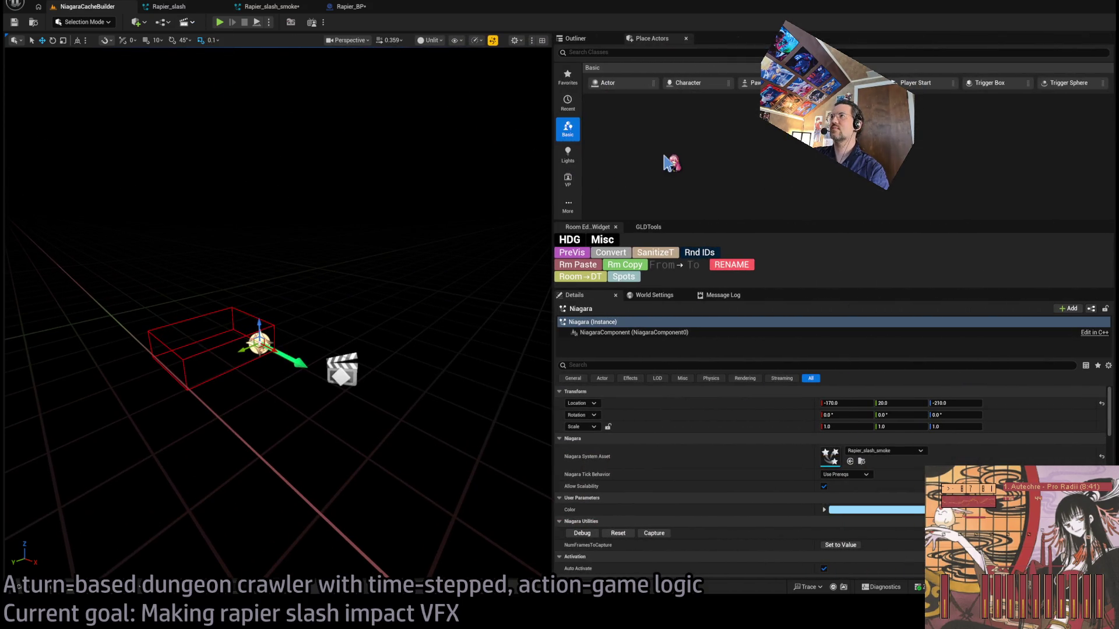
{"action": "left_click", "coordinate": [669, 104]}
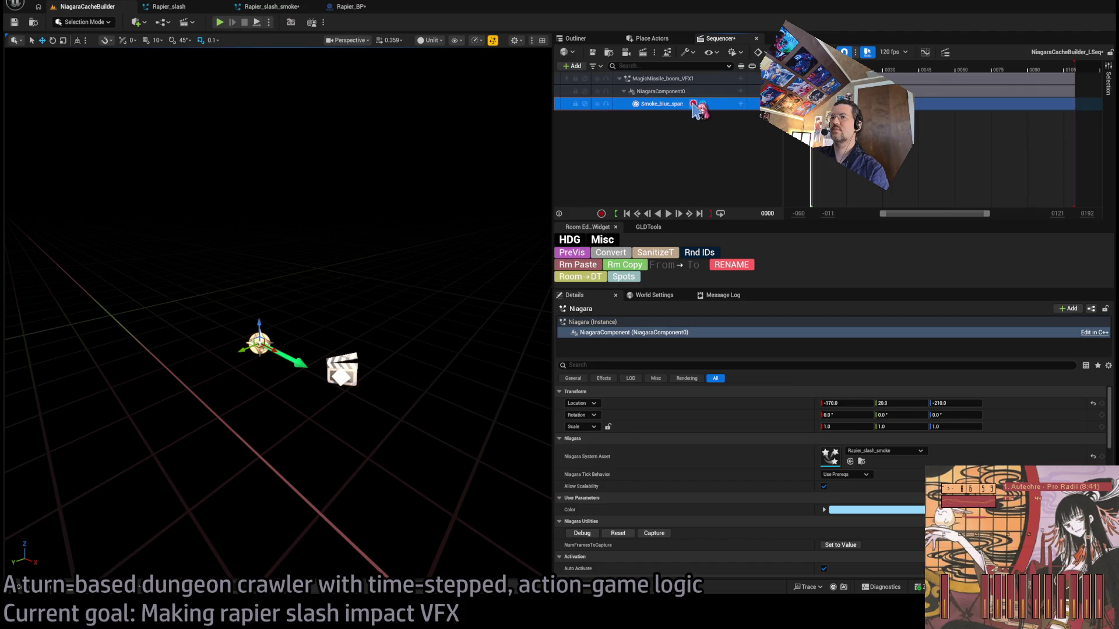
{"action": "left_click", "coordinate": [638, 128]}
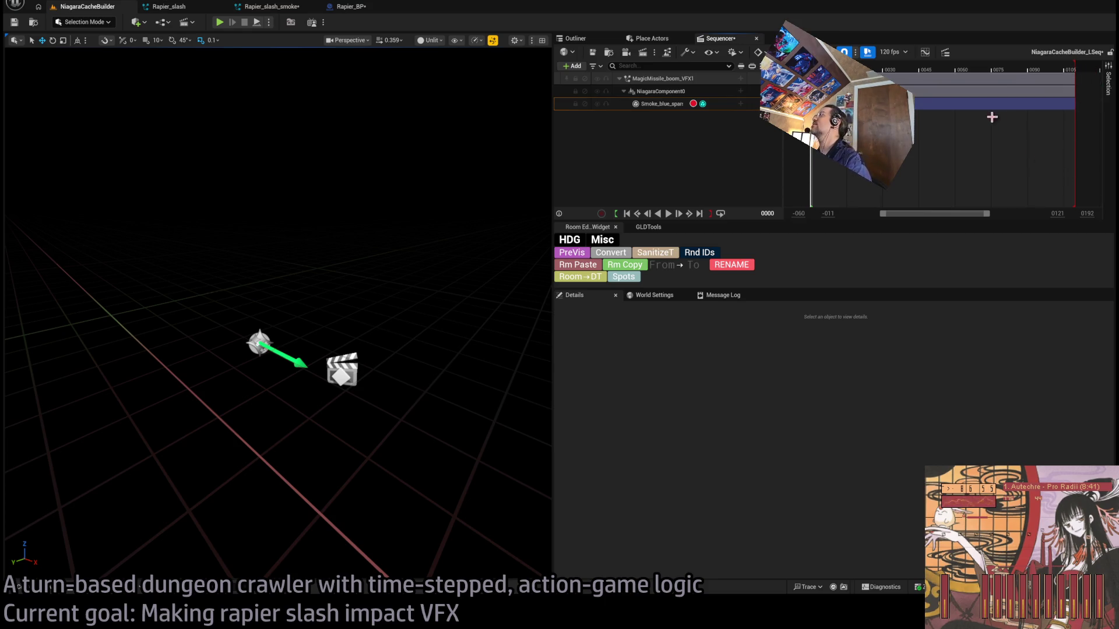
{"action": "left_click_drag", "start_coordinate": [989, 215], "coordinate": [1026, 214]}
{"action": "mouse_move", "coordinate": [995, 69]}
{"action": "left_mouse_down"}
{"action": "mouse_move", "coordinate": [1057, 99]}
{"action": "mouse_move", "coordinate": [1045, 110]}
{"action": "left_mouse_up"}
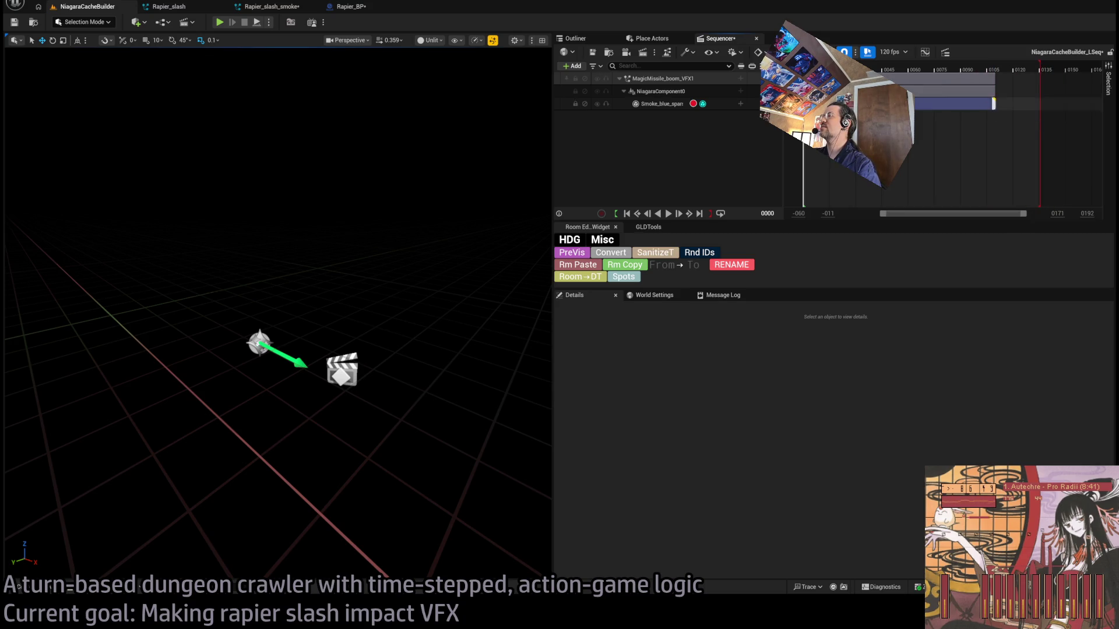
{"action": "left_click", "coordinate": [694, 105]}
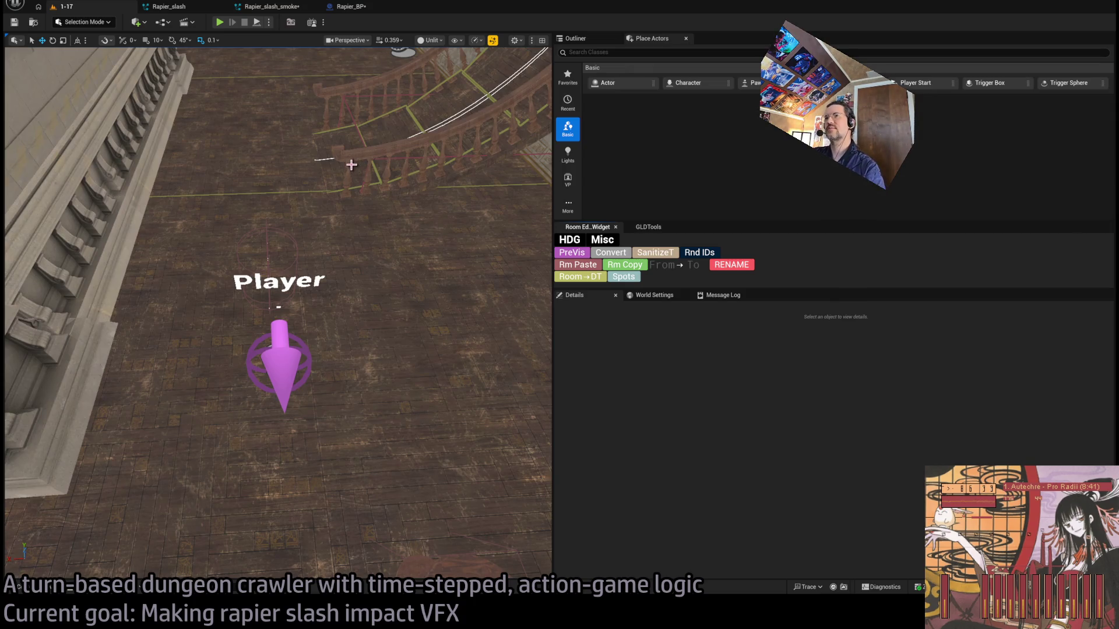
- Run a playtest in the 1-17 level with a projectile attack on the enemy, then stop it
{"action": "key", "text": "alt+p"}
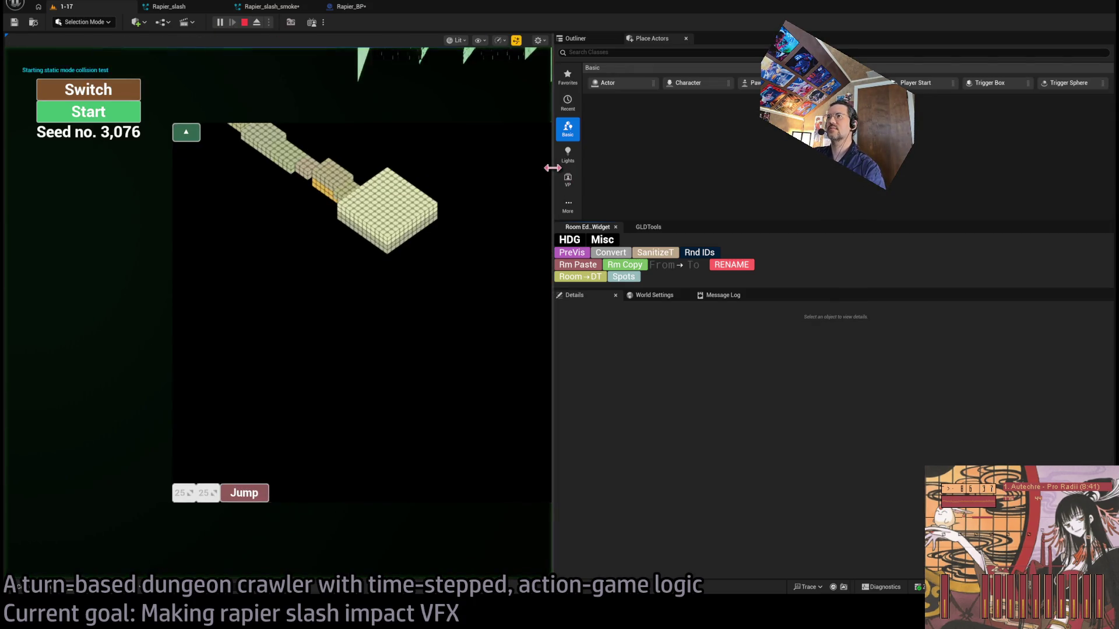
{"action": "left_click_drag", "start_coordinate": [552, 166], "coordinate": [972, 233]}
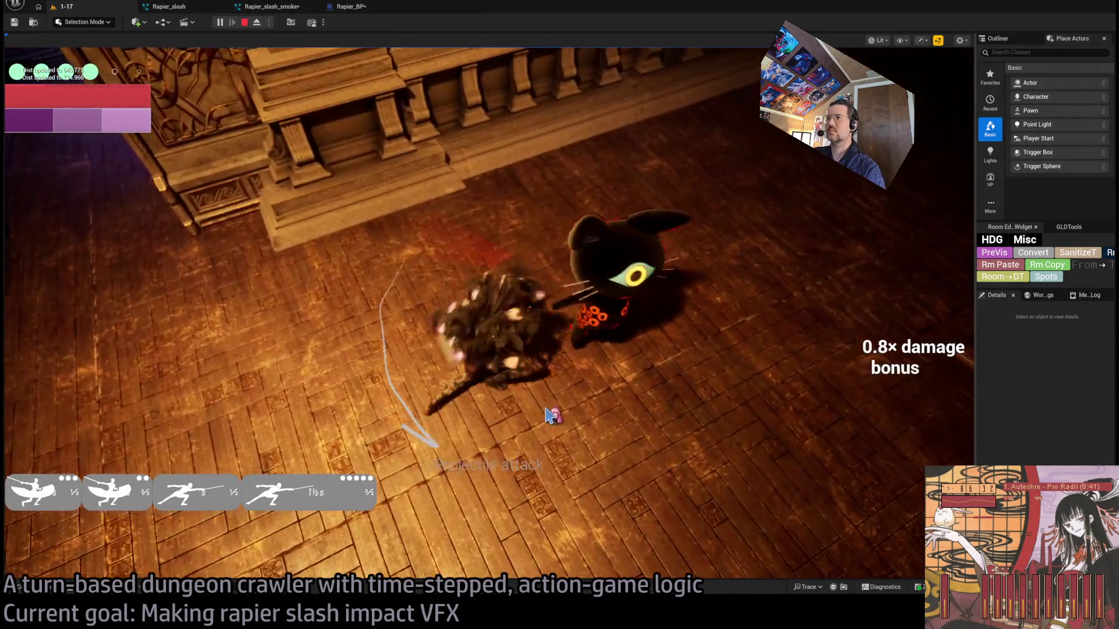
{"action": "left_click", "coordinate": [553, 415]}
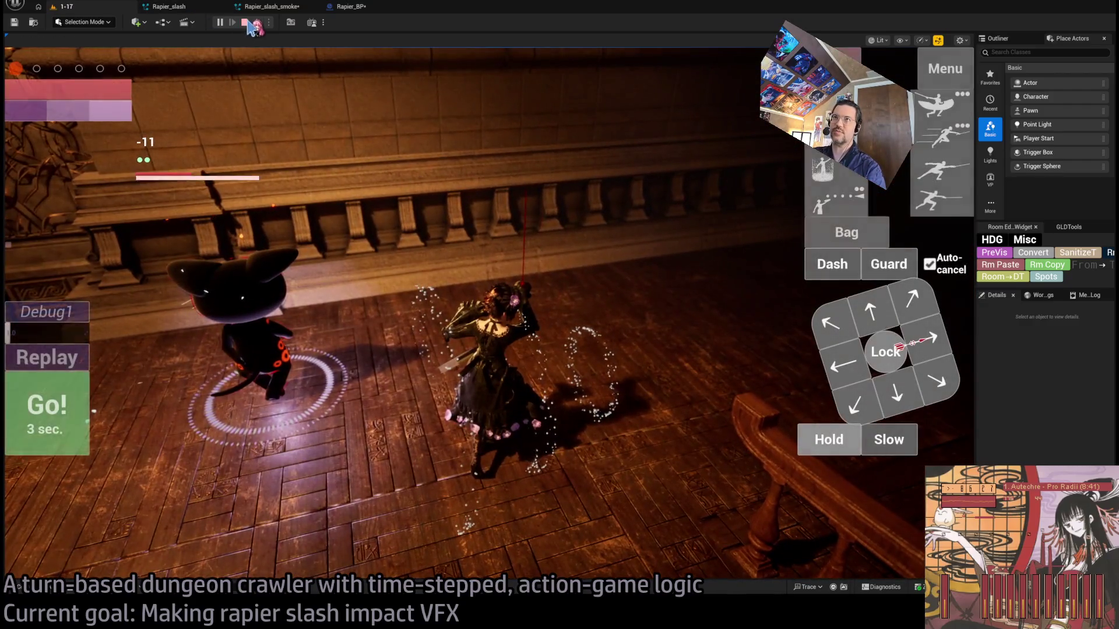
{"action": "left_click", "coordinate": [244, 22]}
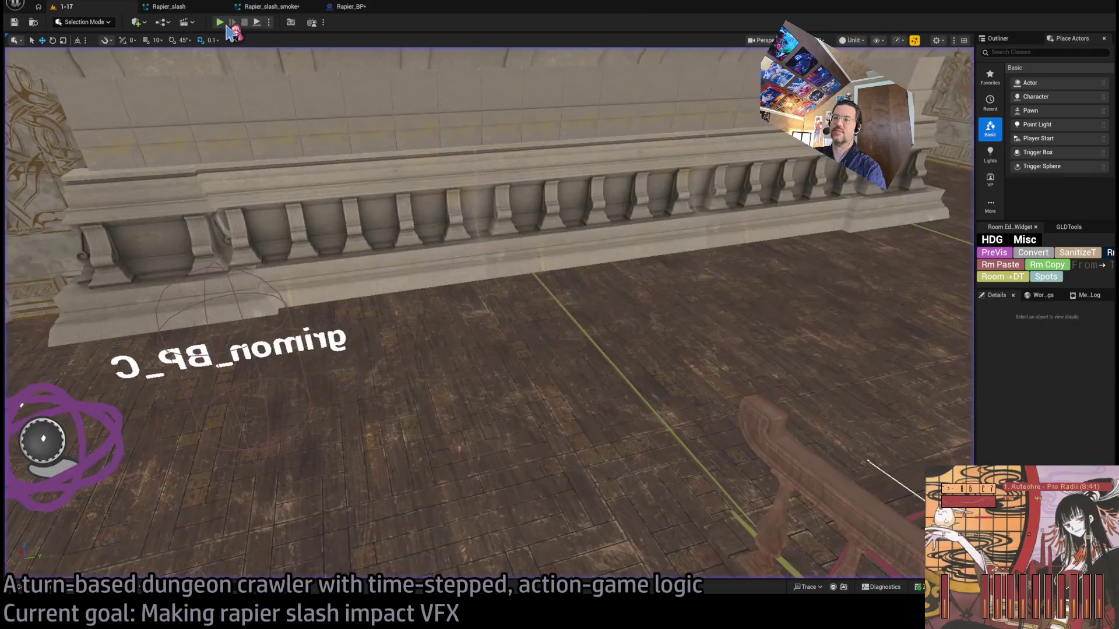
- Start a new playtest, use a rapier skill on the cat, replay the slash twice, then stop
{"action": "key", "text": "alt+p"}
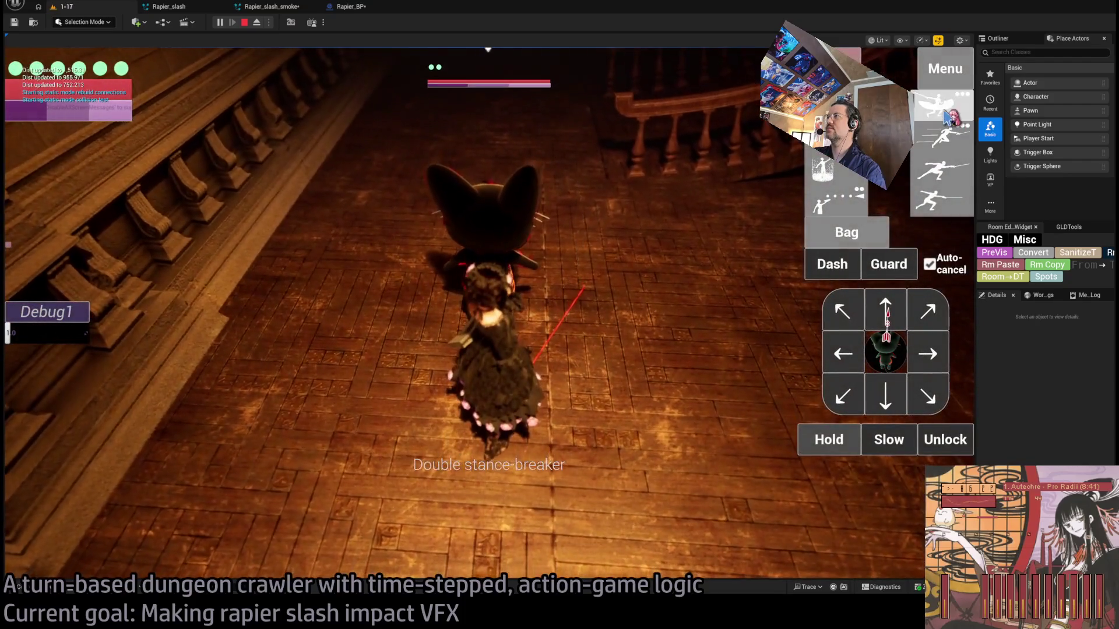
{"action": "left_click", "coordinate": [947, 117]}
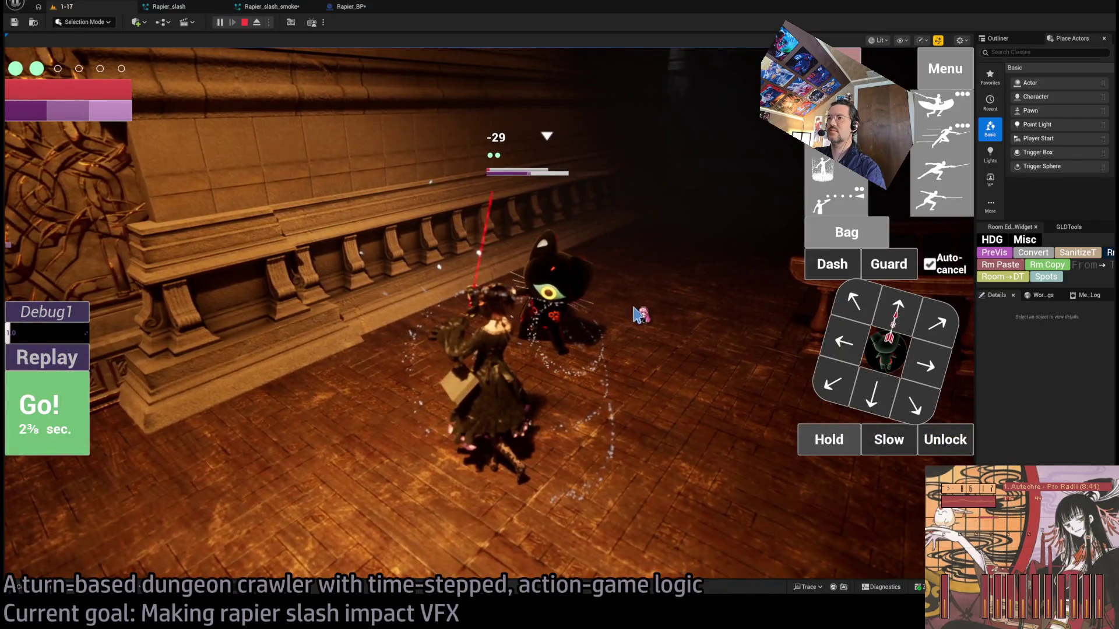
{"action": "left_click", "coordinate": [29, 364]}
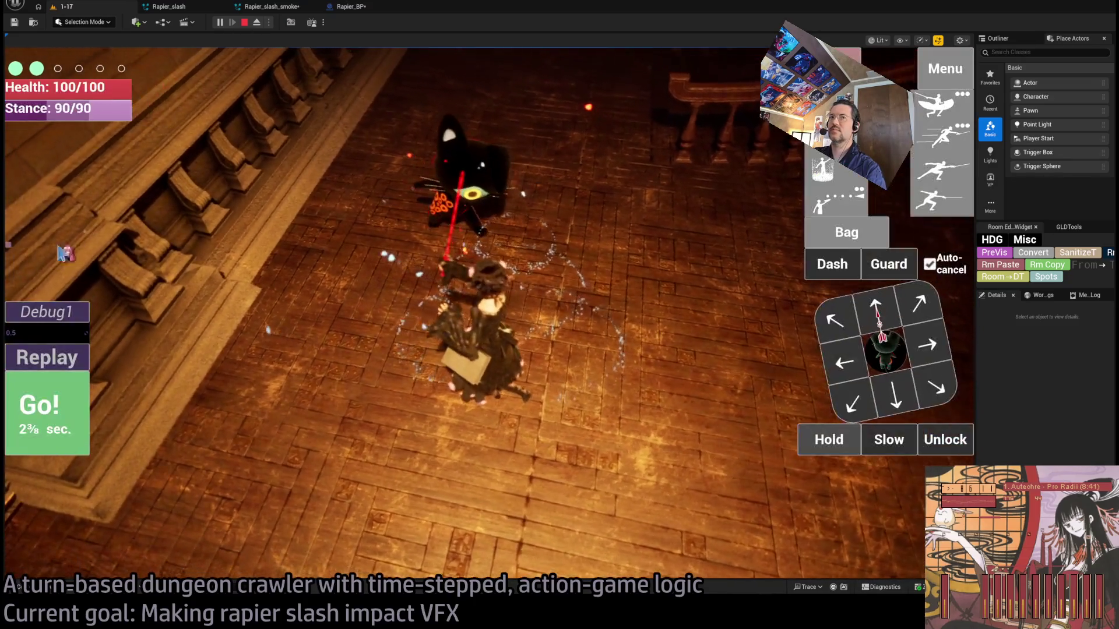
{"action": "left_click", "coordinate": [29, 356]}
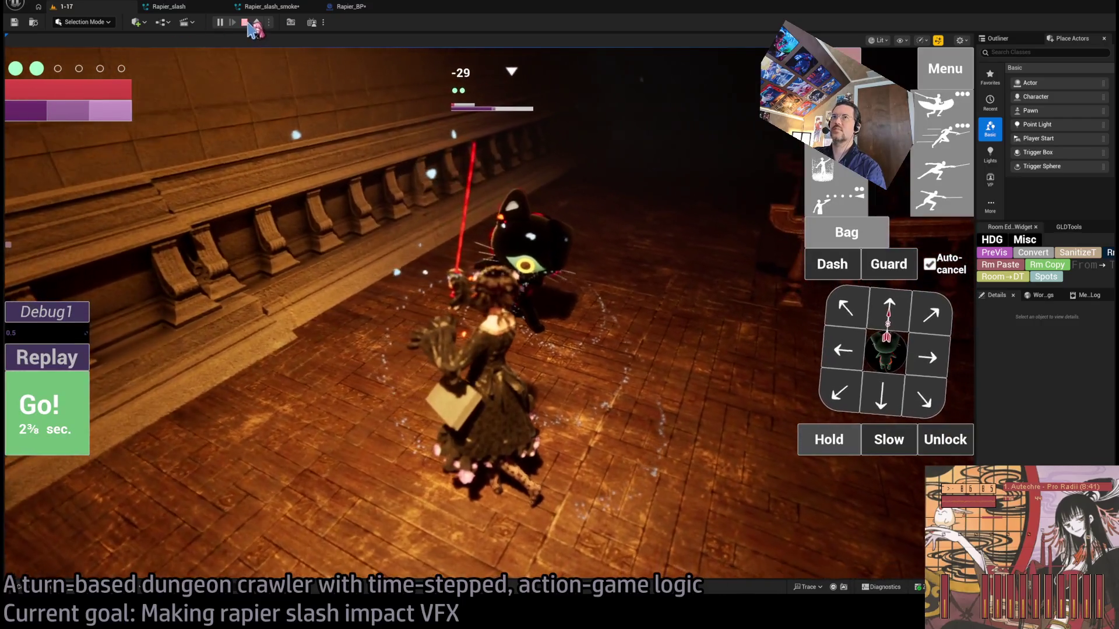
{"action": "left_click", "coordinate": [245, 24]}
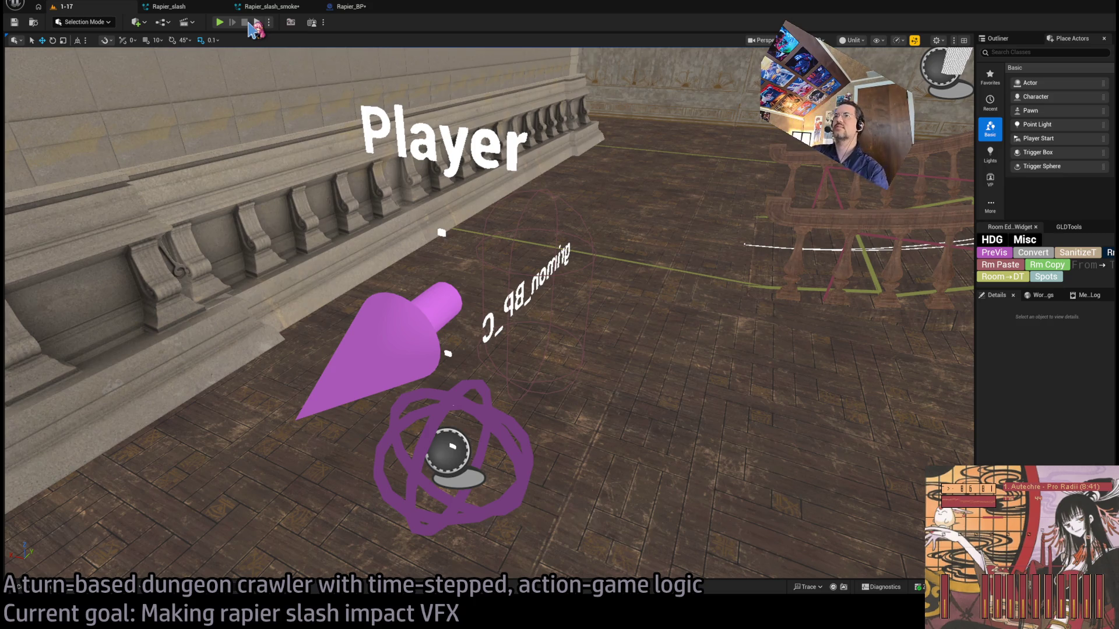
- Open the GLD: MetaDusk document from the Google Docs home page
{"action": "key", "text": "alt+Tab"}
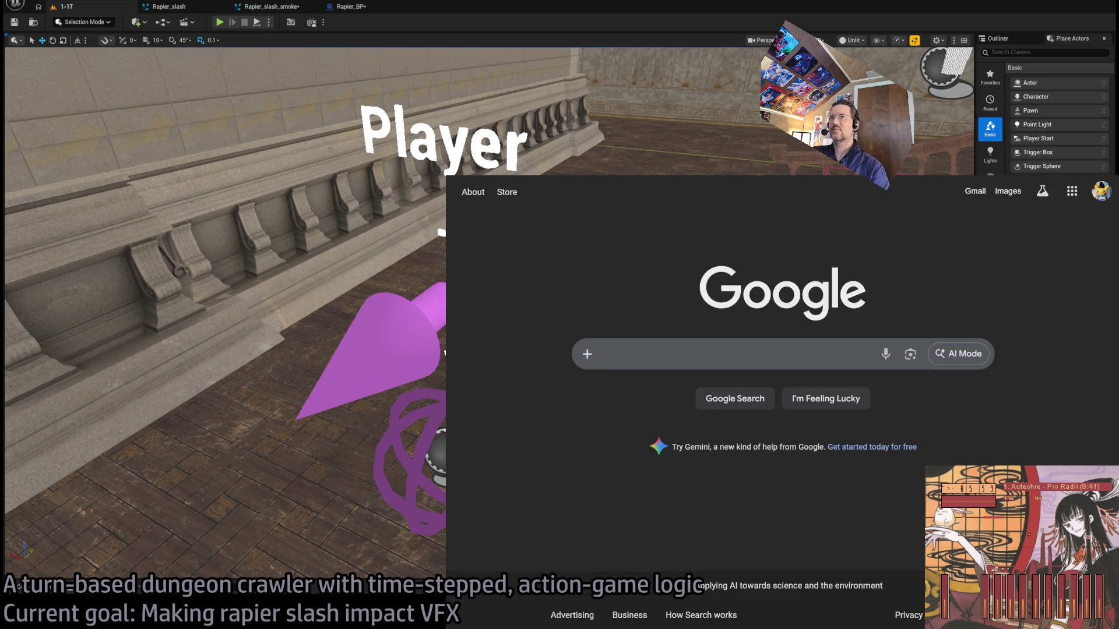
{"action": "type", "text": "docs"}
{"action": "key", "text": "Return"}
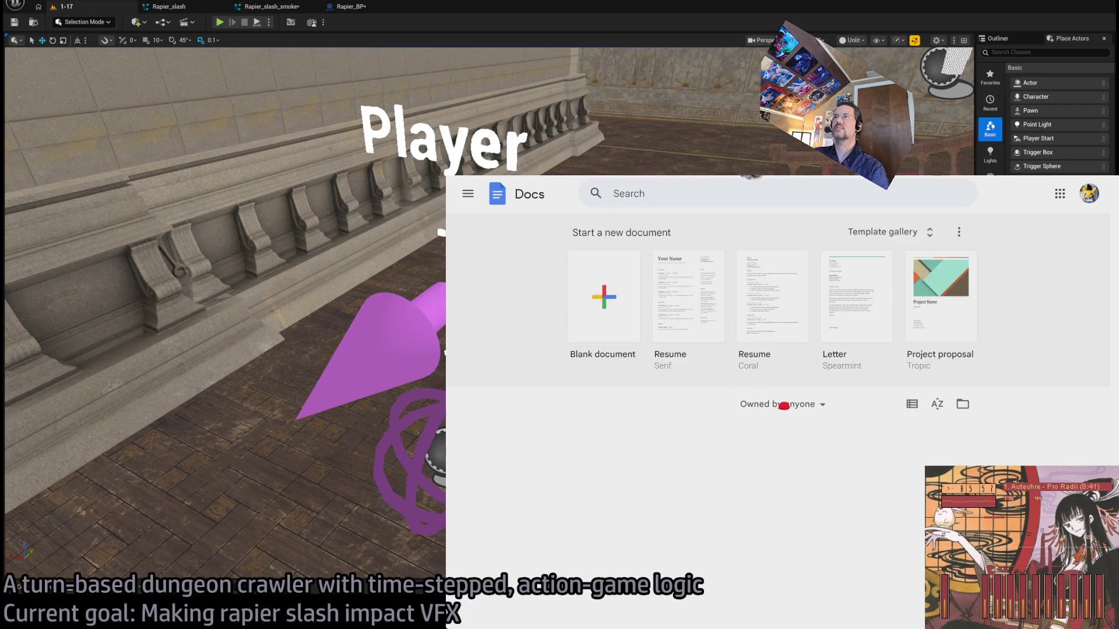
{"action": "scroll", "coordinate": [529, 455], "scroll_direction": "down", "scroll_amount": 3}
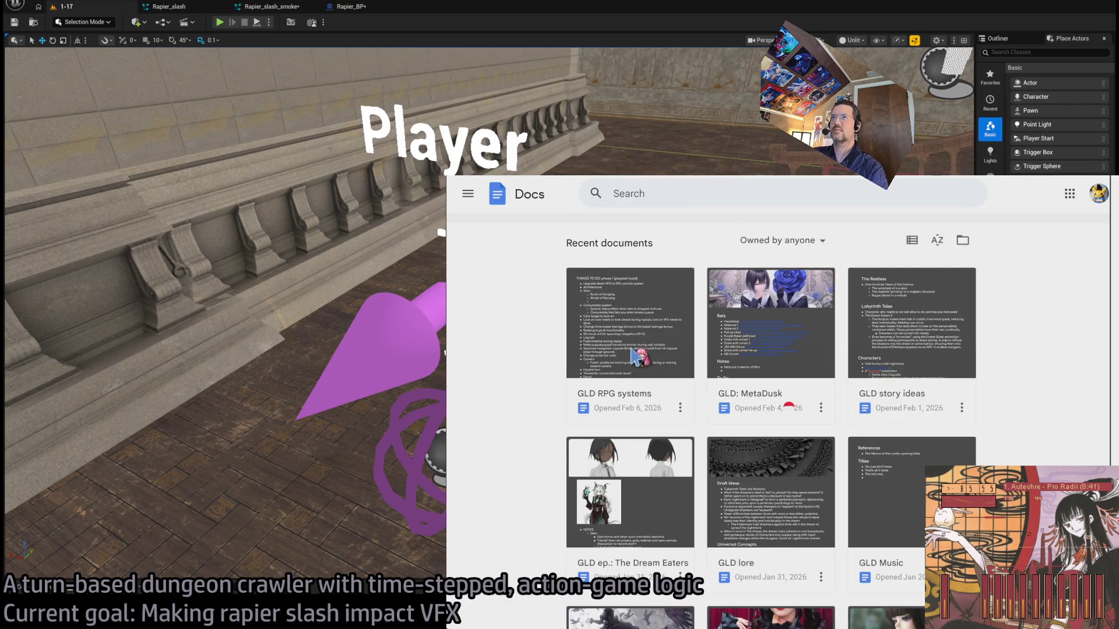
{"action": "left_click", "coordinate": [580, 411]}
{"action": "scroll", "coordinate": [653, 396], "scroll_direction": "down", "scroll_amount": 3}
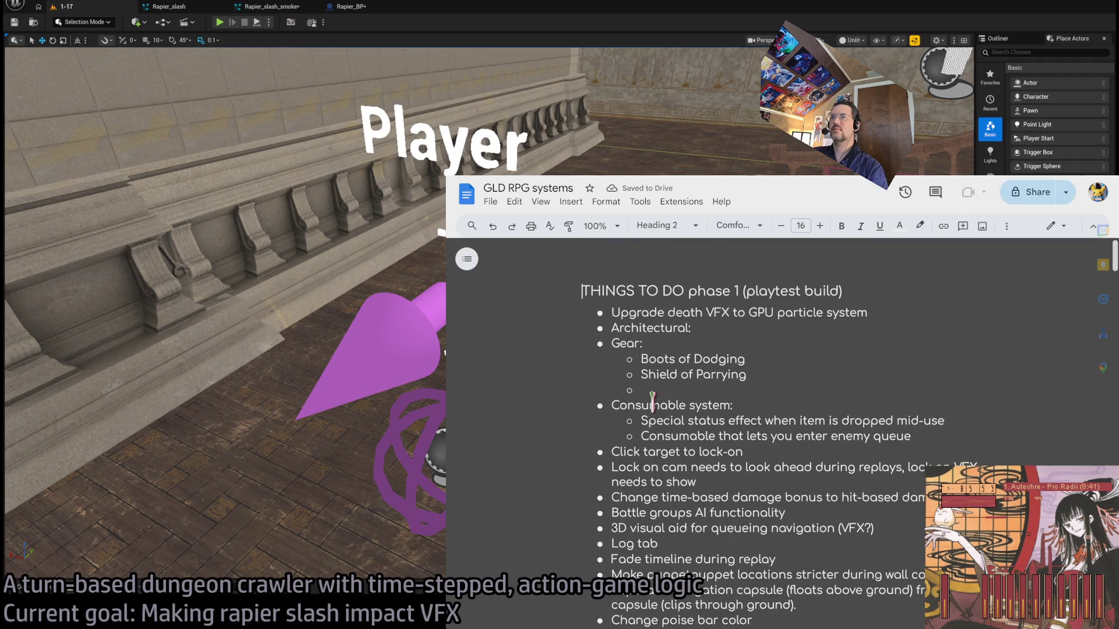
{"action": "scroll", "coordinate": [653, 402], "scroll_direction": "down", "scroll_amount": 5}
{"action": "scroll", "coordinate": [653, 402], "scroll_direction": "down", "scroll_amount": 2}
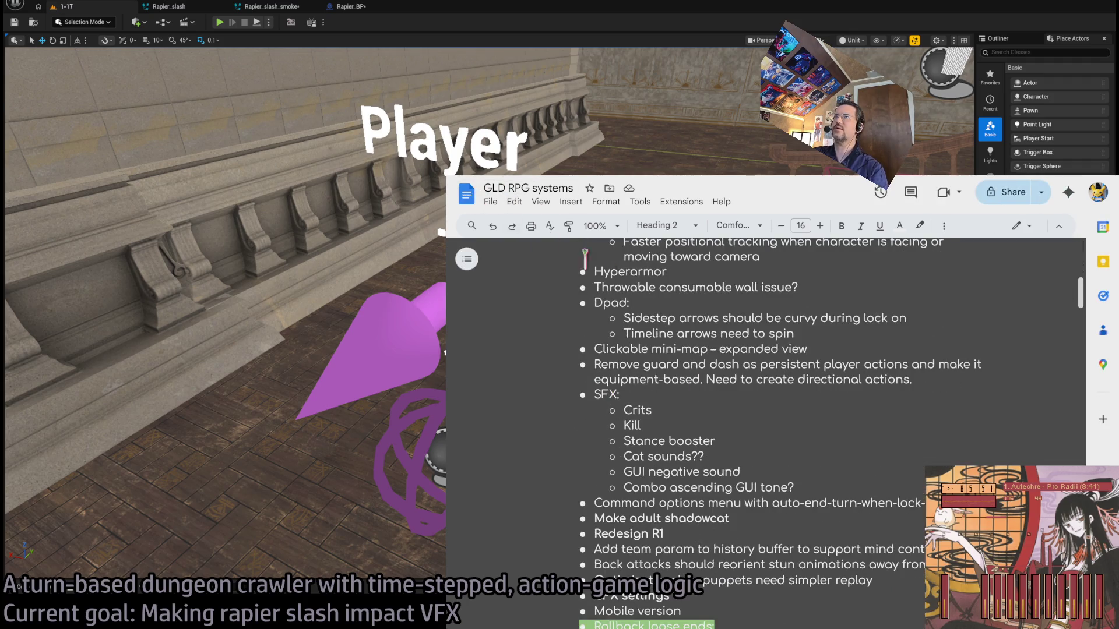
{"action": "left_click", "coordinate": [466, 194]}
{"action": "scroll", "coordinate": [758, 408], "scroll_direction": "down", "scroll_amount": 2}
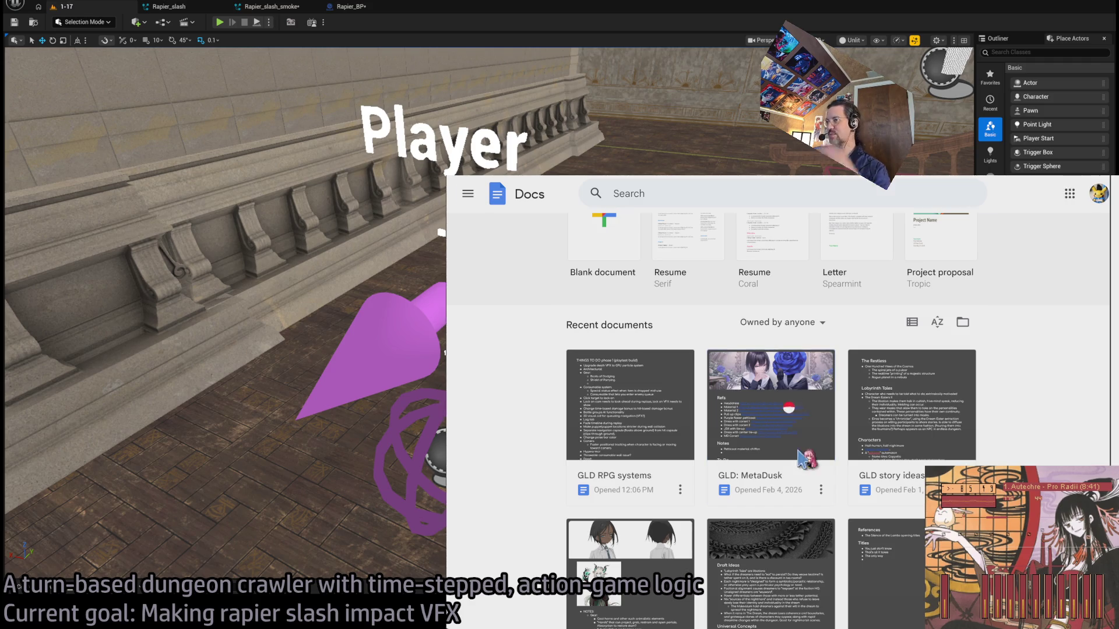
{"action": "left_click", "coordinate": [805, 460]}
{"action": "scroll", "coordinate": [808, 431], "scroll_direction": "down", "scroll_amount": 6}
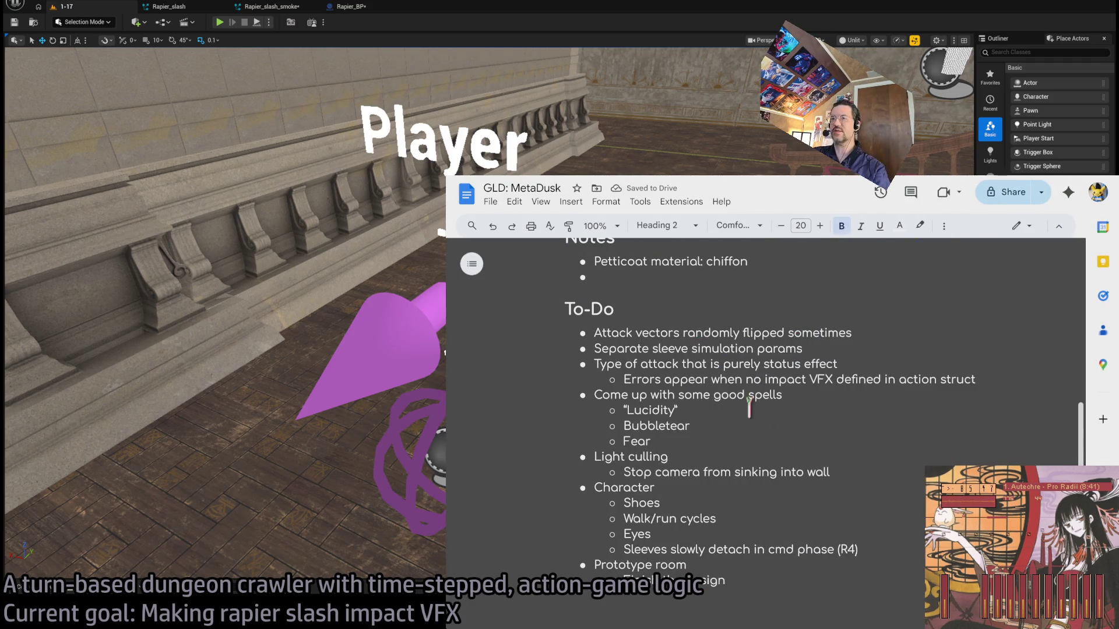
- Delete the 'Attack vectors randomly flipped' to-do and the status-effect attack to-do with its sub-bullet
{"action": "triple_click", "coordinate": [609, 333]}
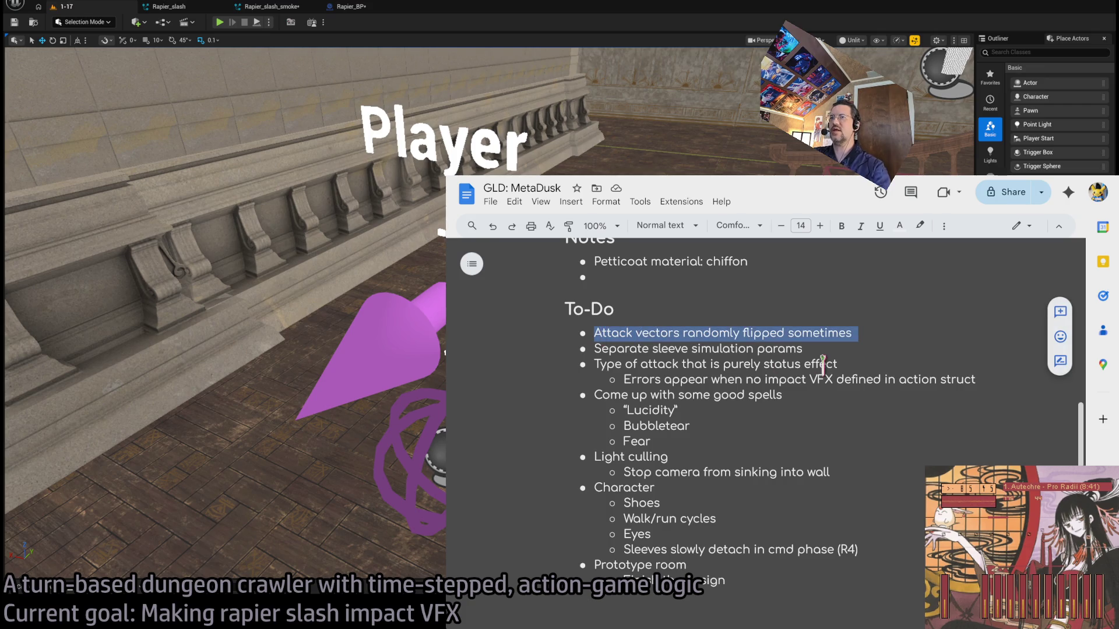
{"action": "key", "text": "BackSpace"}
{"action": "left_click", "coordinate": [644, 332], "text": "shift"}
{"action": "triple_click", "coordinate": [644, 332]}
{"action": "triple_click", "coordinate": [712, 347]}
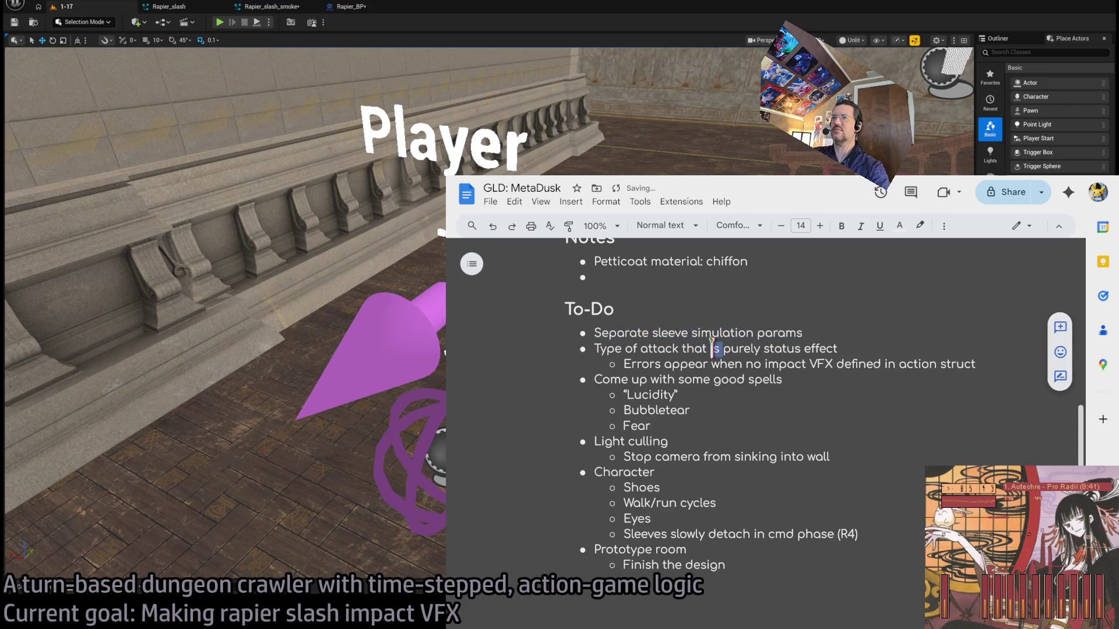
{"action": "triple_click", "coordinate": [796, 364]}
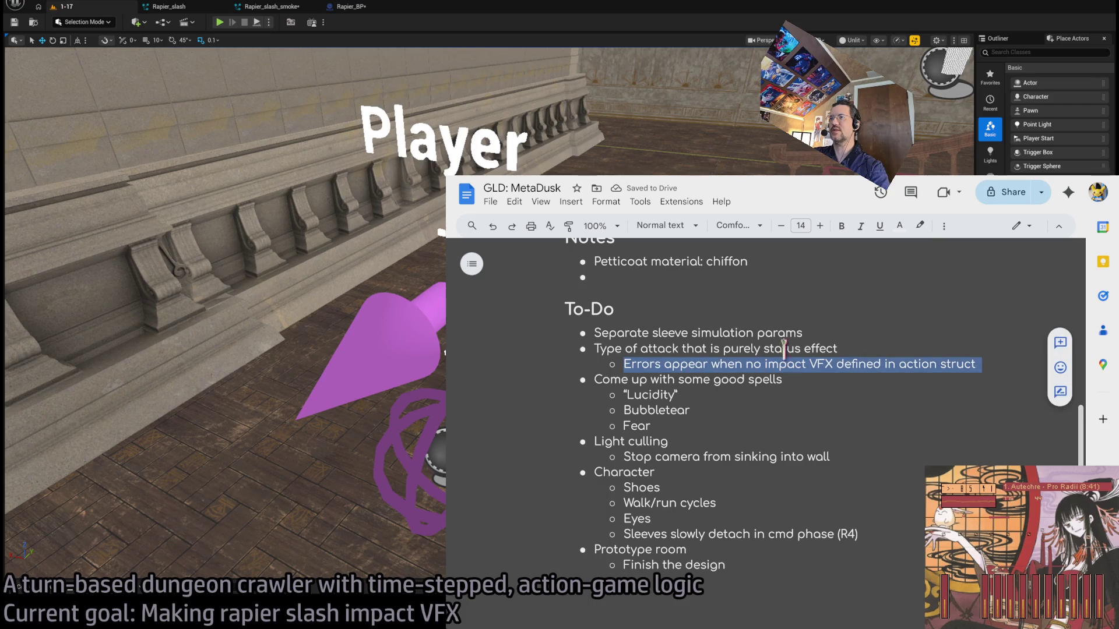
{"action": "triple_click", "coordinate": [663, 349]}
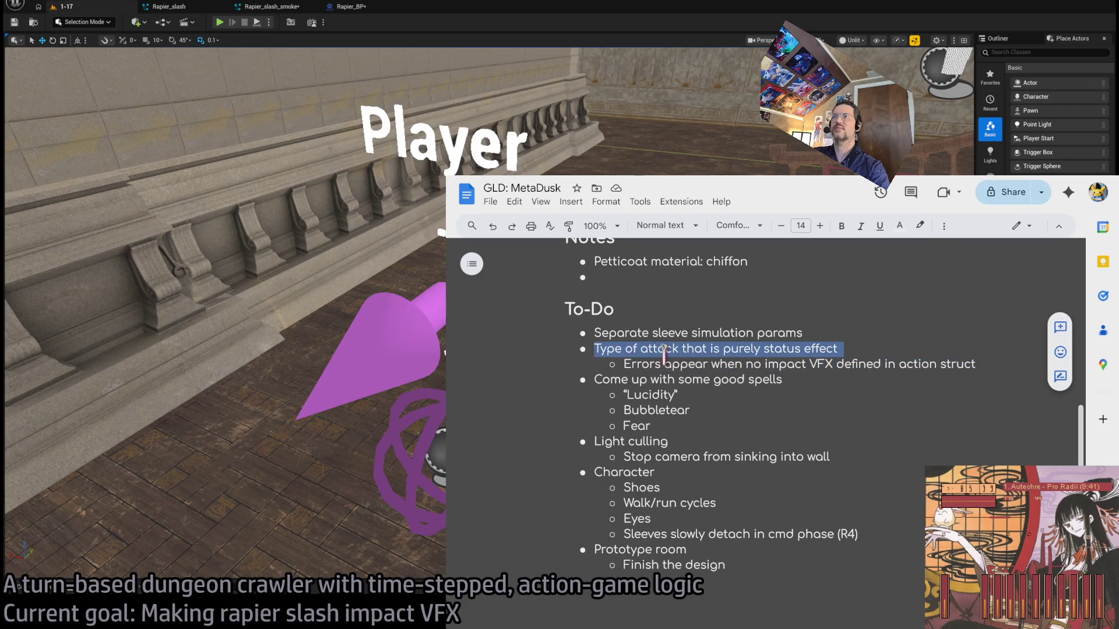
{"action": "triple_click", "coordinate": [732, 361]}
{"action": "left_click", "coordinate": [711, 347], "text": "shift"}
{"action": "triple_click", "coordinate": [795, 364]}
{"action": "left_click", "coordinate": [688, 349], "text": "shift"}
{"action": "key", "text": "Delete"}
{"action": "key", "text": "Delete"}
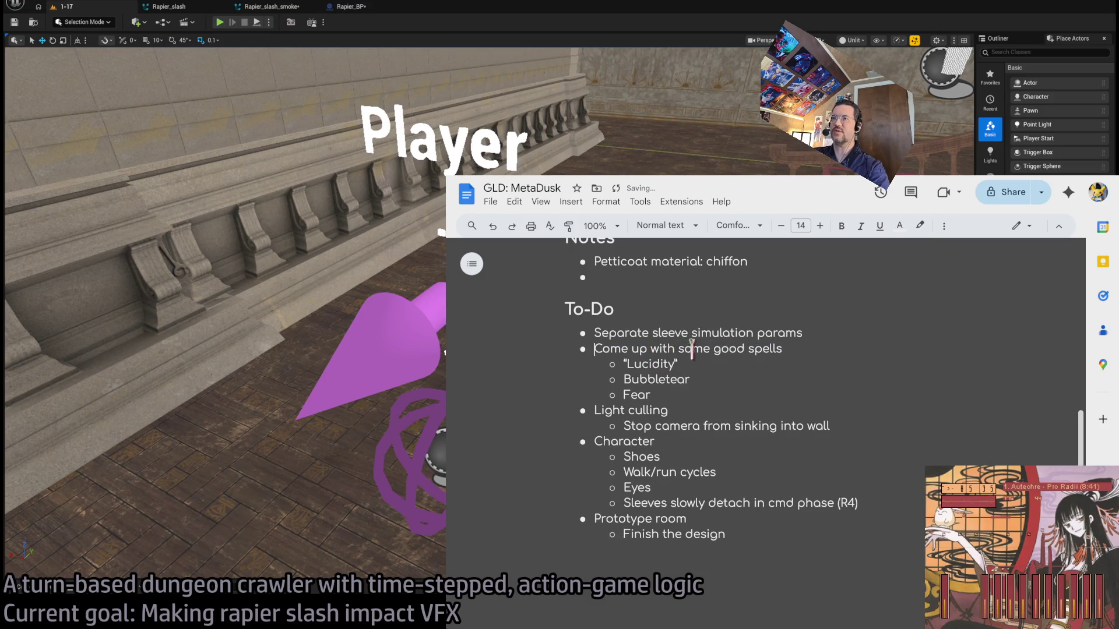
{"action": "left_click", "coordinate": [270, 141]}
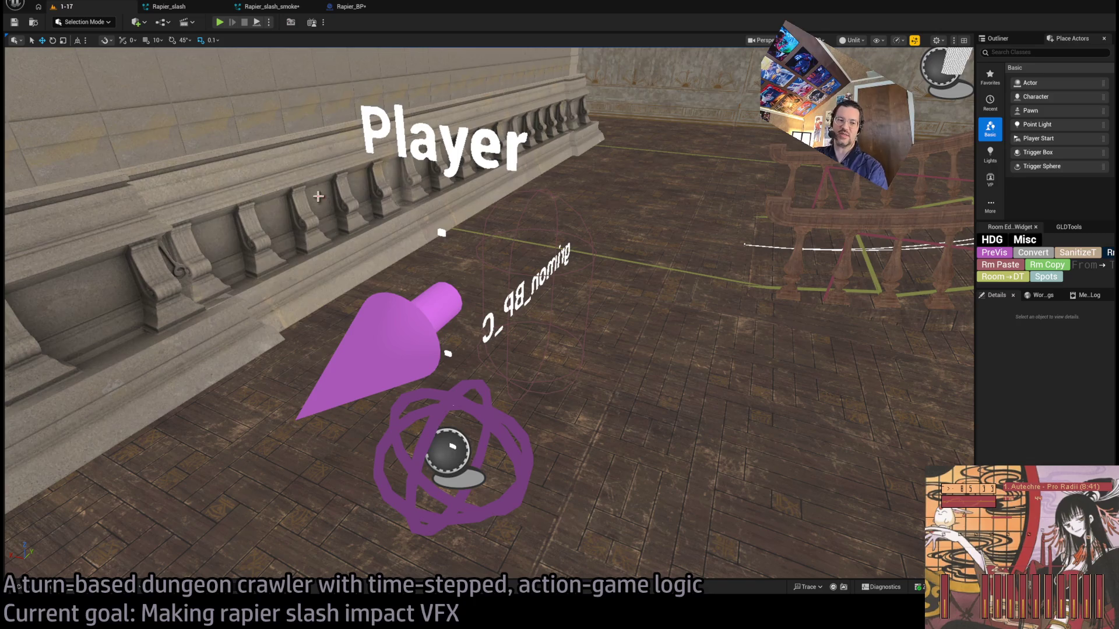
- Browse to Monsters > Grimon > Anims and select grimon_R1_hitboxes and grimon_R2_hitboxes
{"action": "left_click", "coordinate": [47, 593]}
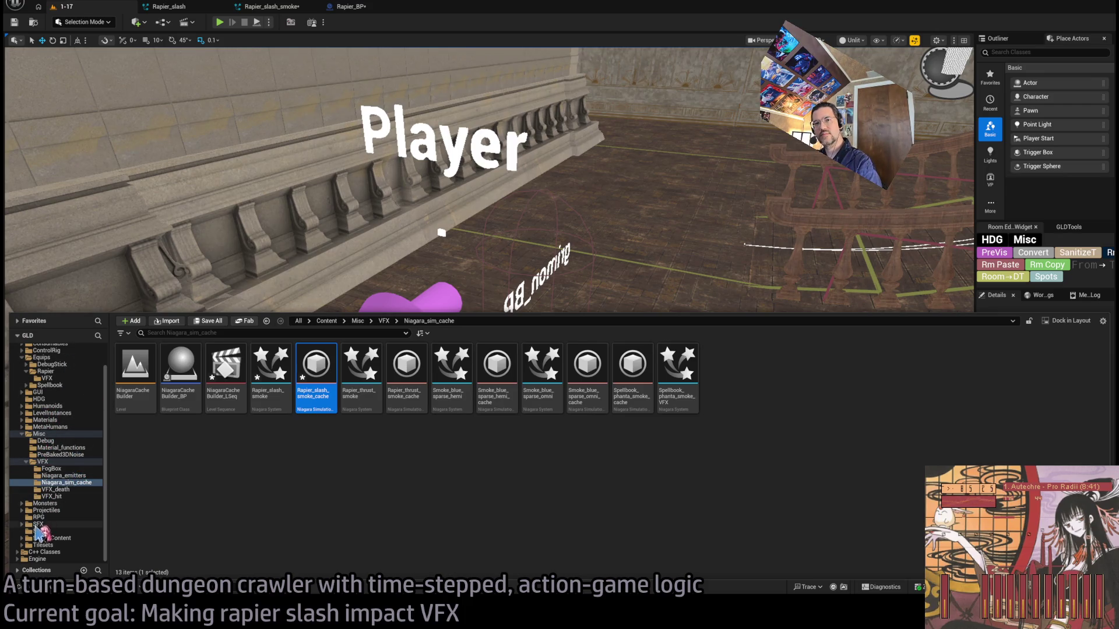
{"action": "left_click", "coordinate": [23, 504]}
{"action": "left_click", "coordinate": [34, 510]}
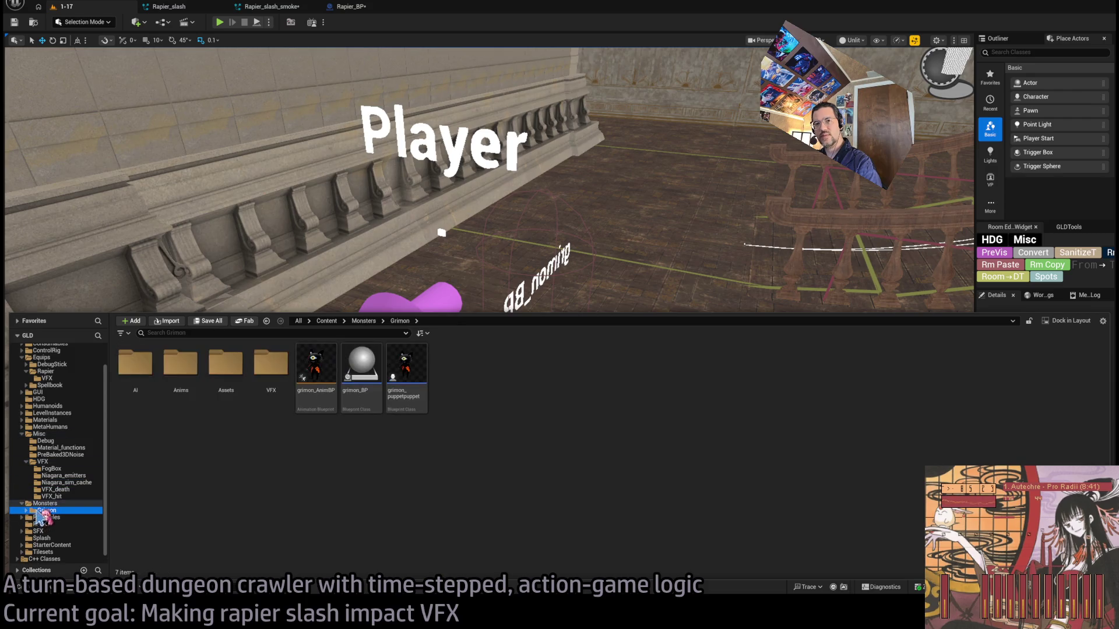
{"action": "double_click", "coordinate": [225, 373]}
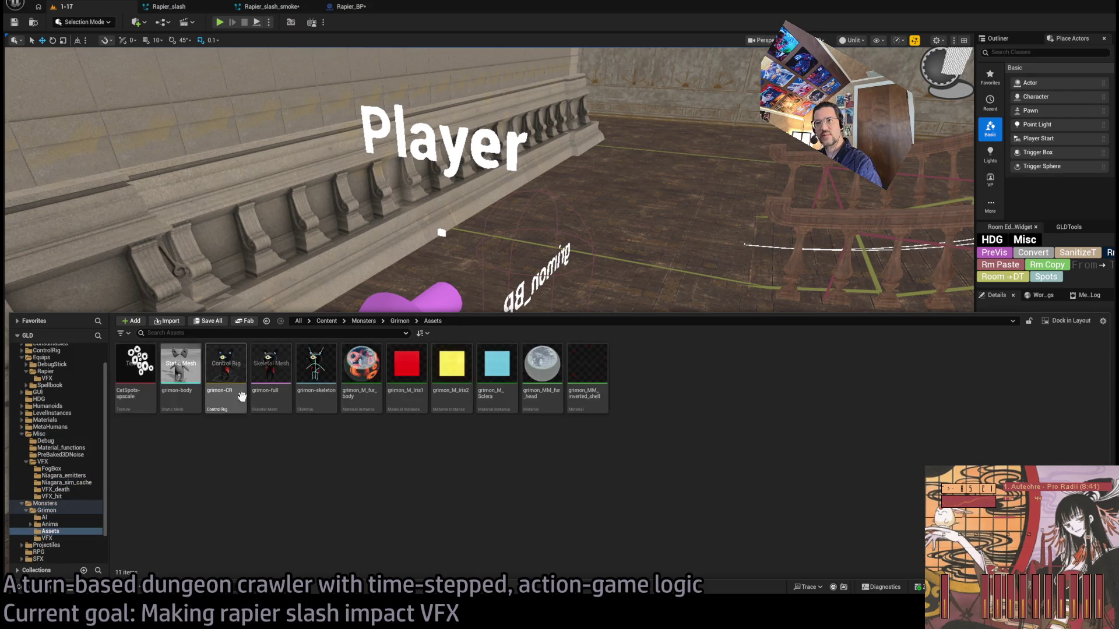
{"action": "left_click", "coordinate": [71, 524]}
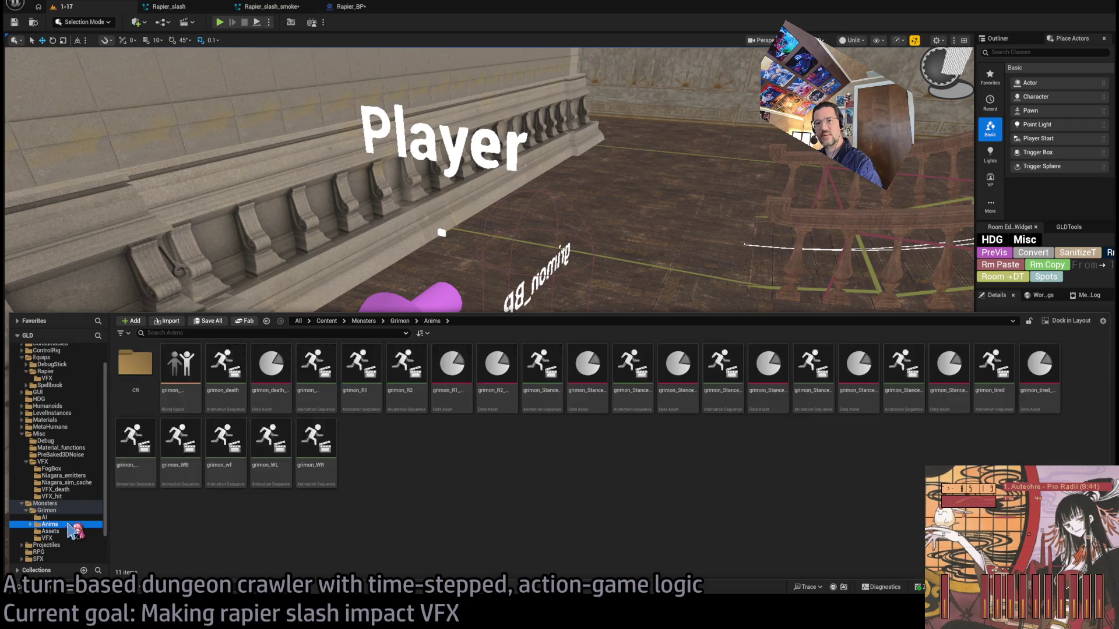
{"action": "left_click", "coordinate": [451, 367]}
{"action": "left_click", "coordinate": [486, 364], "text": "ctrl"}
- Add grimon_hit_VFX to Impact VFX Slot 1 on both Grimon hitbox data assets
{"action": "key", "text": "Return"}
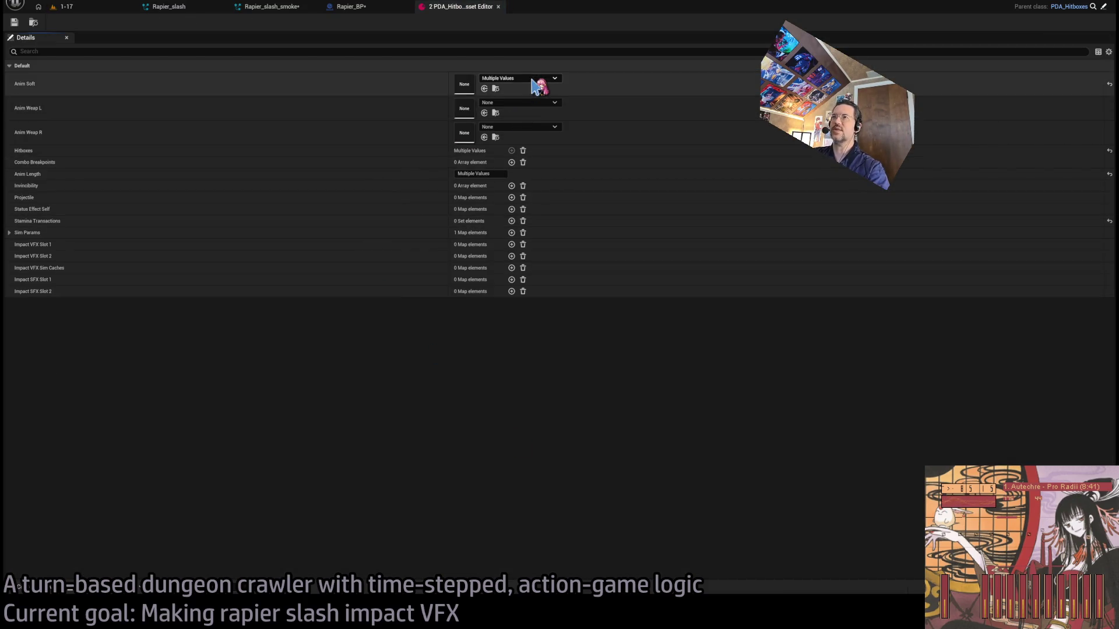
{"action": "left_click", "coordinate": [512, 245]}
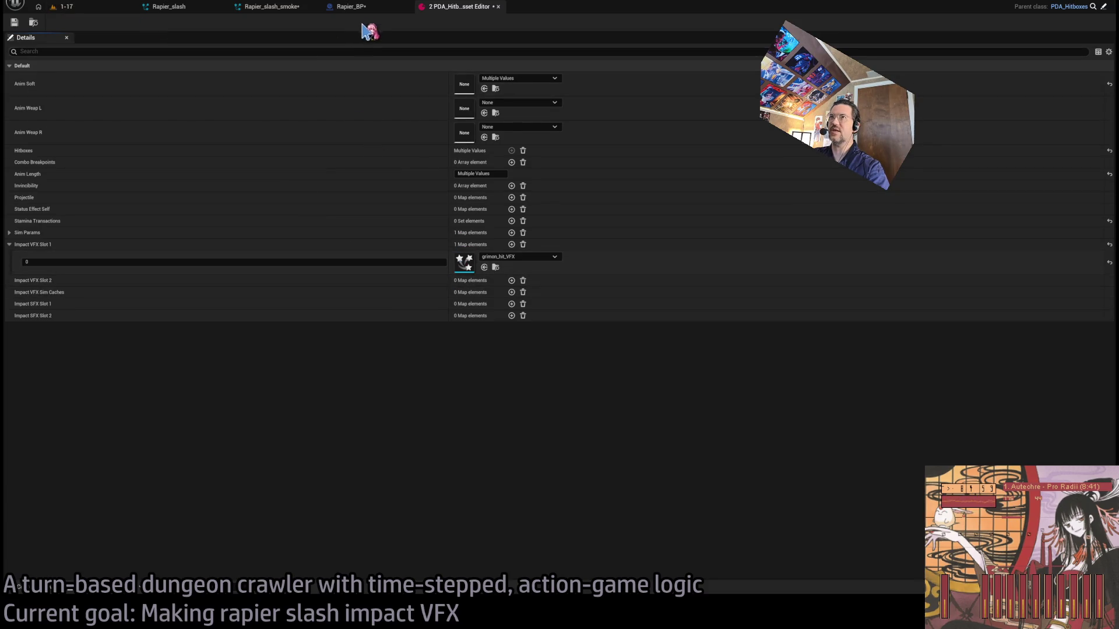
{"action": "left_click", "coordinate": [44, 593]}
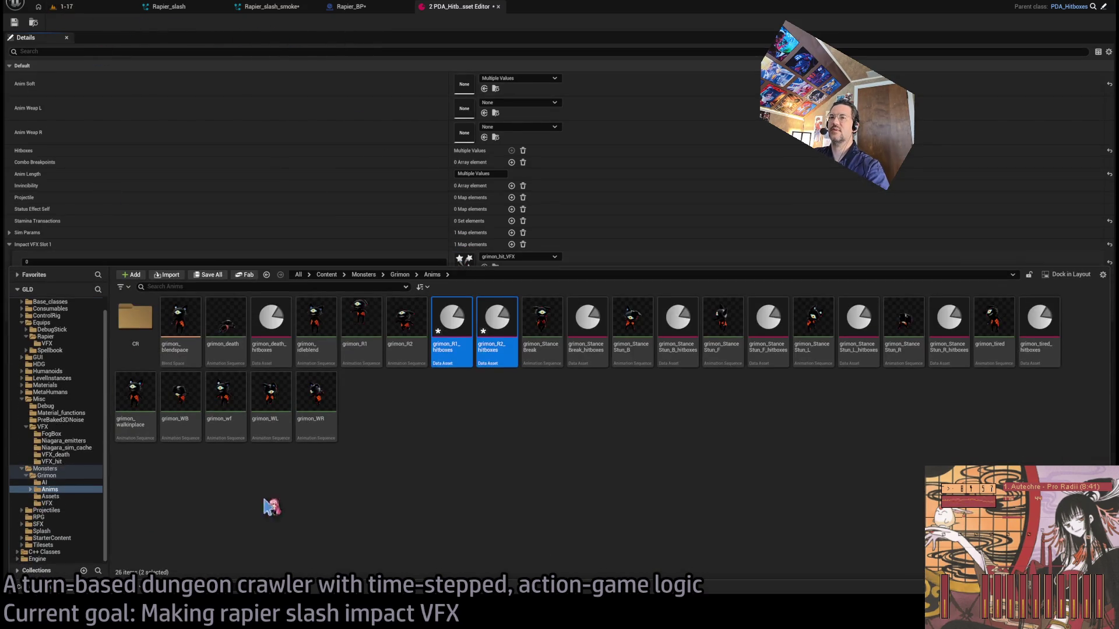
{"action": "left_click", "coordinate": [495, 325]}
{"action": "key", "text": "Left"}
{"action": "mouse_move", "coordinate": [500, 314]}
{"action": "left_mouse_down"}
{"action": "mouse_move", "coordinate": [484, 244]}
{"action": "mouse_move", "coordinate": [492, 14]}
{"action": "mouse_move", "coordinate": [466, 19]}
{"action": "mouse_move", "coordinate": [387, 92]}
{"action": "mouse_move", "coordinate": [458, 13]}
{"action": "mouse_move", "coordinate": [392, 356]}
{"action": "mouse_move", "coordinate": [53, 575]}
{"action": "mouse_move", "coordinate": [444, 499]}
{"action": "mouse_move", "coordinate": [465, 310]}
{"action": "left_mouse_up"}
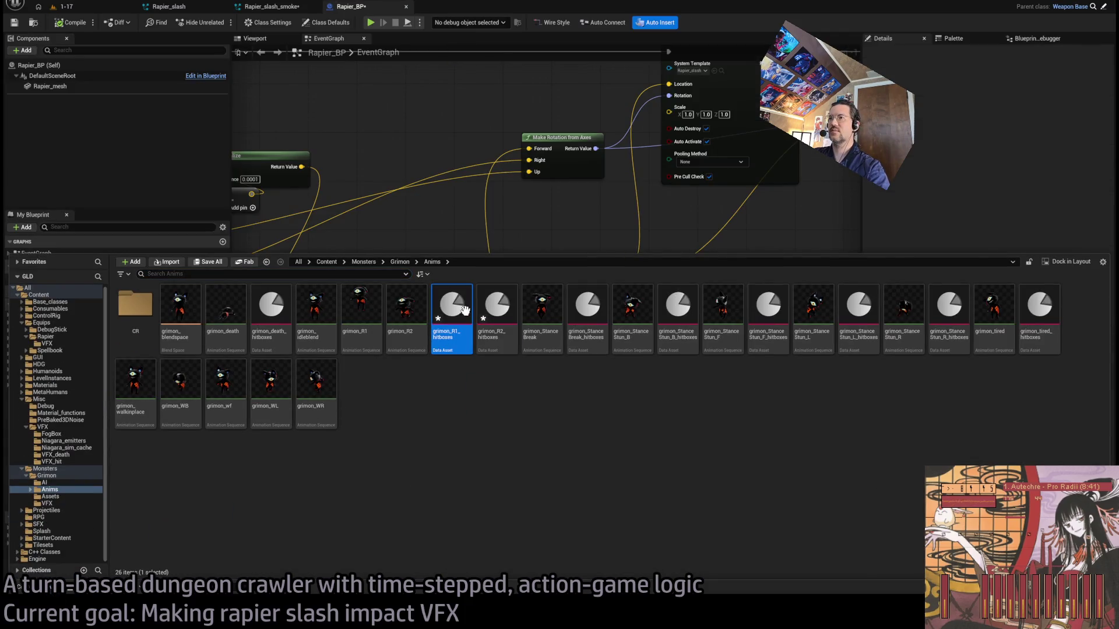
- Open grimon_R1_hitboxes and grimon_R2_hitboxes in separate editors, then go back to the 1-17 level
{"action": "double_click", "coordinate": [452, 317]}
{"action": "key", "text": "ctrl+space"}
{"action": "left_click", "coordinate": [497, 317]}
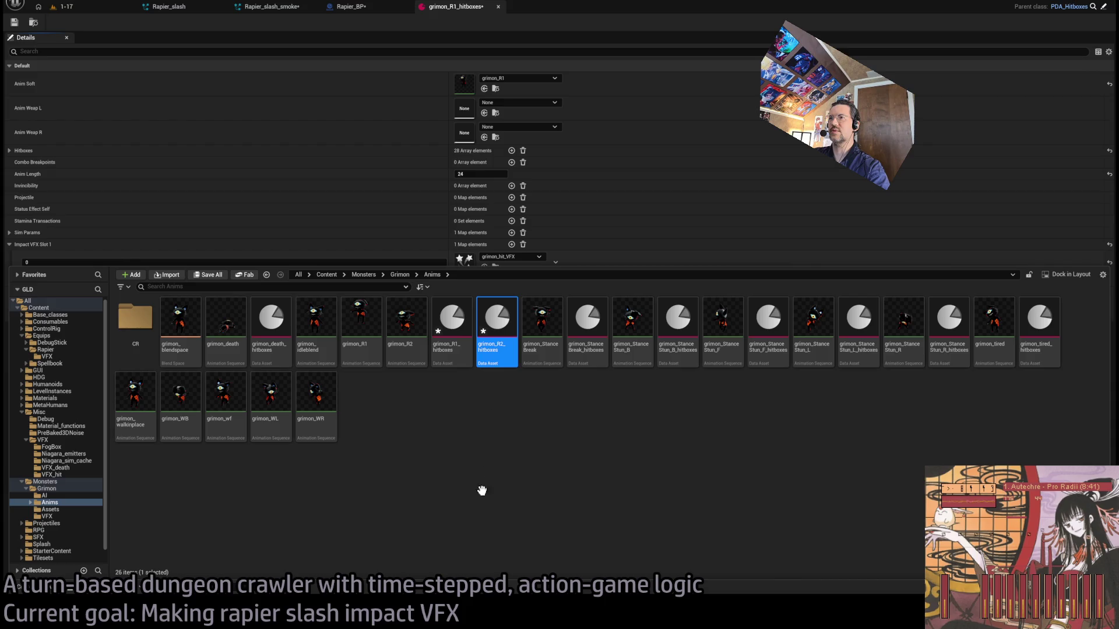
{"action": "key", "text": "Return"}
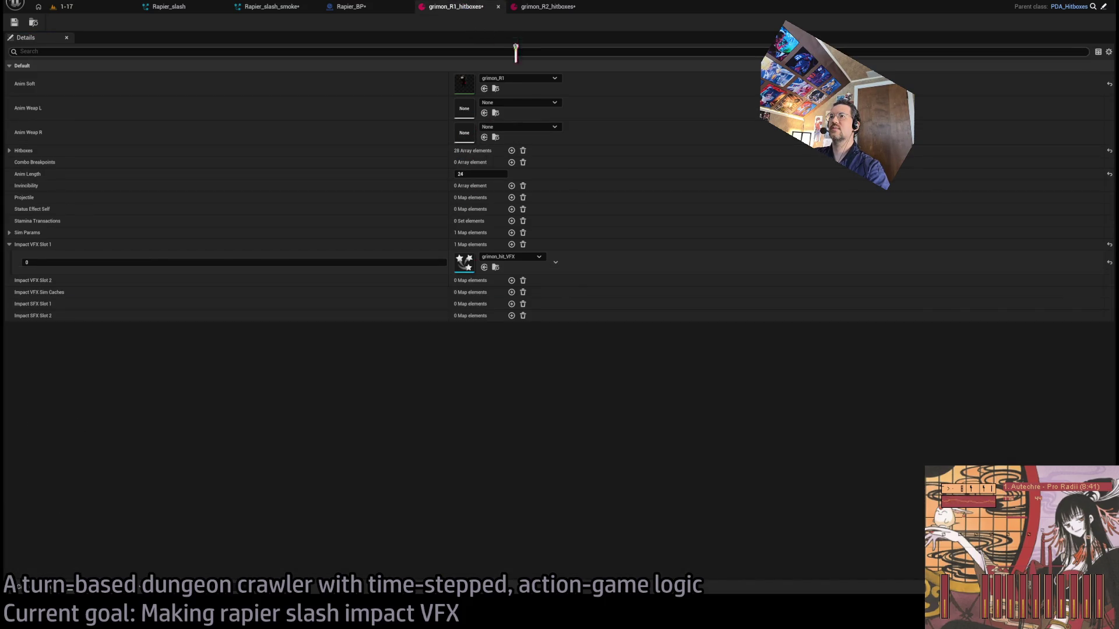
{"action": "left_click", "coordinate": [544, 9]}
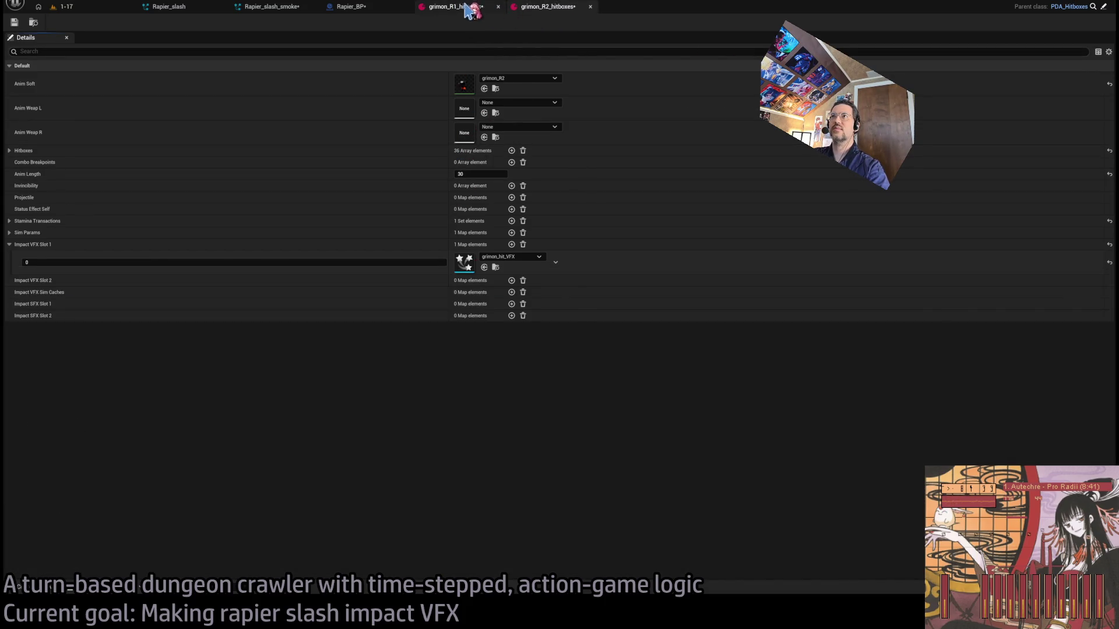
{"action": "left_click", "coordinate": [85, 8]}
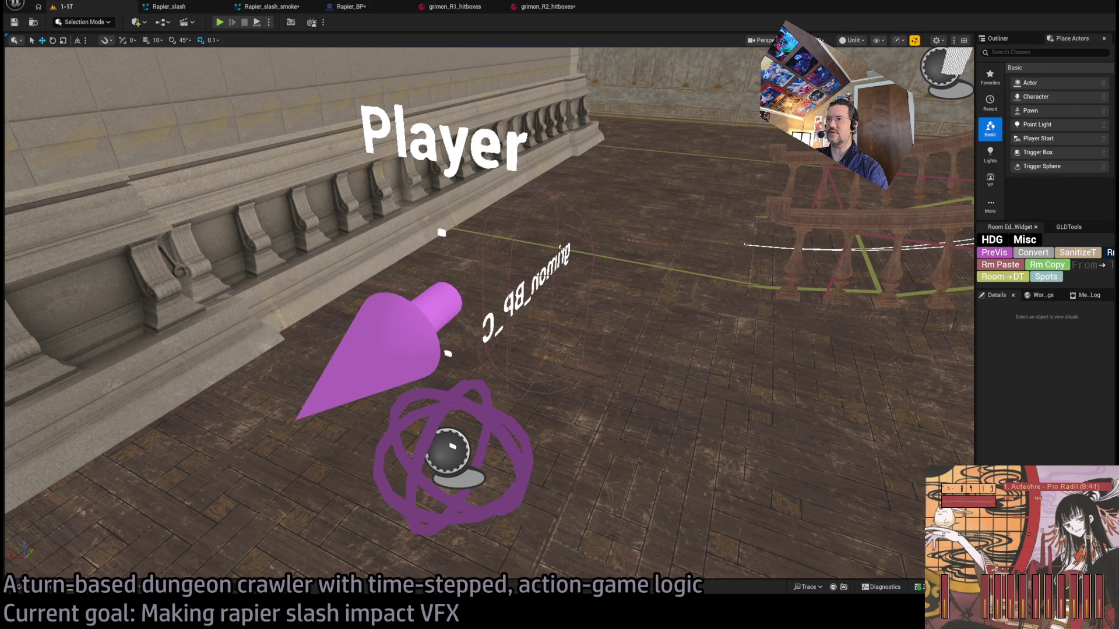
- Start a playtest and run a 3¾-second turn of queued moves against the Grimon
{"action": "key", "text": "alt+p"}
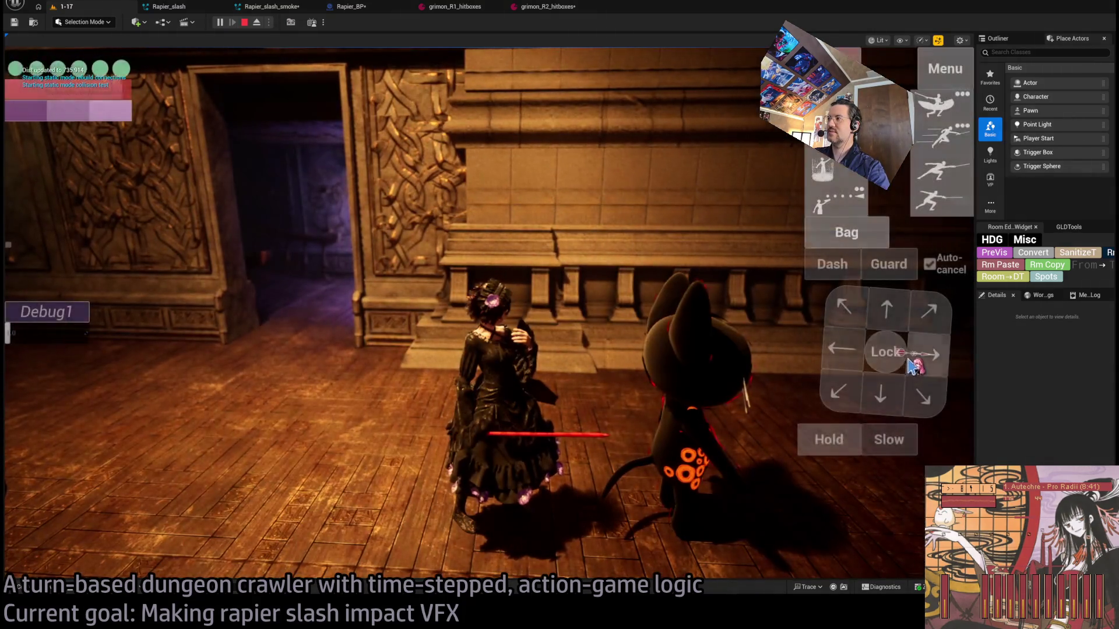
{"action": "left_click", "coordinate": [118, 418]}
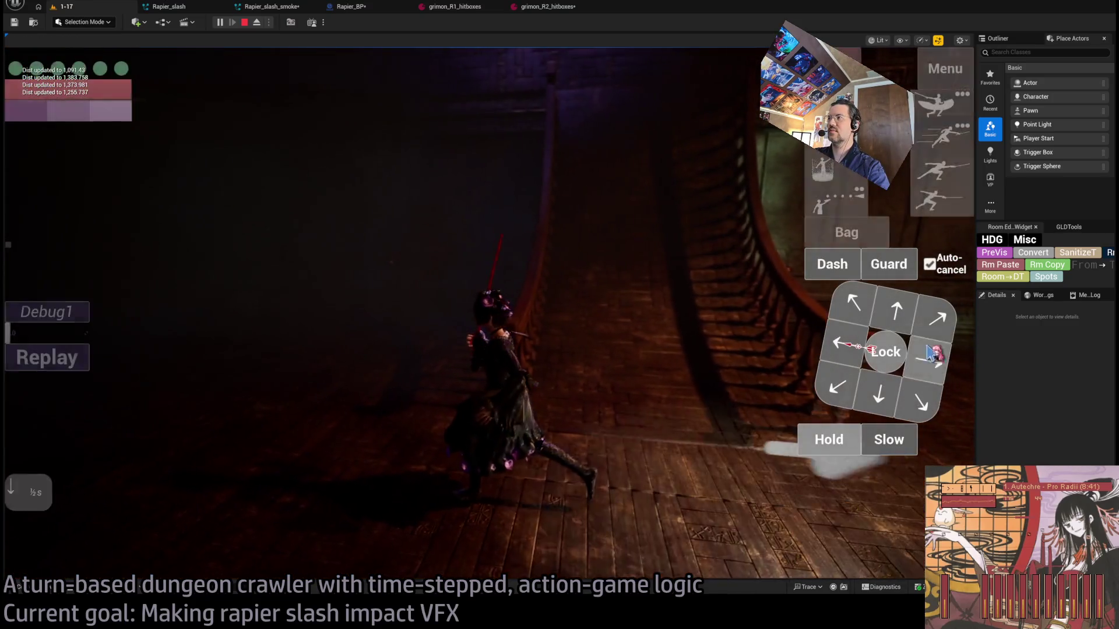
{"action": "key", "text": "BackSpace"}
{"action": "key", "text": "BackSpace"}
{"action": "key", "text": "BackSpace"}
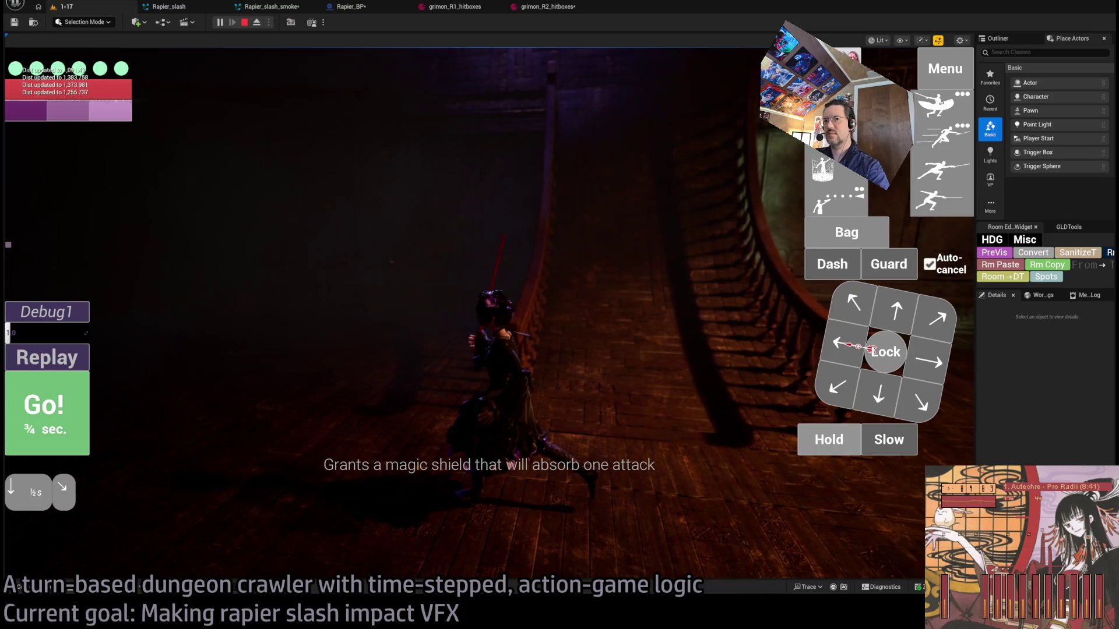
{"action": "key", "text": "ctrl+z"}
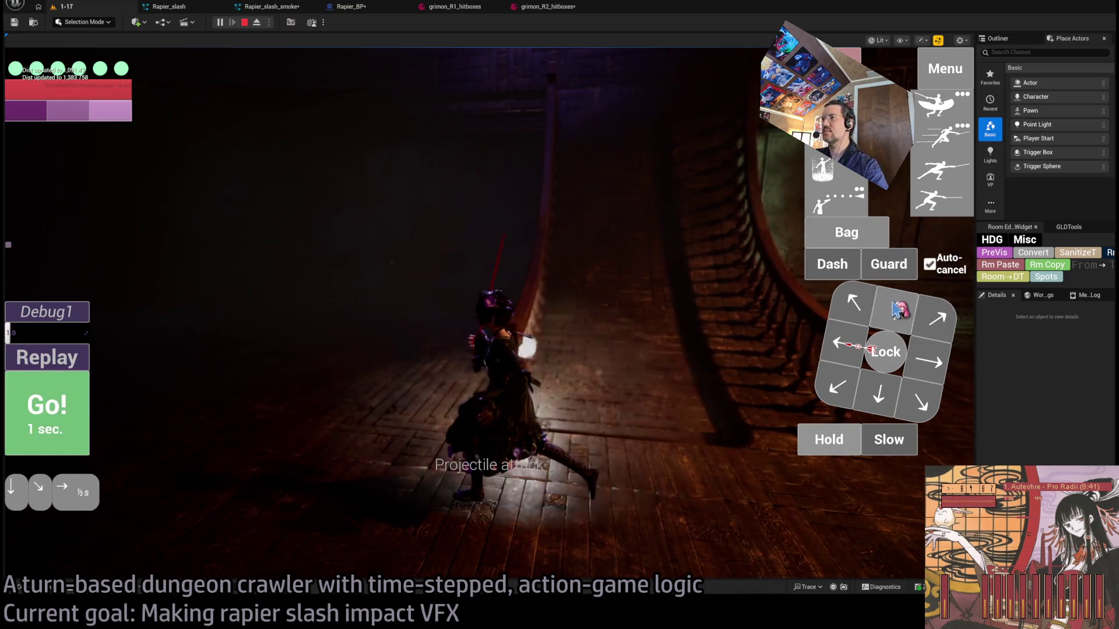
{"action": "left_click", "coordinate": [47, 411]}
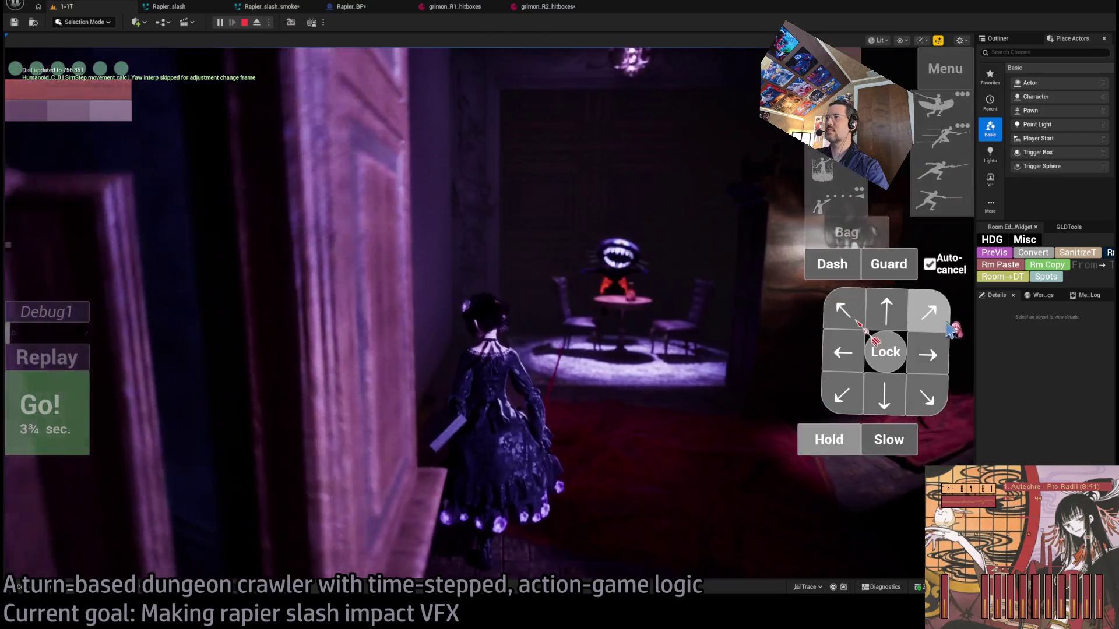
- Play further turns, including a 4¼-second turn with added holds, then stop and save all
{"action": "left_click", "coordinate": [73, 408]}
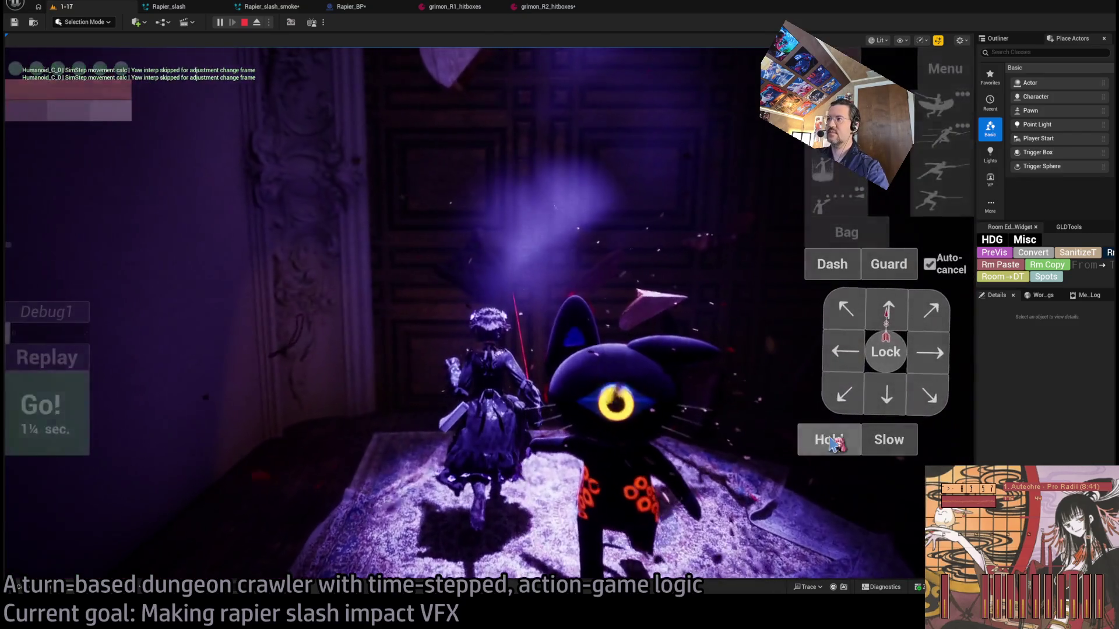
{"action": "left_click", "coordinate": [833, 441]}
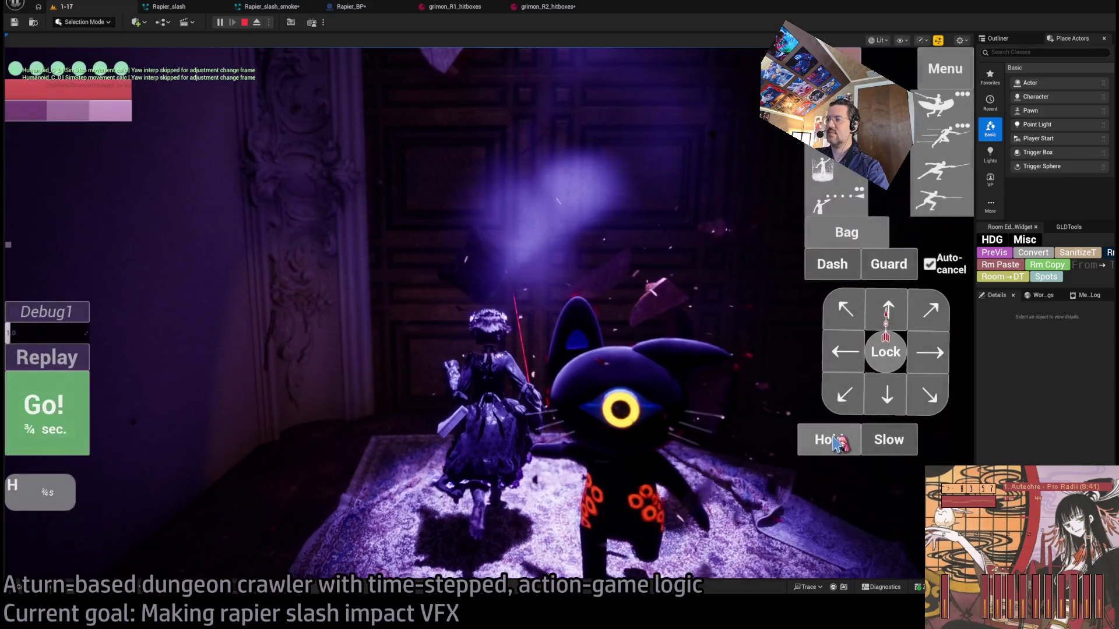
{"action": "left_click", "coordinate": [833, 441]}
{"action": "left_click", "coordinate": [833, 441]}
{"action": "left_click", "coordinate": [834, 441]}
{"action": "key", "text": "space"}
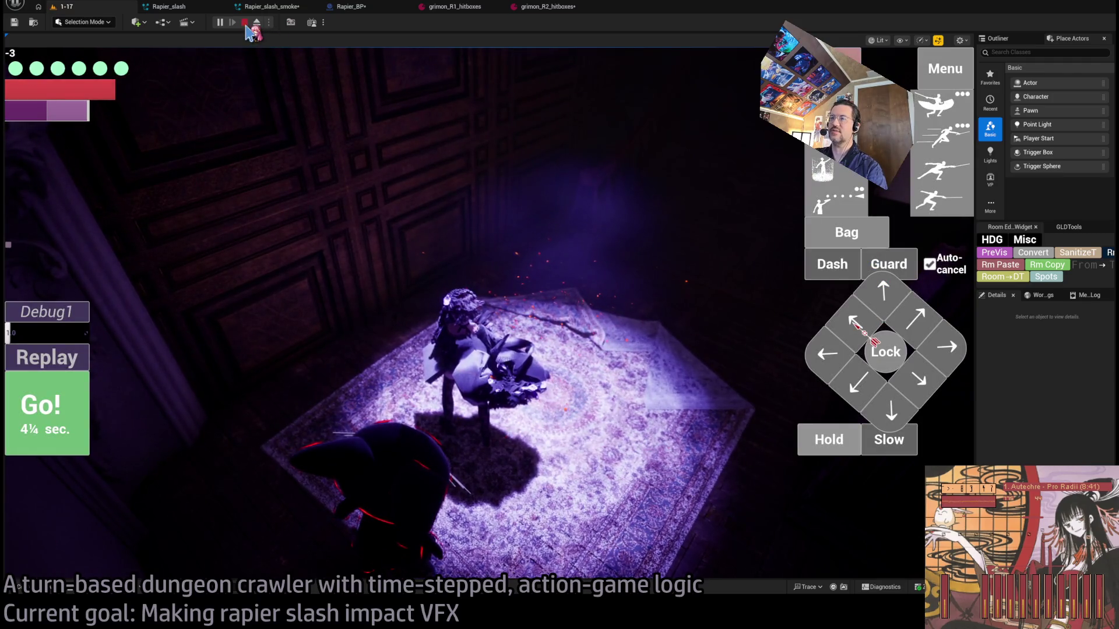
{"action": "left_click", "coordinate": [244, 22]}
{"action": "key", "text": "ctrl+shift+s"}
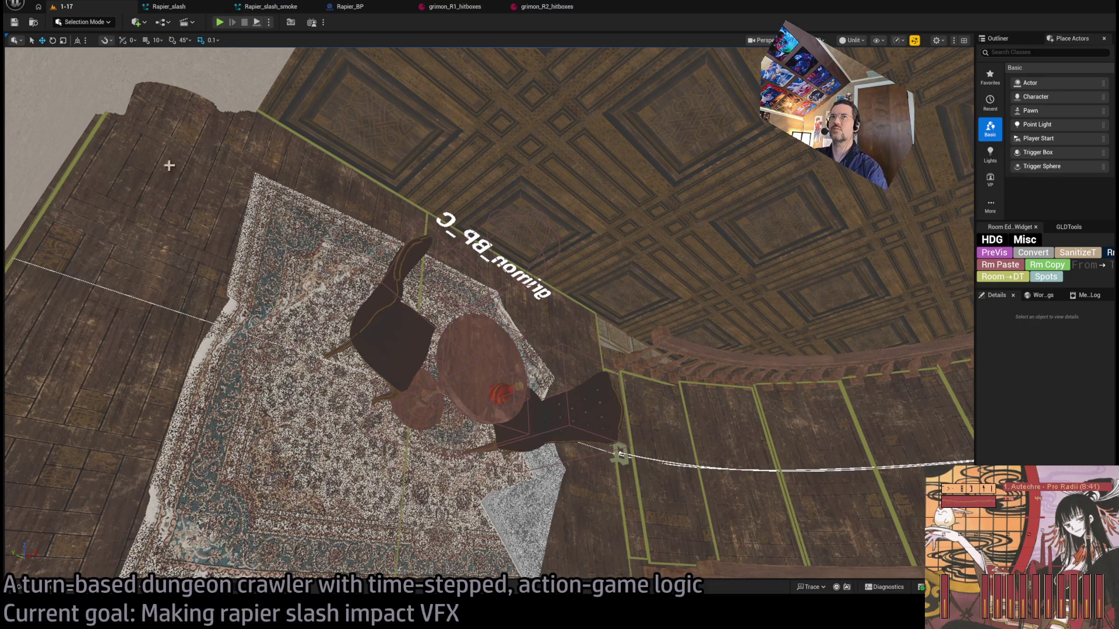
{"action": "left_click", "coordinate": [20, 586]}
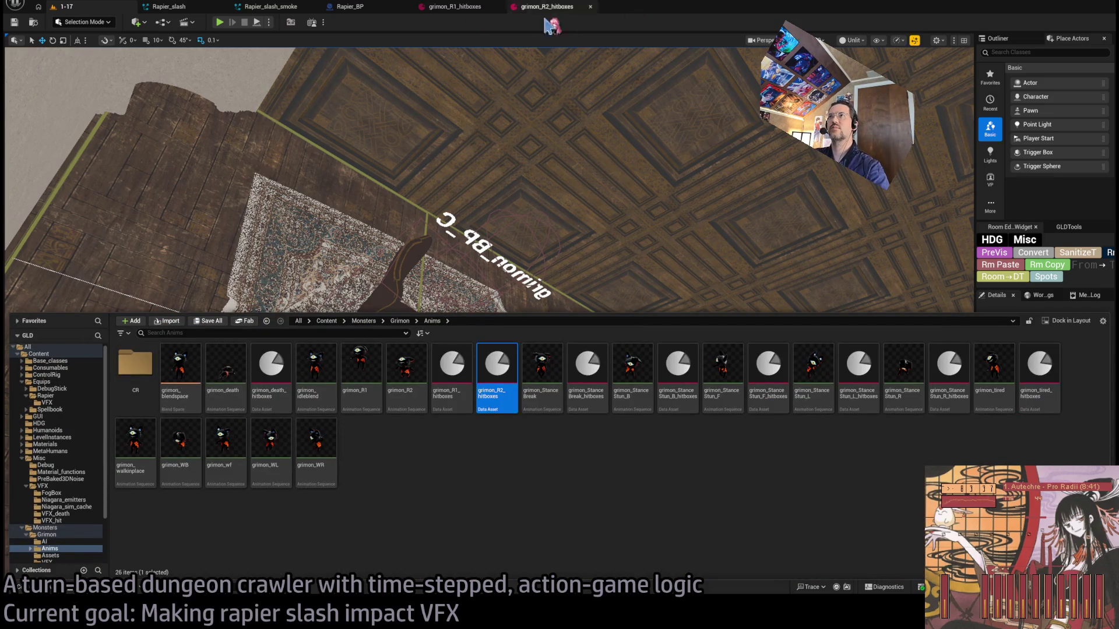
{"action": "left_click", "coordinate": [44, 3]}
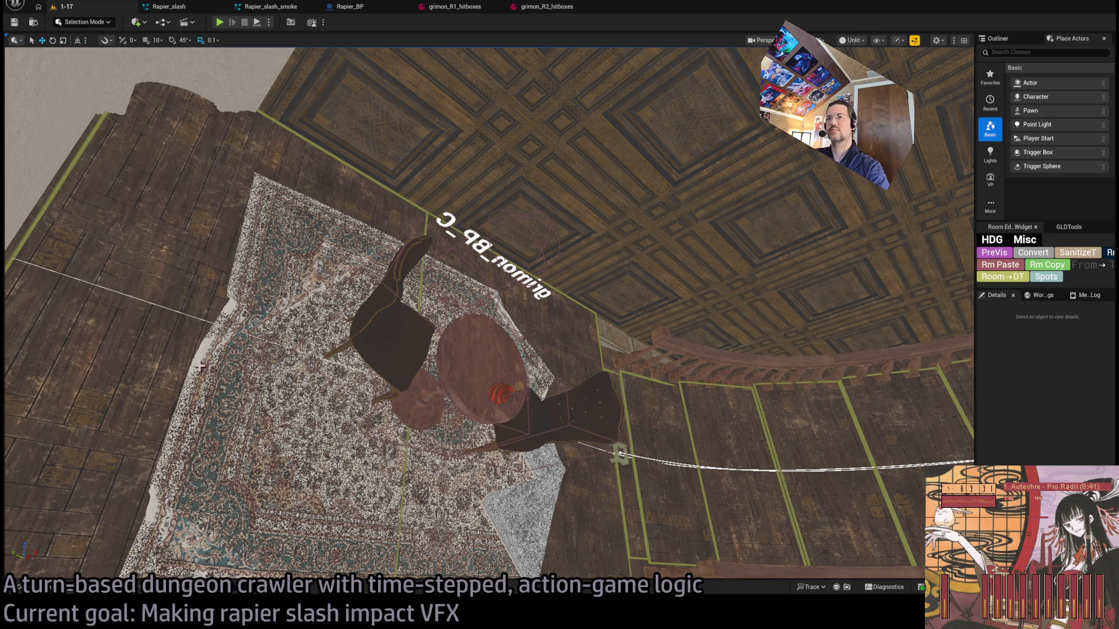
{"action": "key", "text": "alt+Tab"}
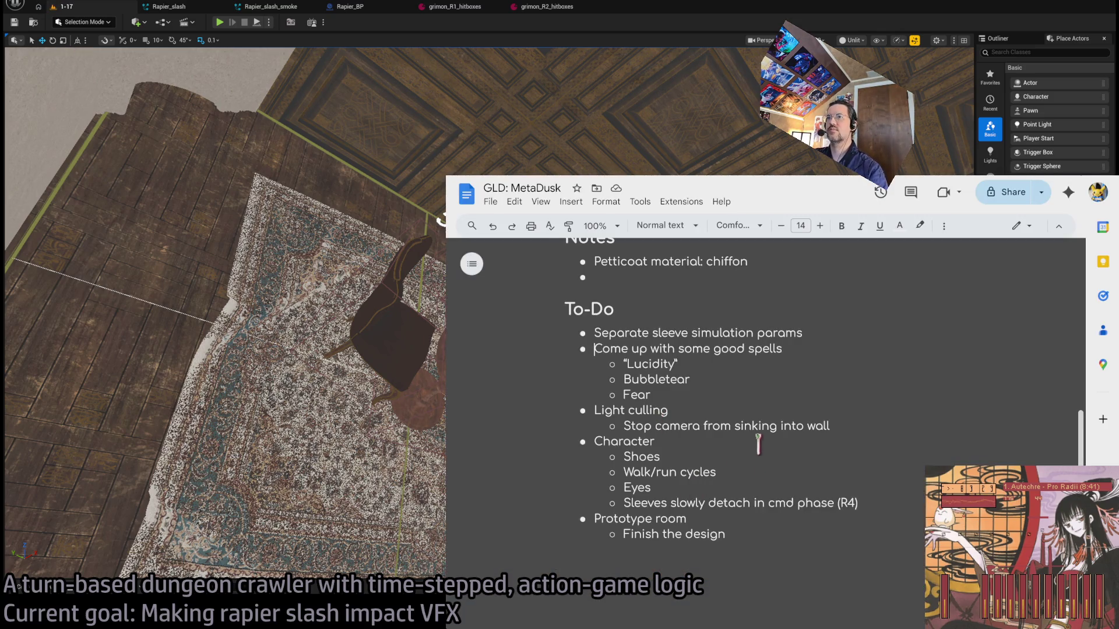
- Delete the spells item, its sub-bullets and the leftover empty bullet from the To-Do list
{"action": "left_click_drag", "start_coordinate": [686, 399], "coordinate": [569, 350]}
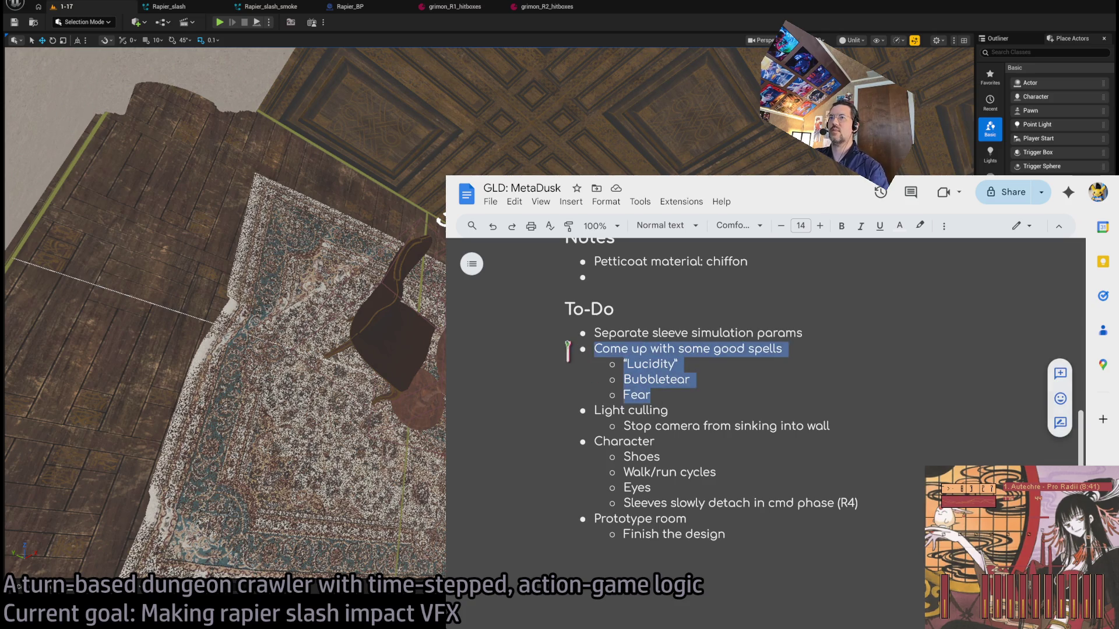
{"action": "key", "text": "BackSpace"}
{"action": "key", "text": "Delete"}
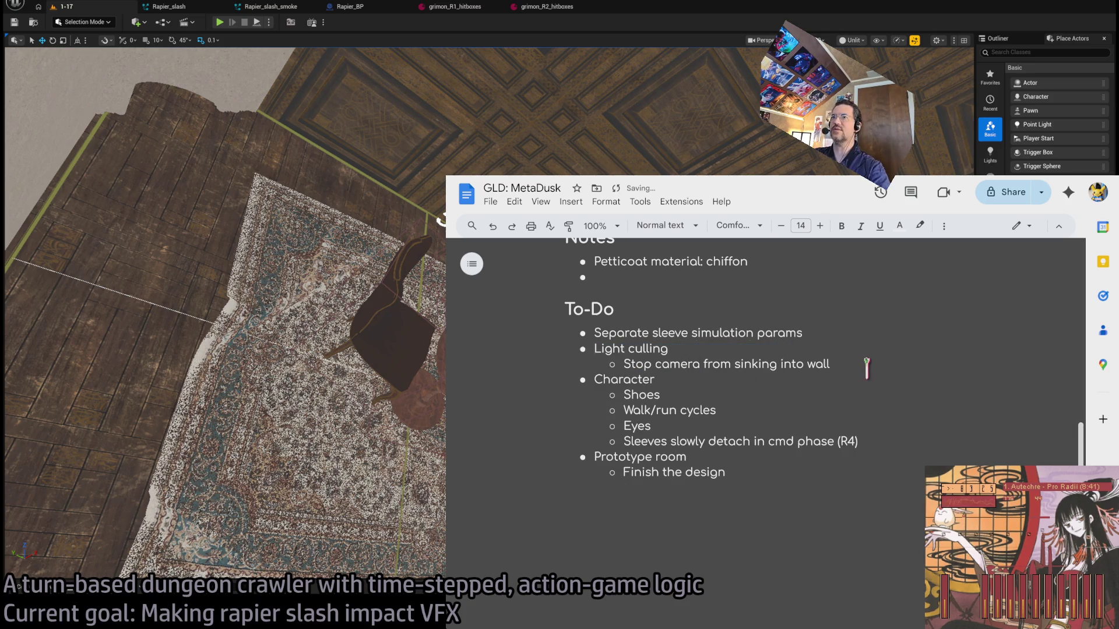
{"action": "mouse_move", "coordinate": [867, 365]}
{"action": "left_mouse_down"}
{"action": "mouse_move", "coordinate": [766, 367]}
{"action": "mouse_move", "coordinate": [554, 342]}
{"action": "left_mouse_up"}
{"action": "left_click", "coordinate": [773, 422]}
{"action": "left_click", "coordinate": [704, 392]}
{"action": "left_click", "coordinate": [768, 479]}
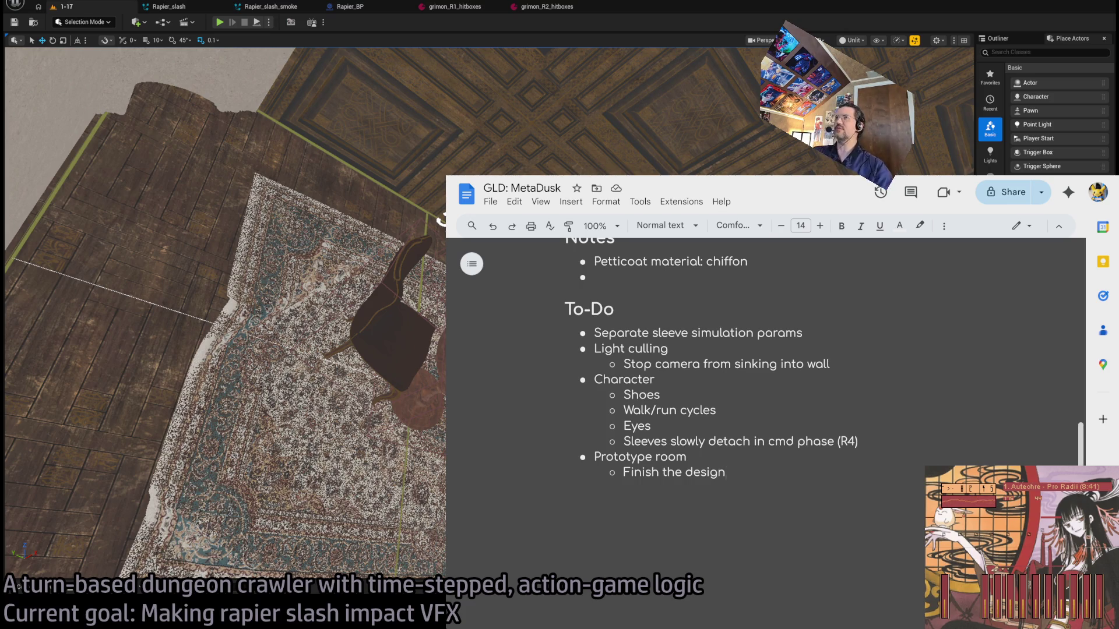
{"action": "key", "text": "alt+Tab"}
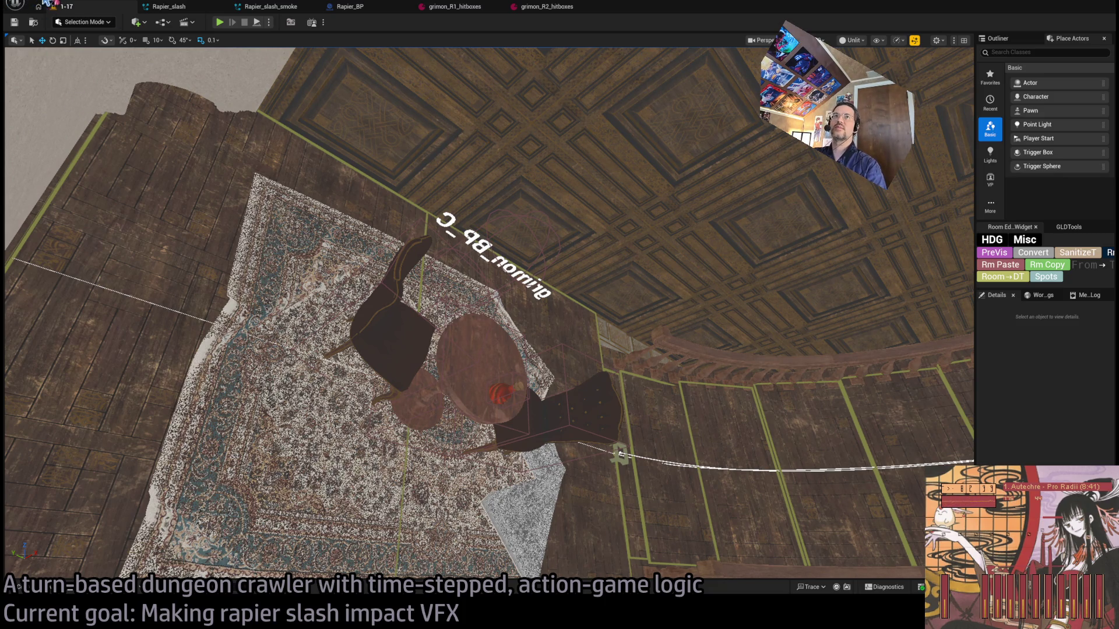
- Close the grimon hitbox, Rapier_BP and Rapier_slash_smoke editor tabs
{"action": "left_click_drag", "start_coordinate": [340, 210], "coordinate": [340, 210]}
{"action": "left_click_drag", "start_coordinate": [428, 221], "coordinate": [428, 221]}
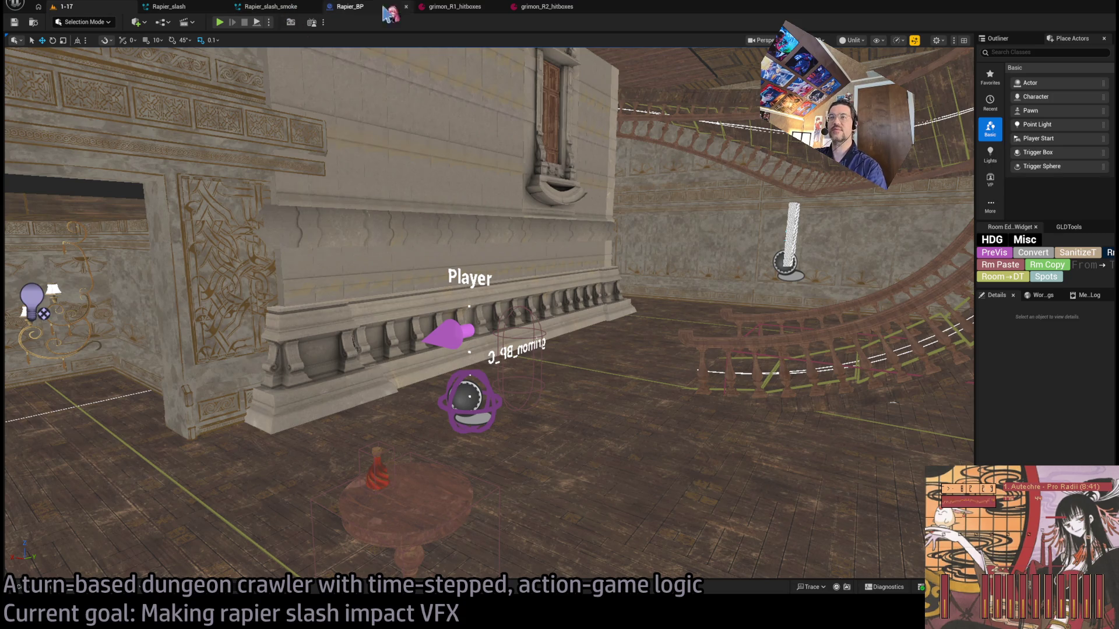
{"action": "left_click", "coordinate": [499, 7]}
{"action": "left_click", "coordinate": [499, 7]}
{"action": "left_click", "coordinate": [406, 6]}
{"action": "left_click", "coordinate": [315, 6]}
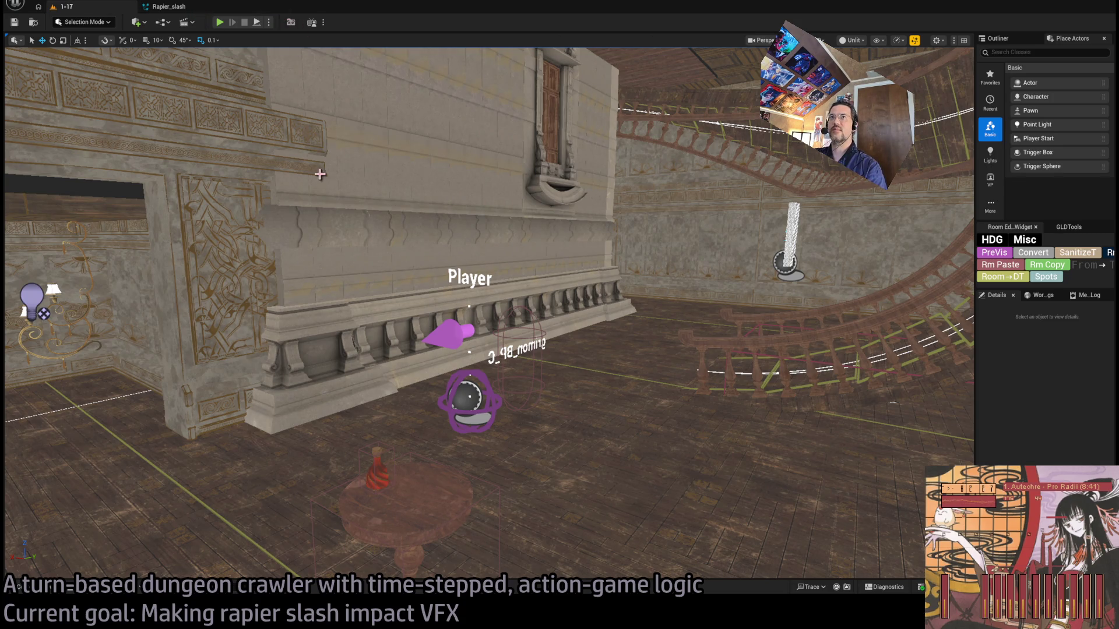
{"action": "key", "text": "alt+Tab"}
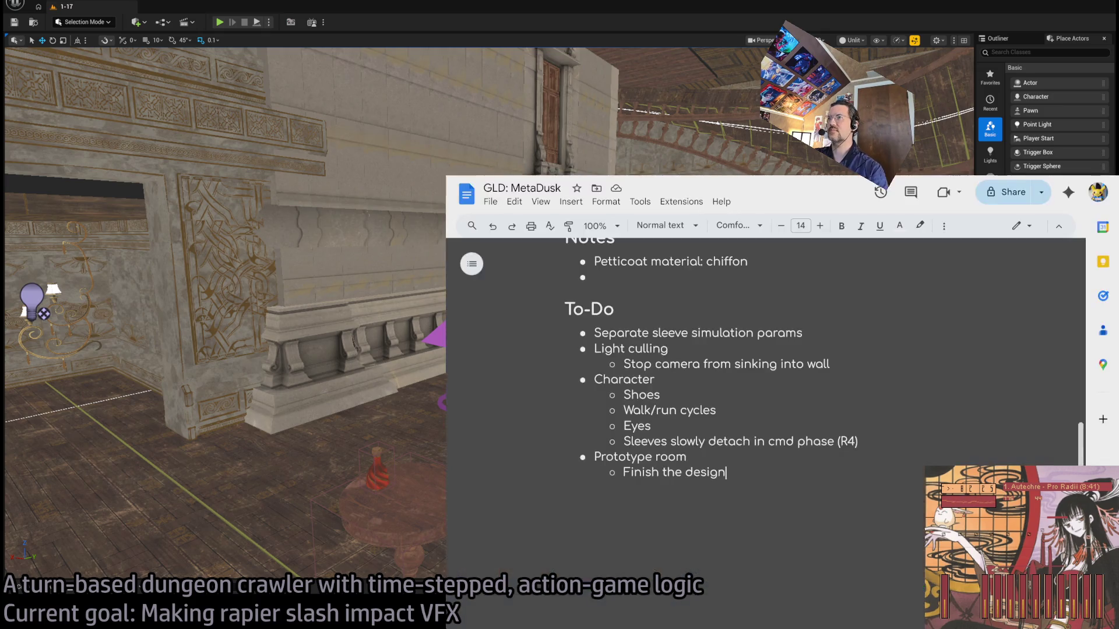
- Open a live game-development stream from Twitch's Following page
{"action": "key", "text": "alt+Tab"}
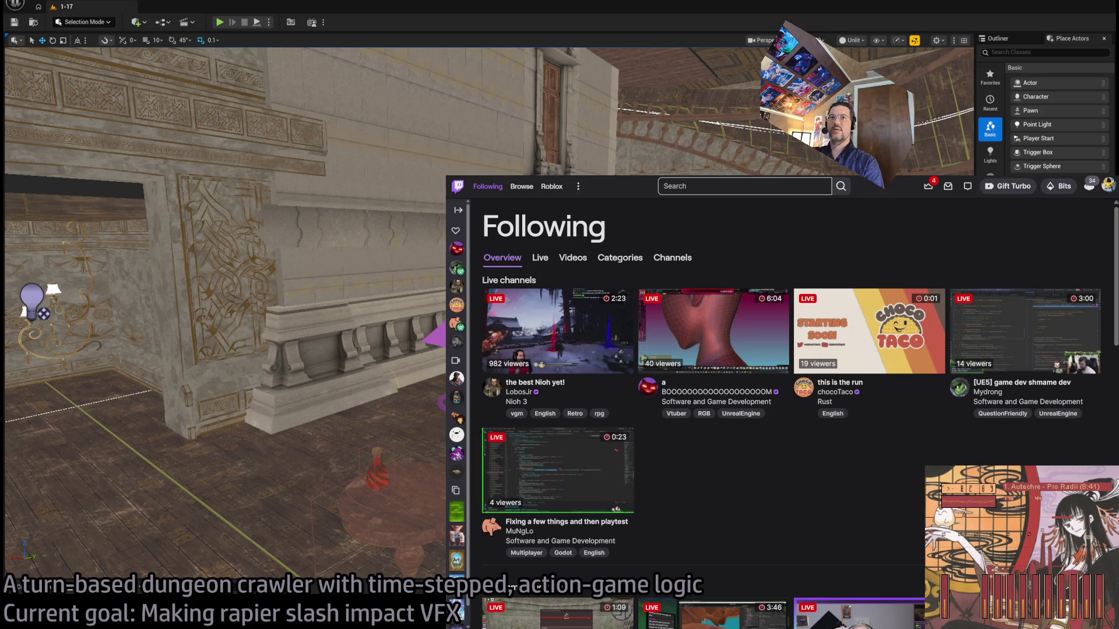
{"action": "left_click", "coordinate": [557, 471]}
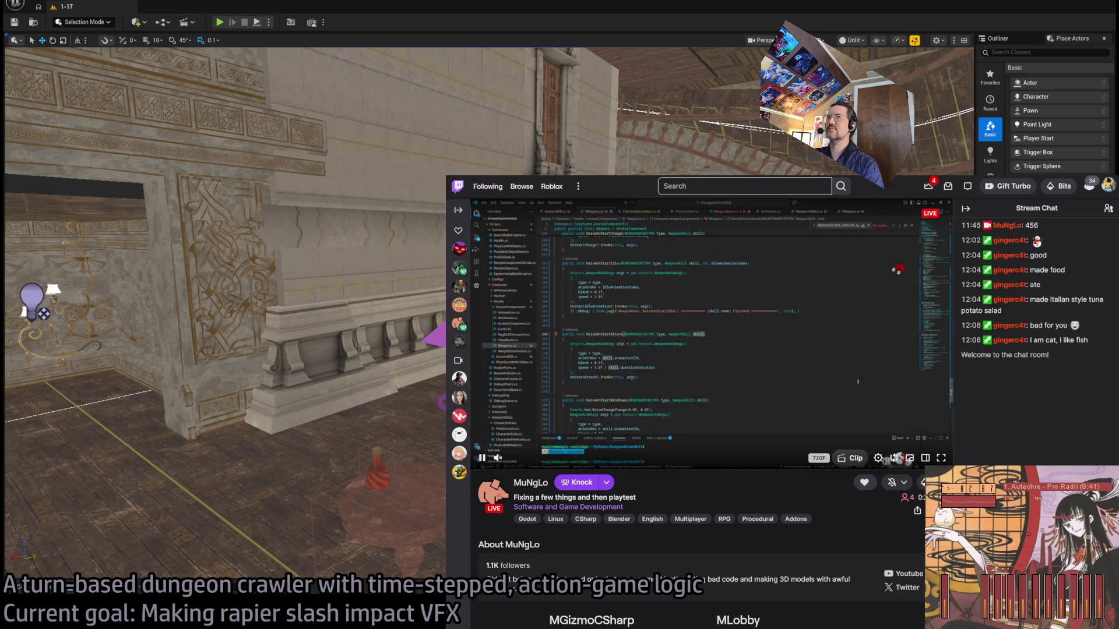